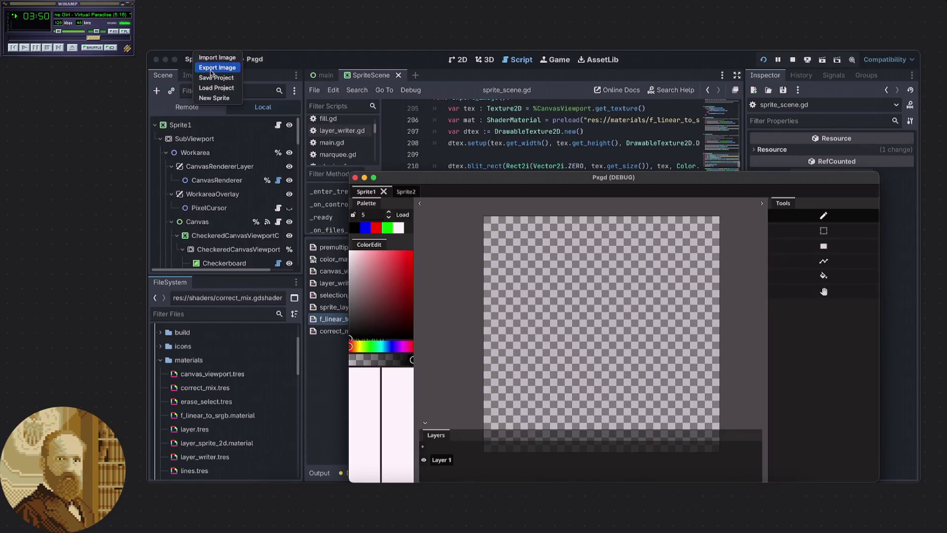
Import sample.png from the Desktop into the Pxgd sprite as a new image layer
left_click(217, 58)
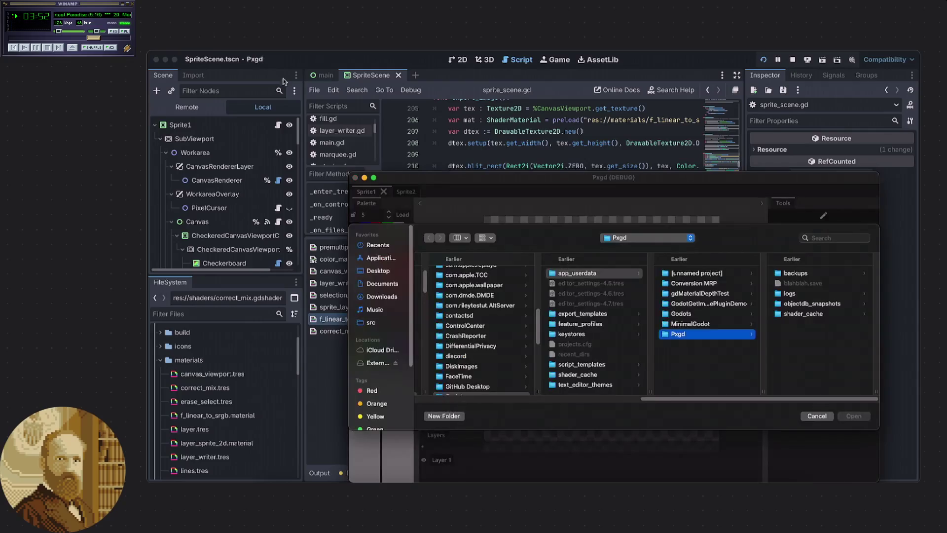
left_click(384, 271)
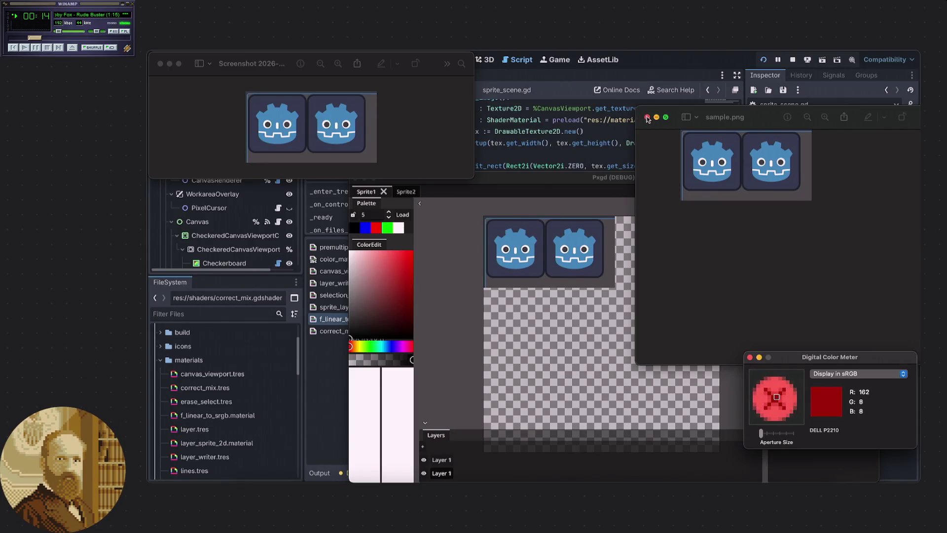
Close the Digital Color Meter and bring the Godot editor to the front
left_click(749, 357)
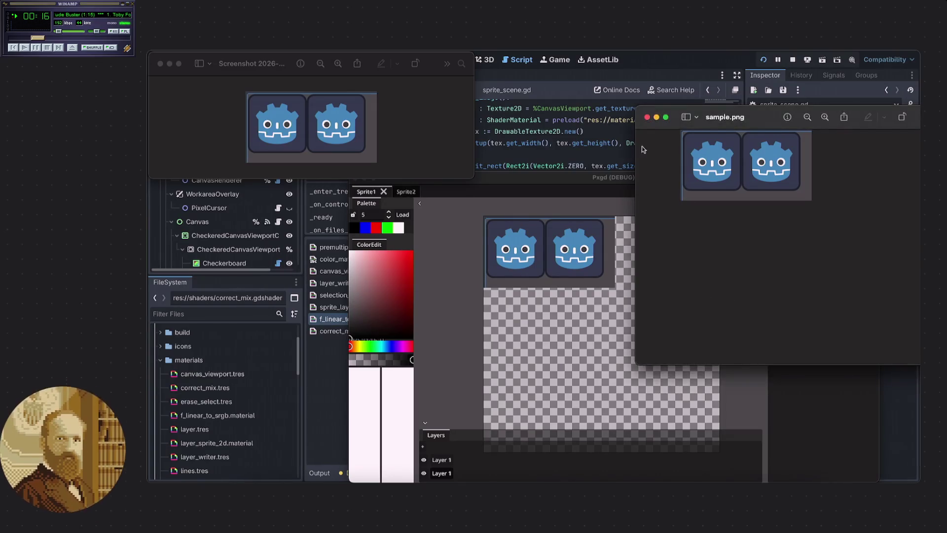
left_click(561, 82)
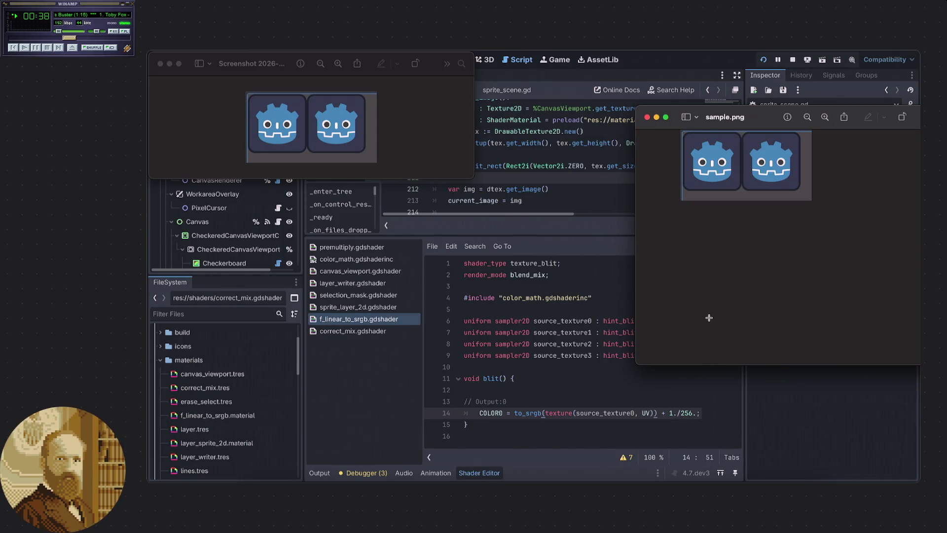
Close the sample.png and screenshot previews, open color_math.gdshaderinc, and switch to the browser
left_click(647, 117)
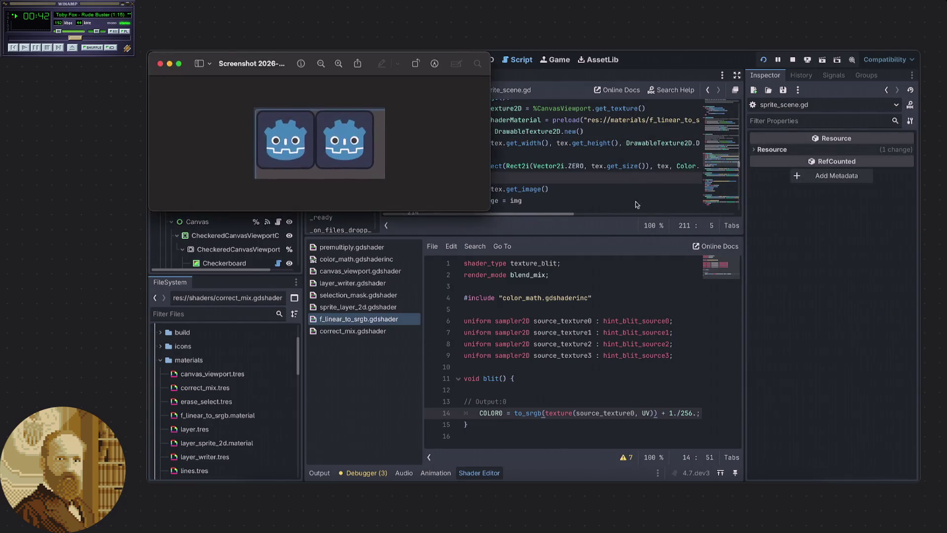
left_click(160, 64)
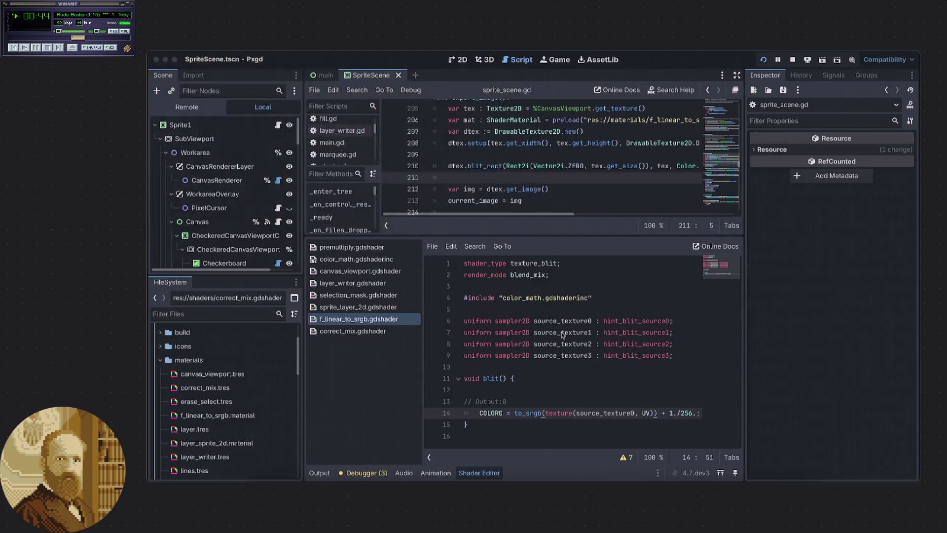
left_click(552, 392)
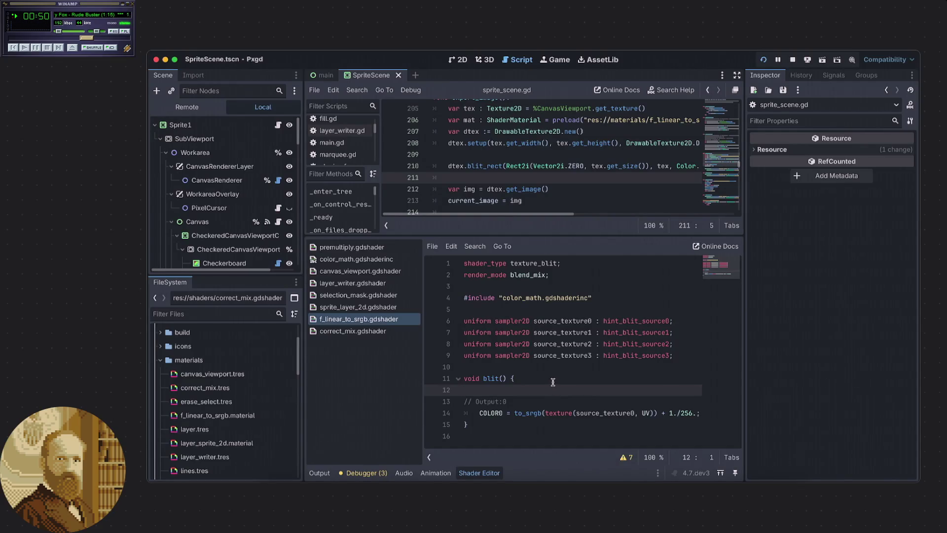
left_click(533, 423)
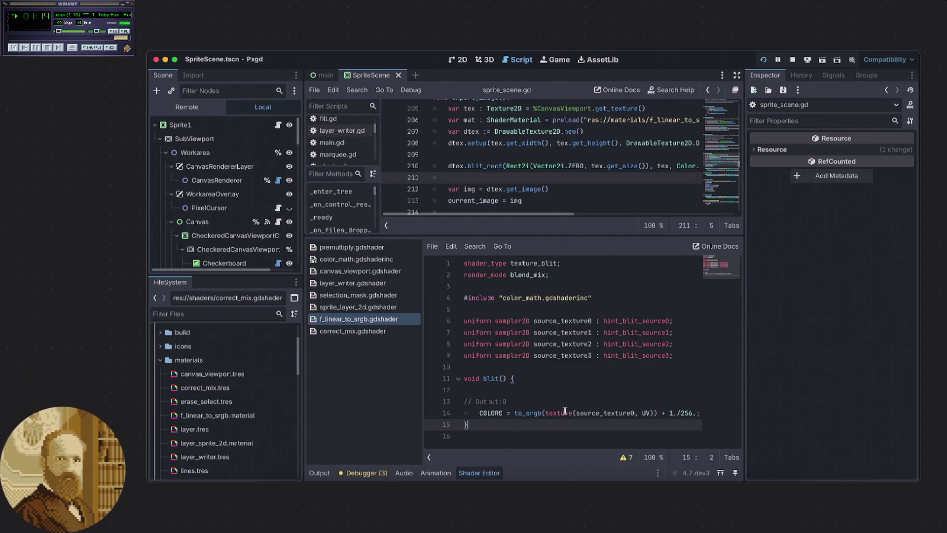
left_click(360, 262)
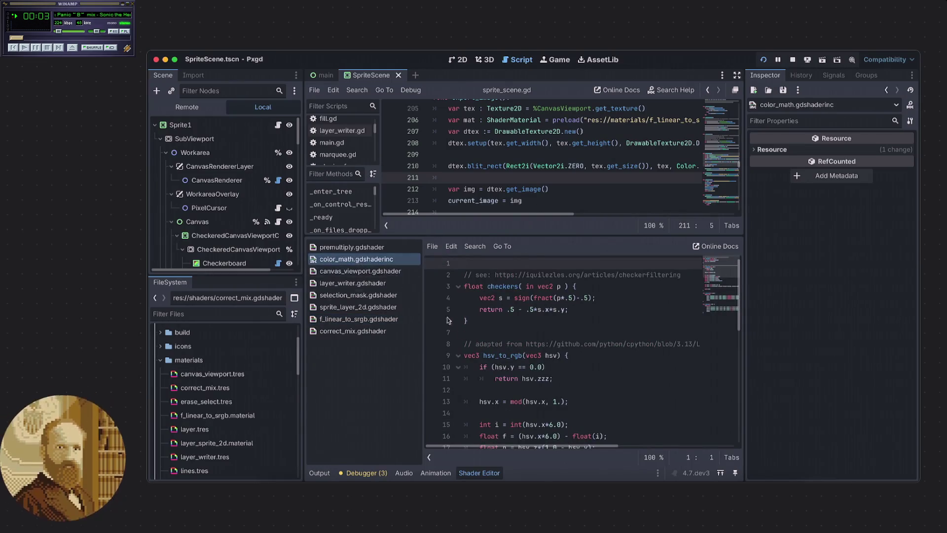
key("super+Tab")
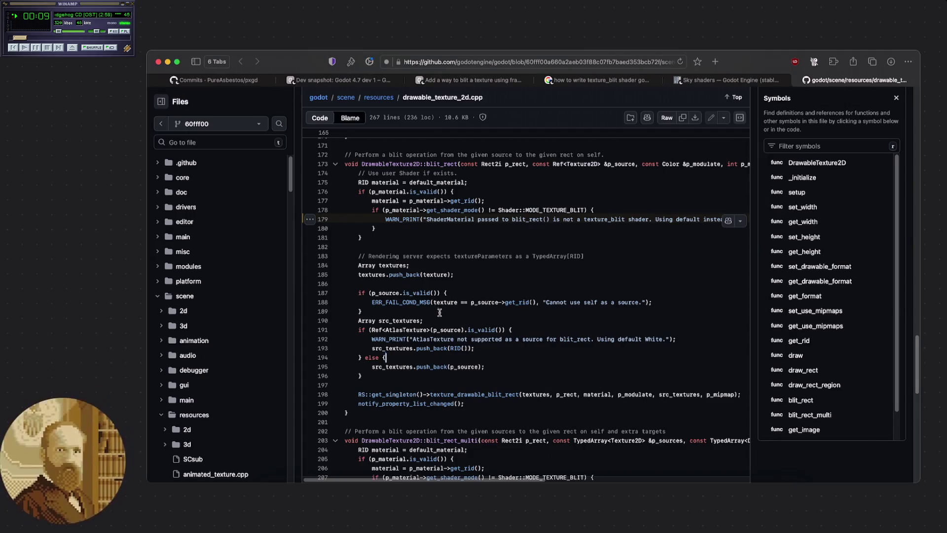
Search drawable_texture_2d.cpp for 'srgb' and step through the matches
scroll(439, 303, "up", 5)
scroll(440, 291, "up", 20)
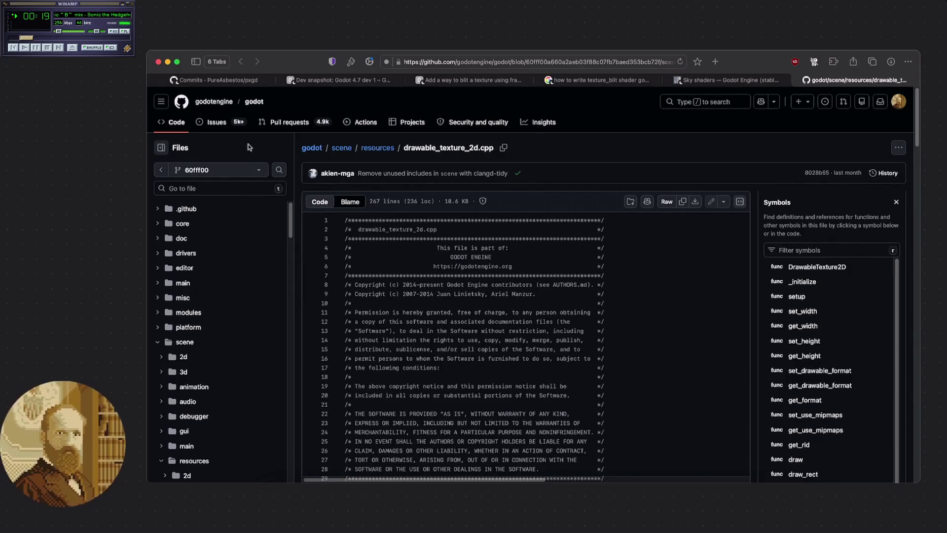
scroll(334, 183, "down", 20)
scroll(335, 182, "up", 8)
left_click(459, 201)
key("super+f")
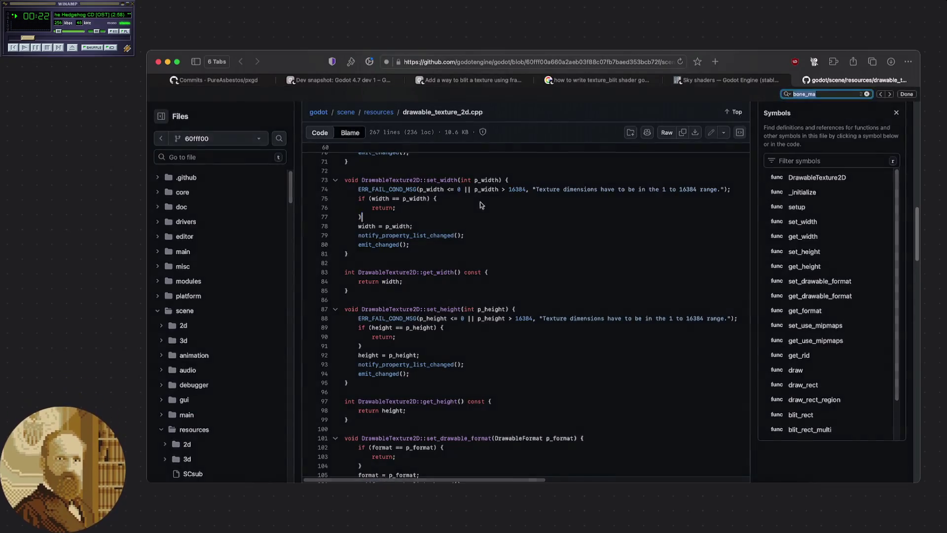
type("srgb")
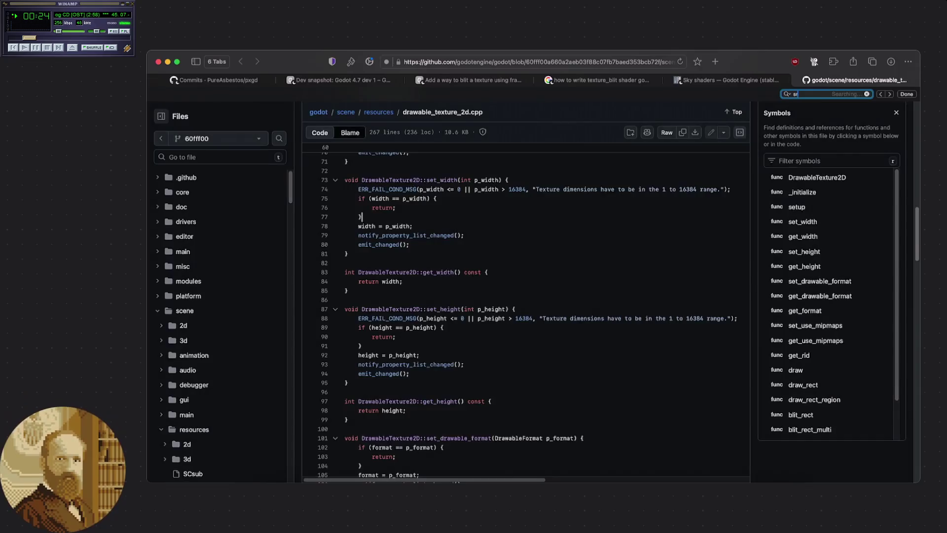
key("Return")
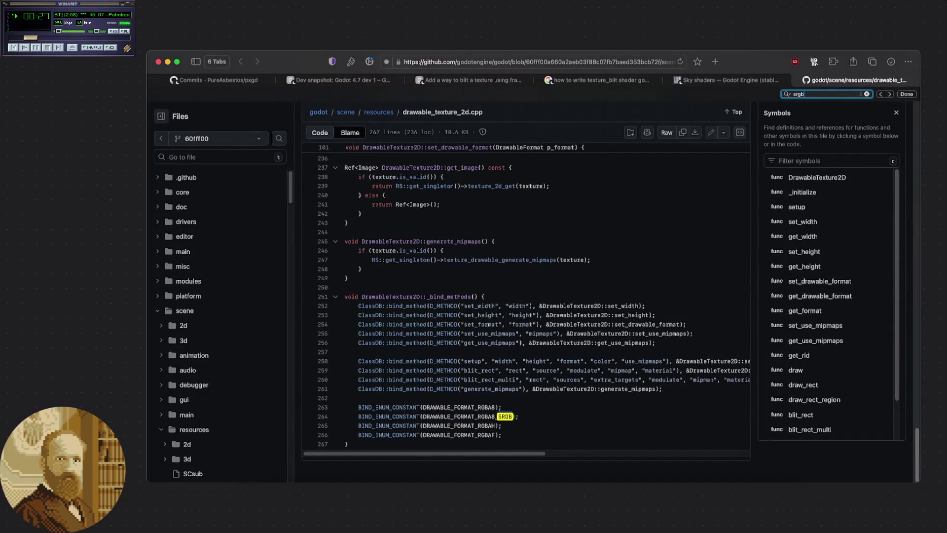
key("Return")
key("Return")
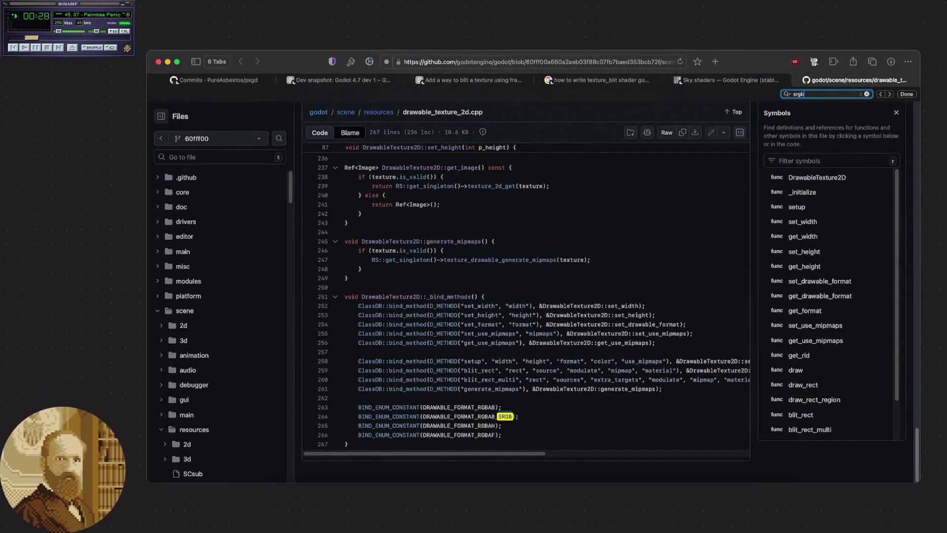
key("Escape")
left_click(498, 222)
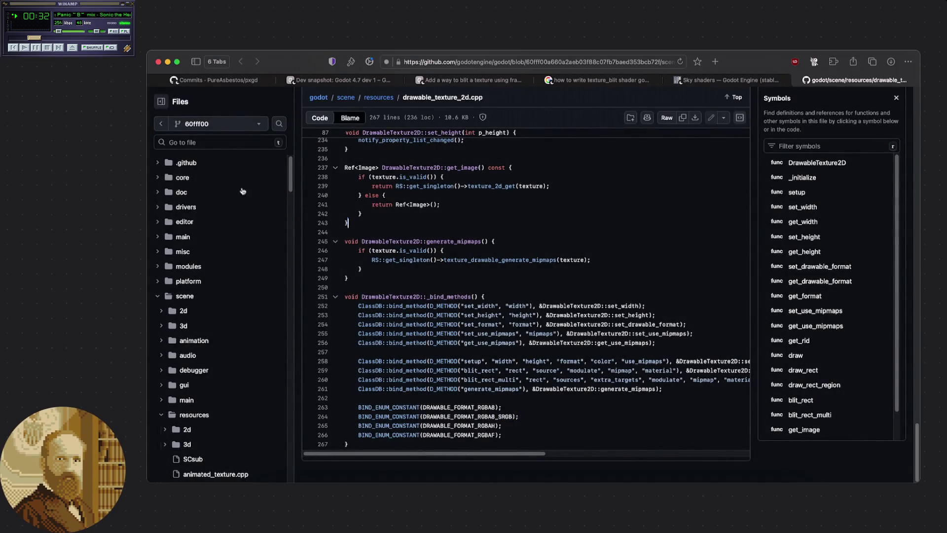
Switch the file to the master branch, then go to the godotengine/godot main page
scroll(197, 182, "up", 3)
left_click(247, 128)
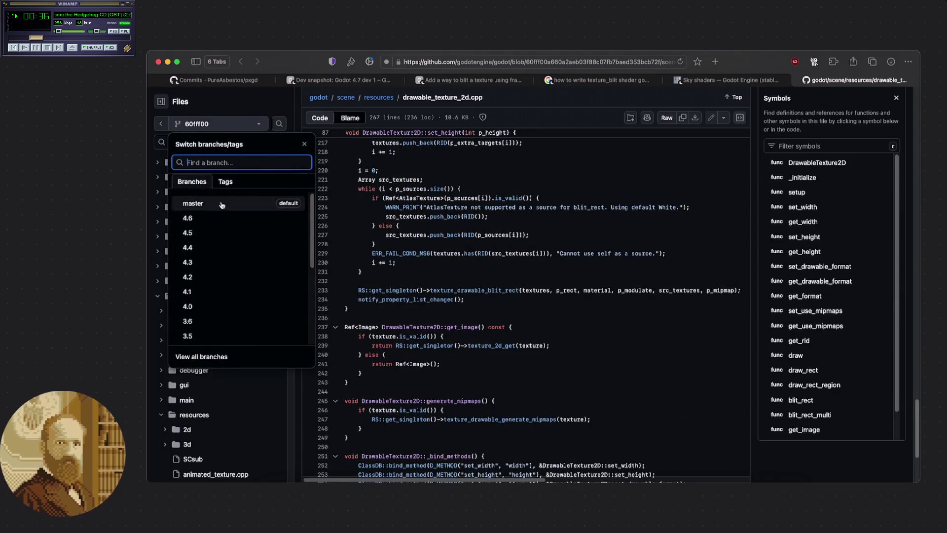
left_click(222, 203)
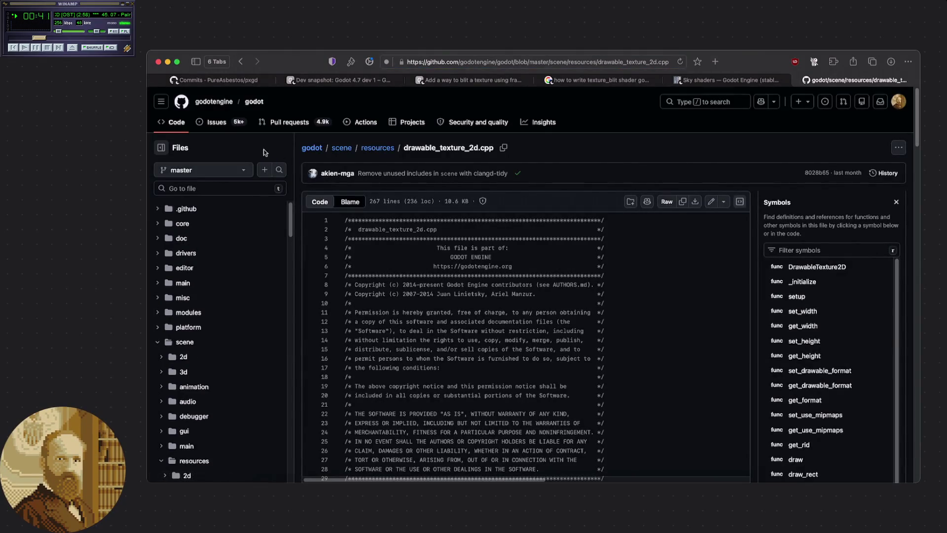
left_click(182, 126)
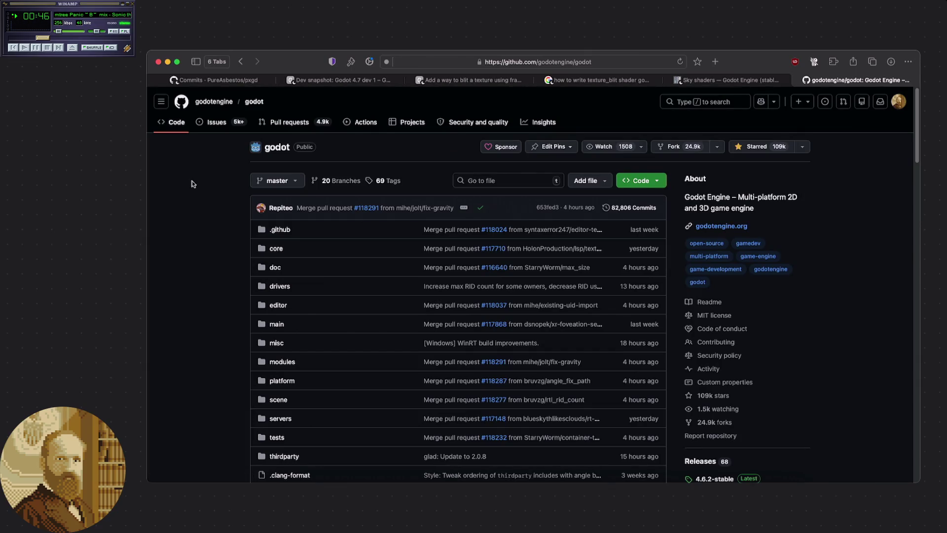
Search the repository's files for 'image' and open core/io/image.cpp
left_click(478, 181)
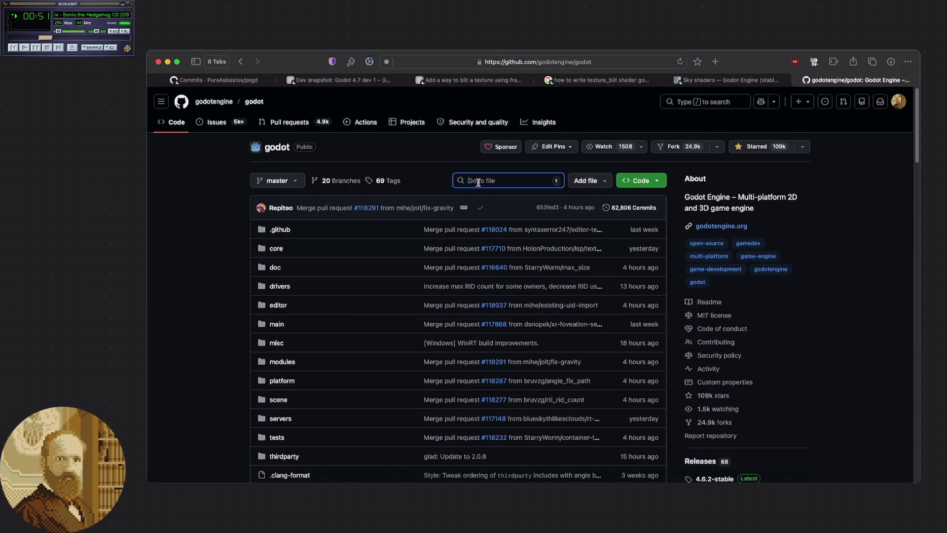
type("image")
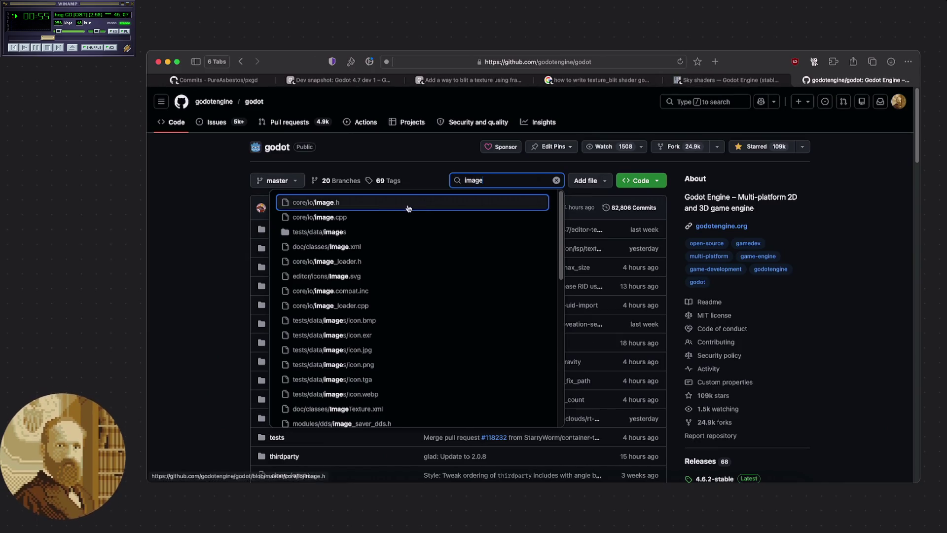
left_click(358, 217)
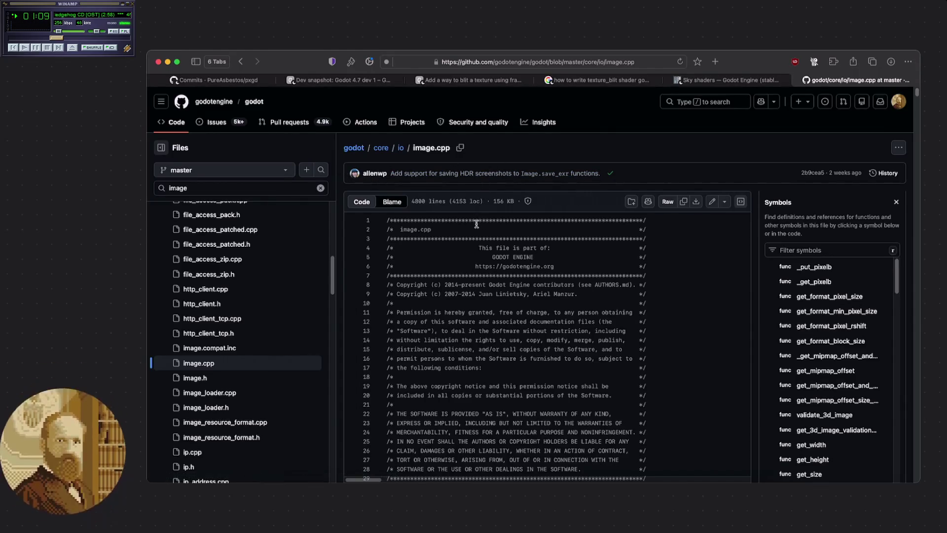
Search image.cpp for 'srgb' and select the srgb_to_linear and linear_to_srgb binding names
scroll(476, 220, "down", 1)
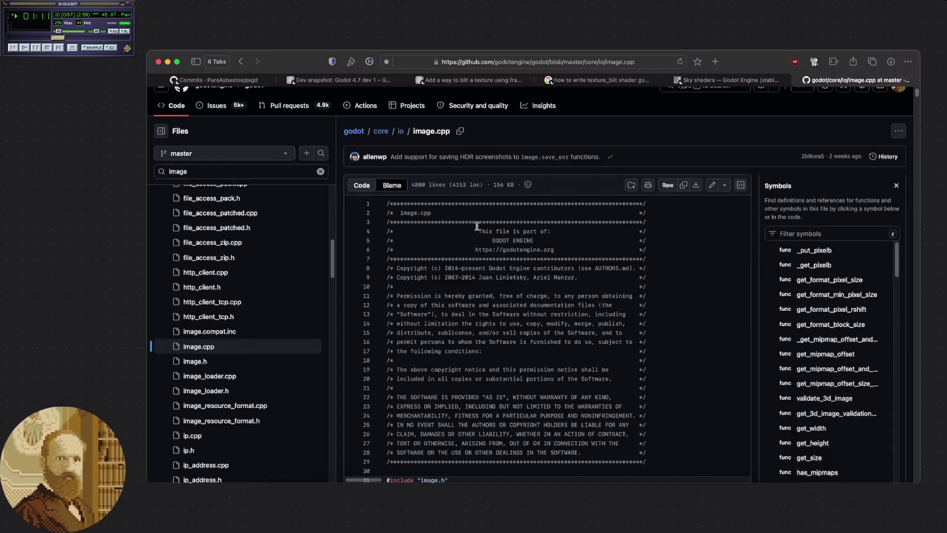
key("super+f")
scroll(489, 230, "up", 1)
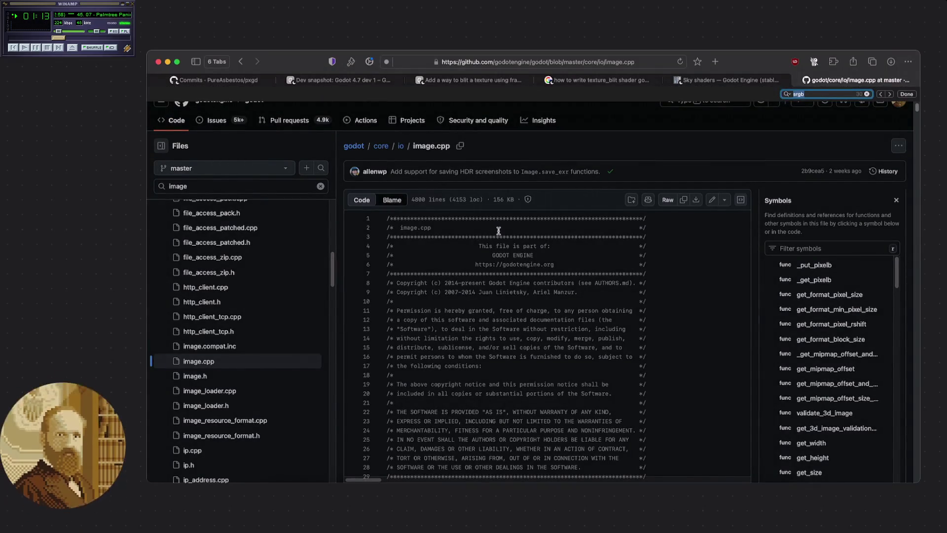
key("Return")
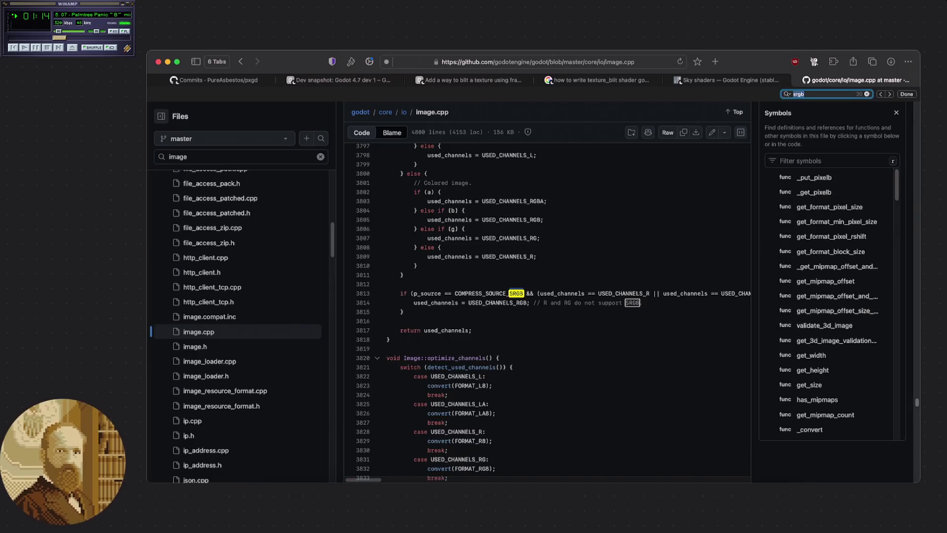
key("Return")
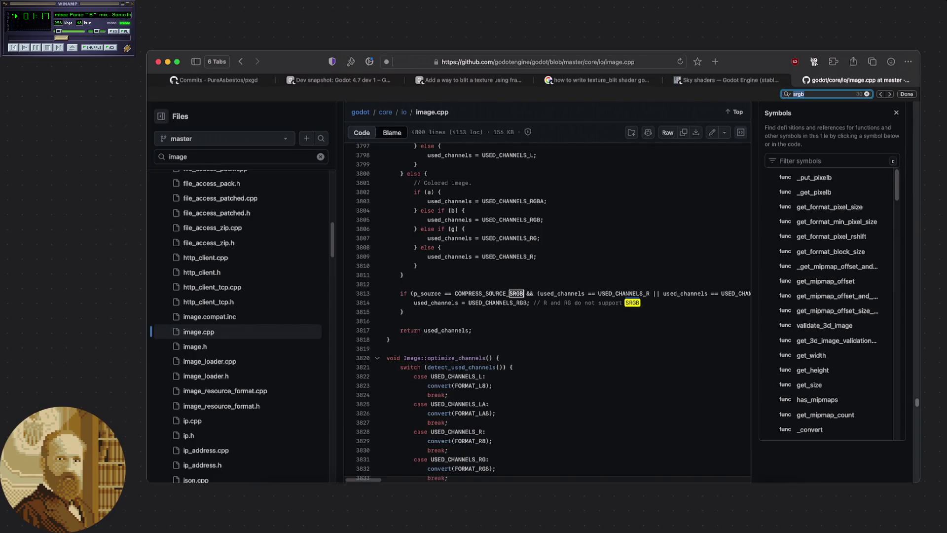
key("Return")
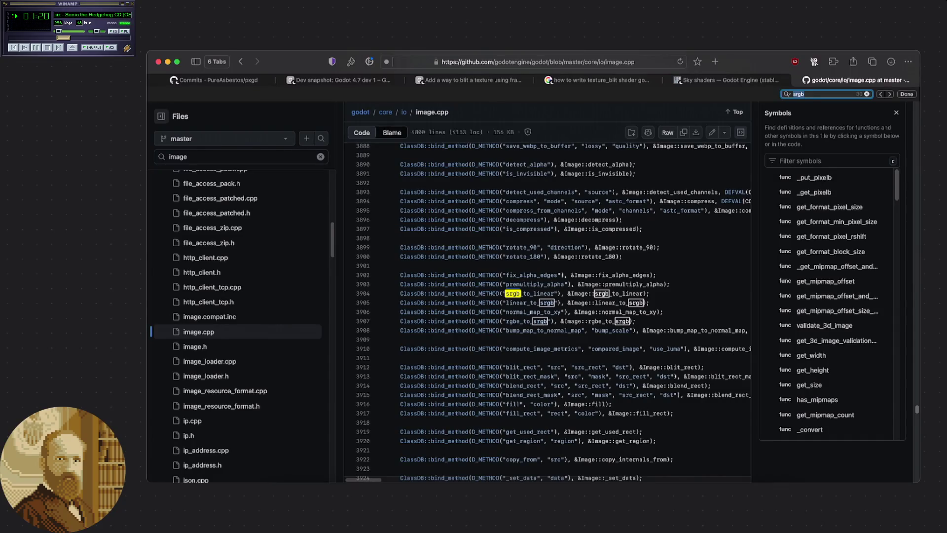
left_click(619, 294)
double_click(620, 294)
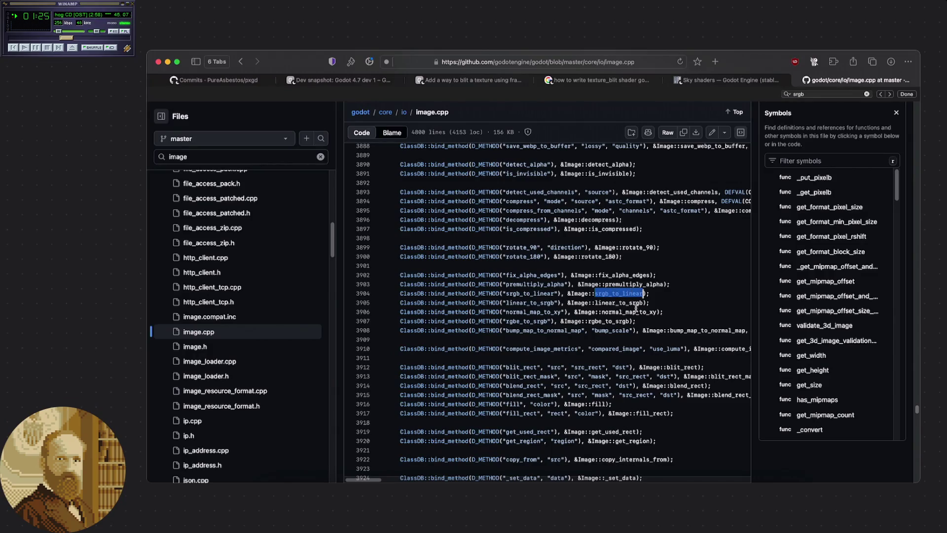
double_click(631, 303)
key("super+c")
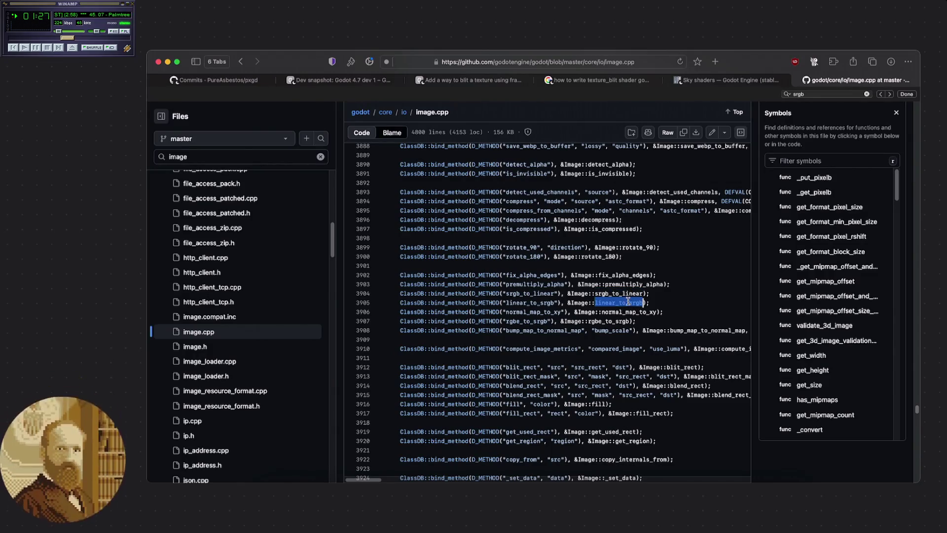
left_click(666, 294)
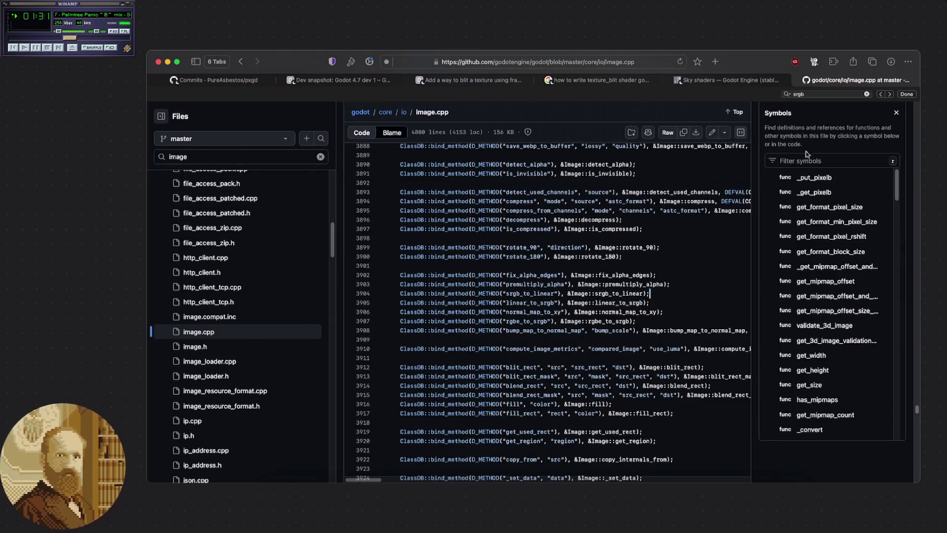
Search for linear_to_srgb and jump to its definition at line 4202
key("super+f")
key("super+v")
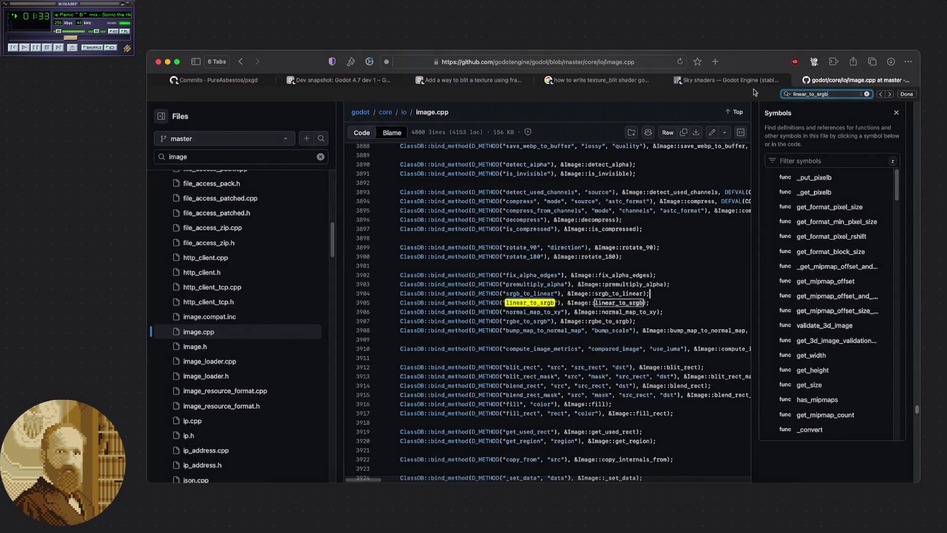
key("Return")
key("Return")
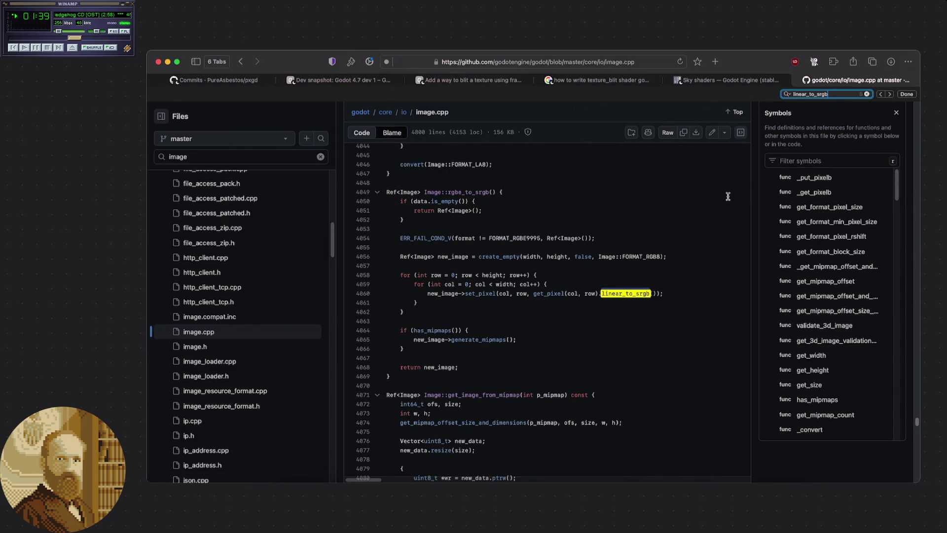
key("Return")
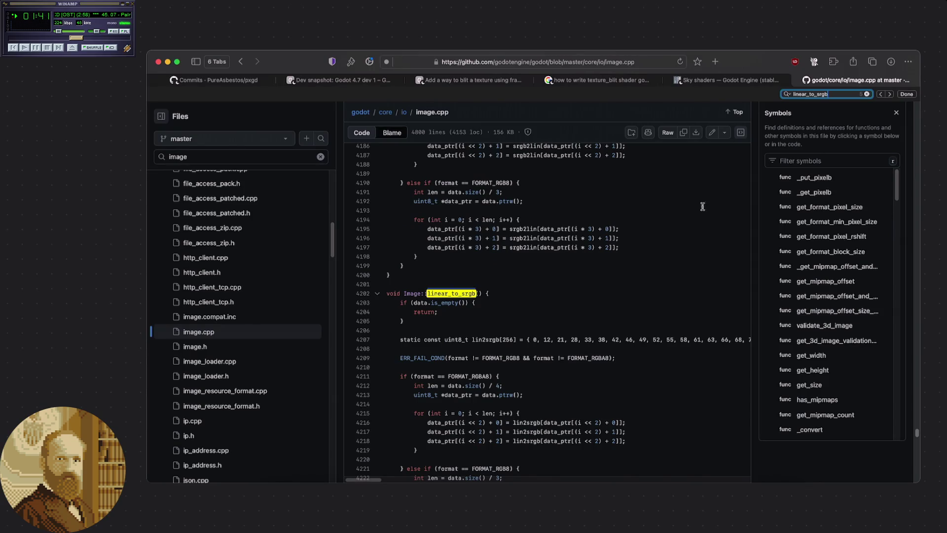
scroll(493, 247, "down", 5)
scroll(492, 243, "up", 1)
scroll(492, 243, "up", 1)
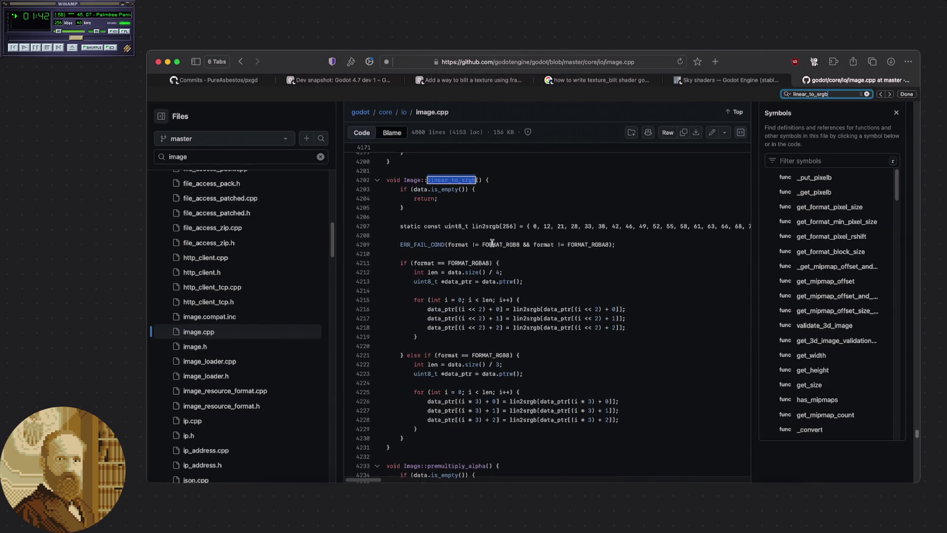
left_click(512, 253)
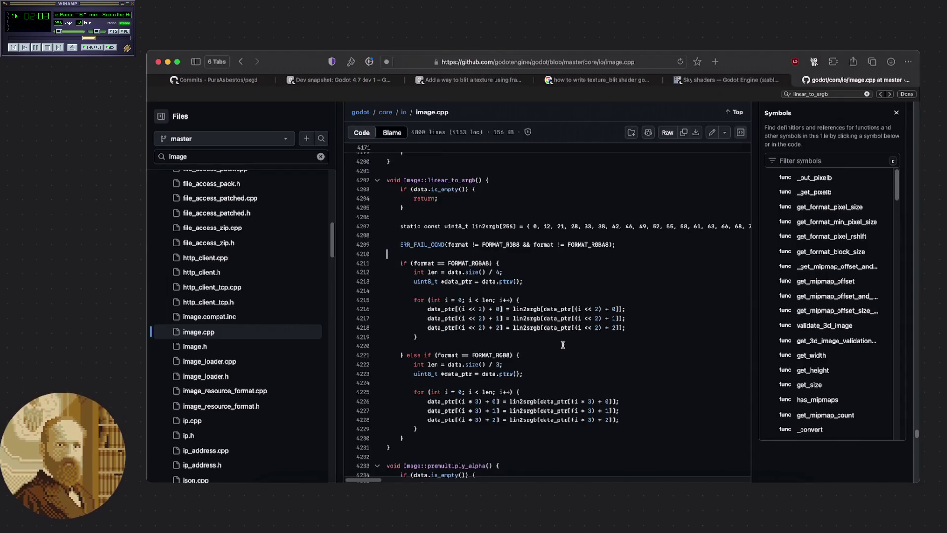
Select lin2srgb on line 4216 and scroll through the surrounding linear_to_srgb code
key("super+a")
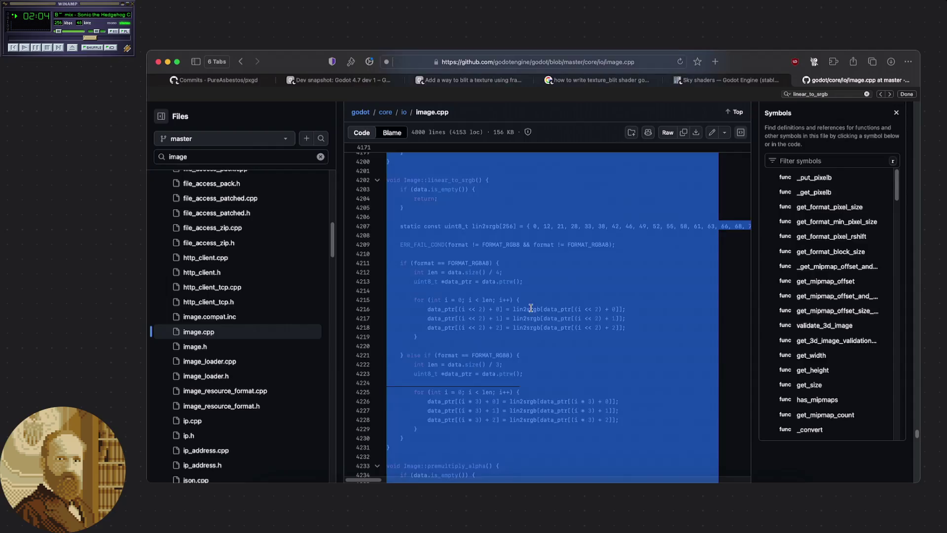
double_click(538, 310)
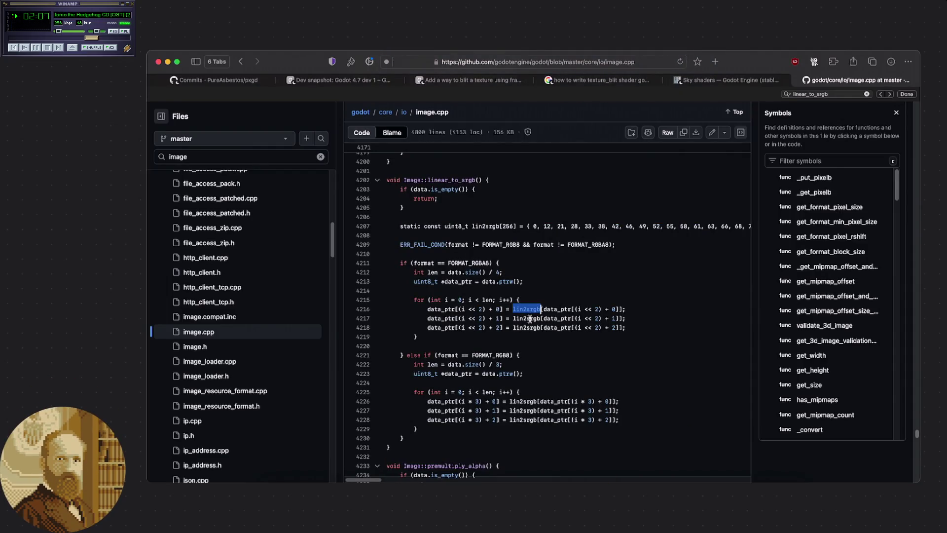
left_click(548, 296)
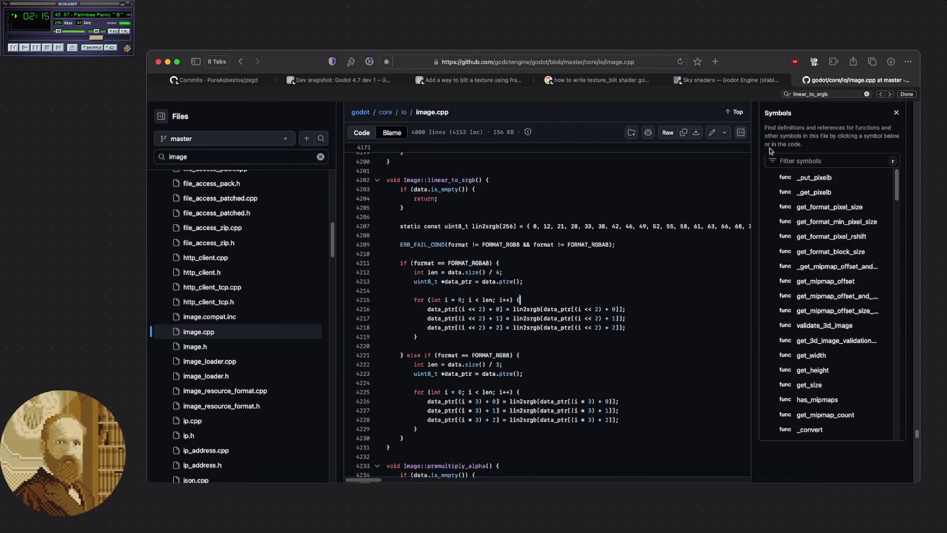
scroll(781, 135, "up", 10)
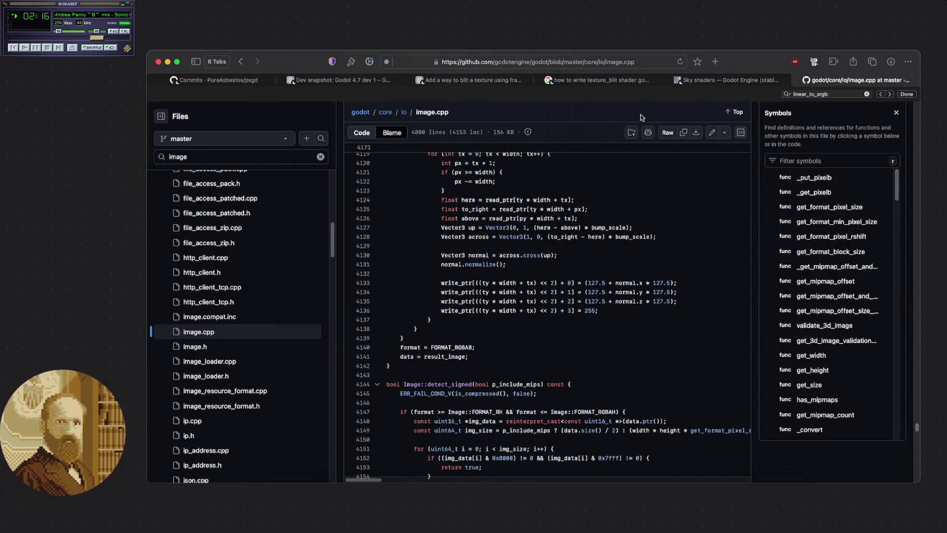
scroll(636, 114, "up", 5)
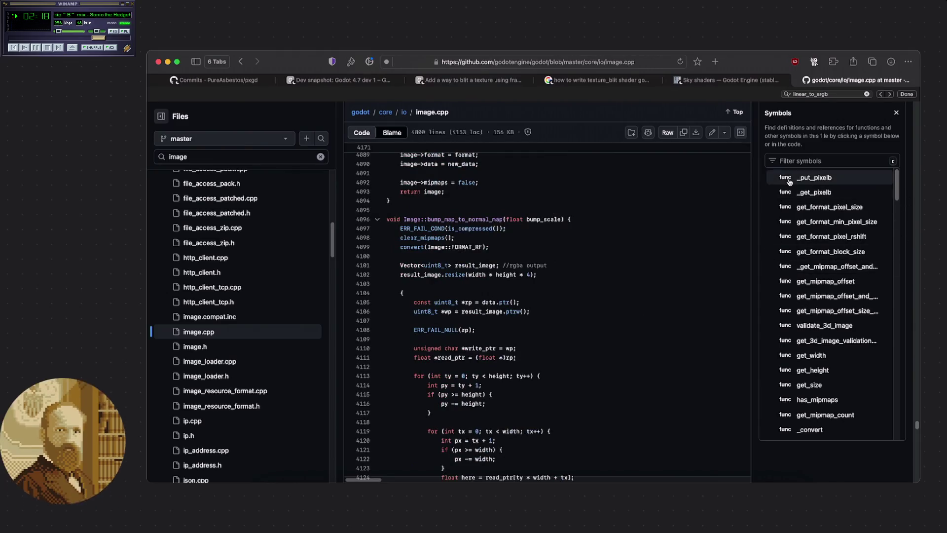
scroll(790, 247, "down", 10)
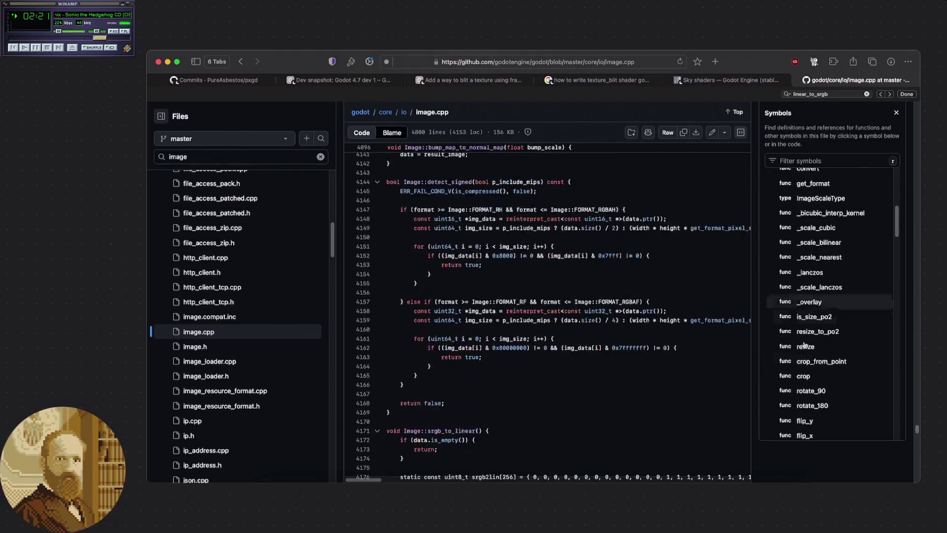
scroll(810, 450, "up", 1)
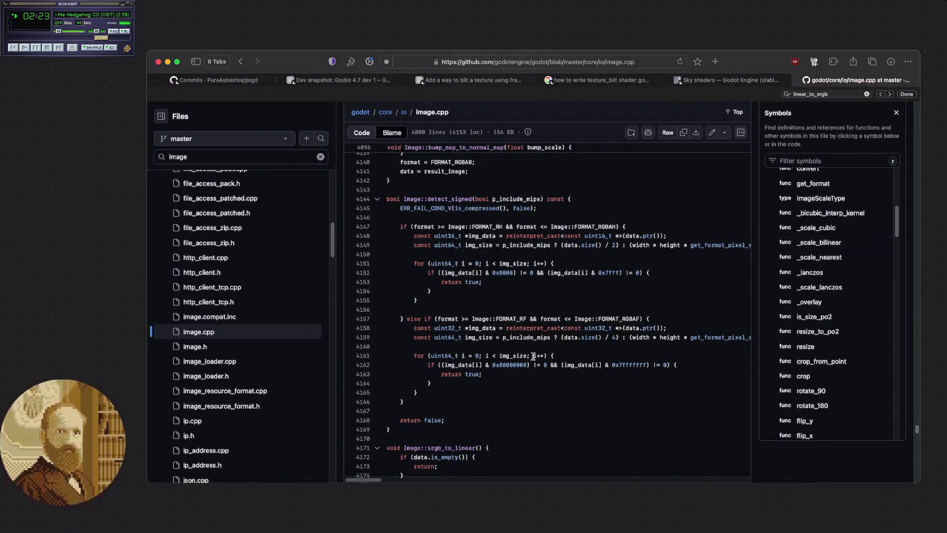
Search for 'lin2srgb', scroll its lookup table to the final 255, then go back
key("super+f")
type("lin2srgb")
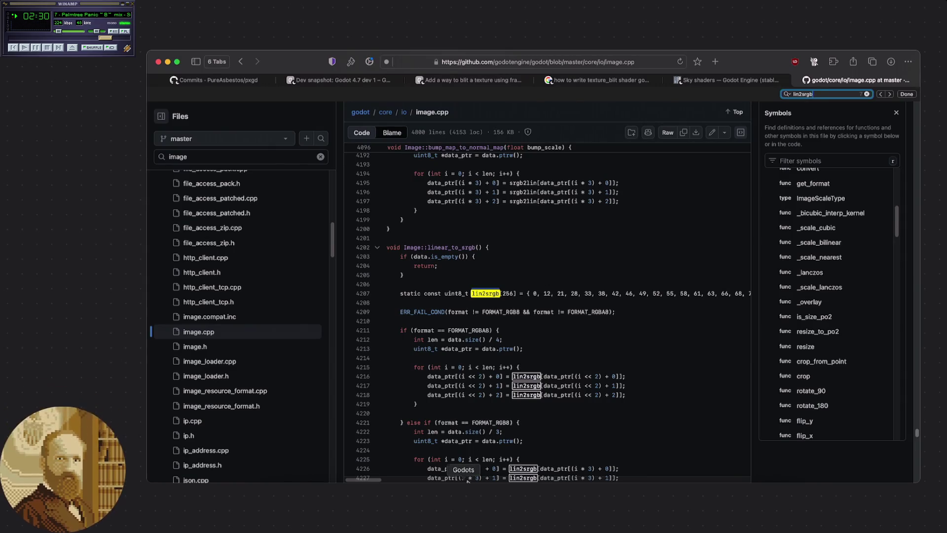
mouse_move(372, 480)
left_mouse_down()
mouse_move(752, 474)
mouse_move(338, 480)
left_mouse_up()
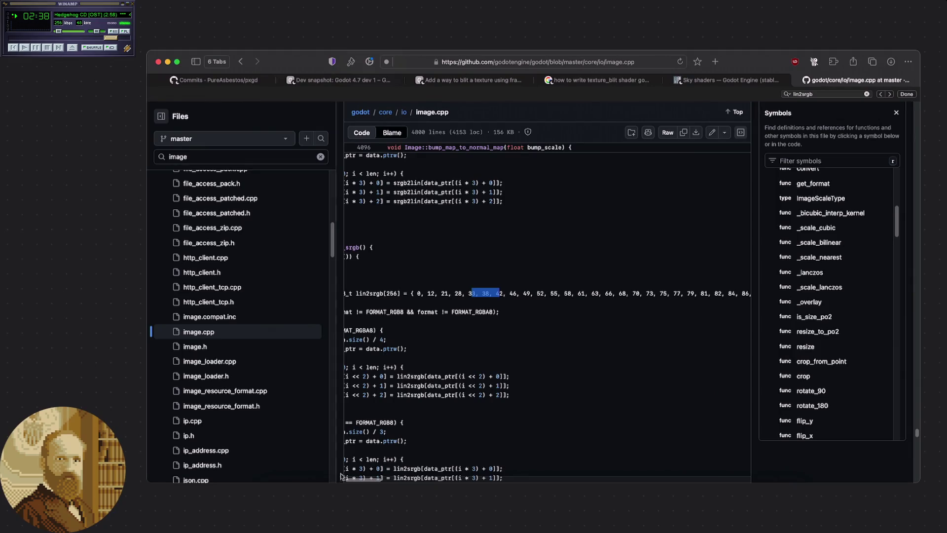
left_click(385, 321)
key("Escape")
key("super+bracketleft")
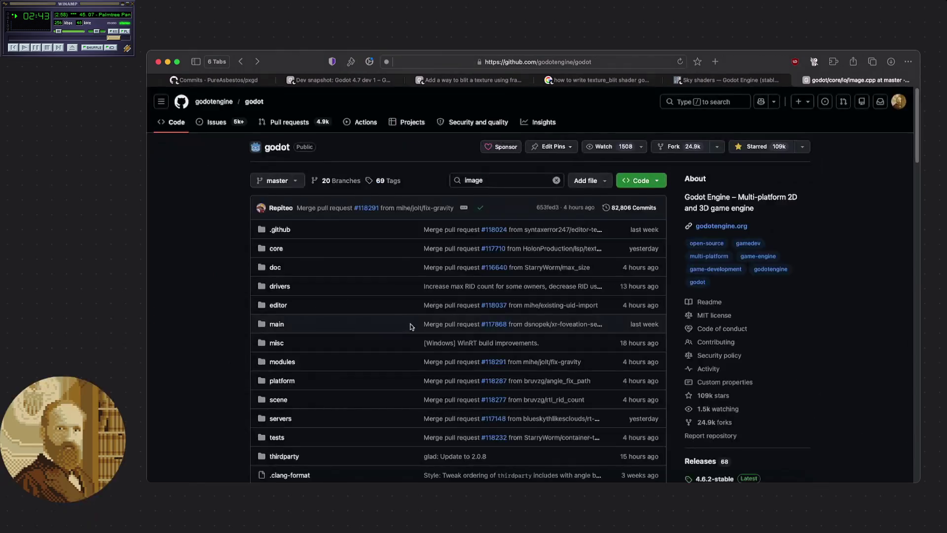
Go forward to core/io/image.cpp again and scroll down slightly
left_click(257, 62)
scroll(388, 253, "down", 2)
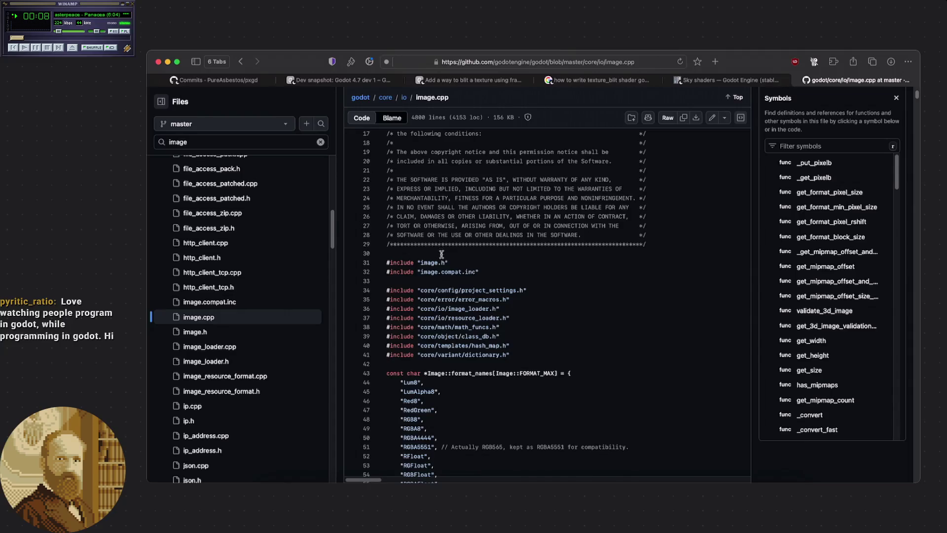
Scroll image.cpp back to its first line and clear the 'image' filter from the file tree
scroll(439, 261, "down", 3)
left_click(442, 300)
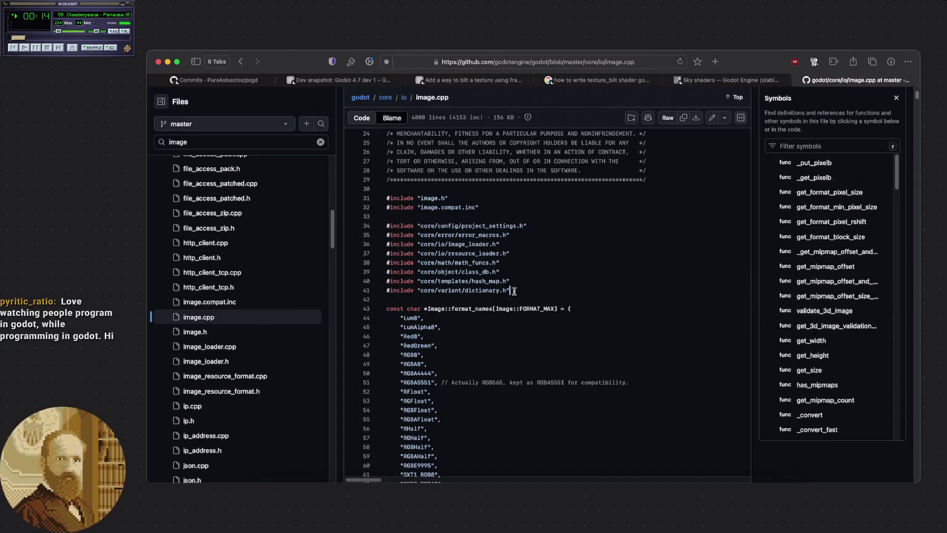
scroll(256, 256, "up", 1)
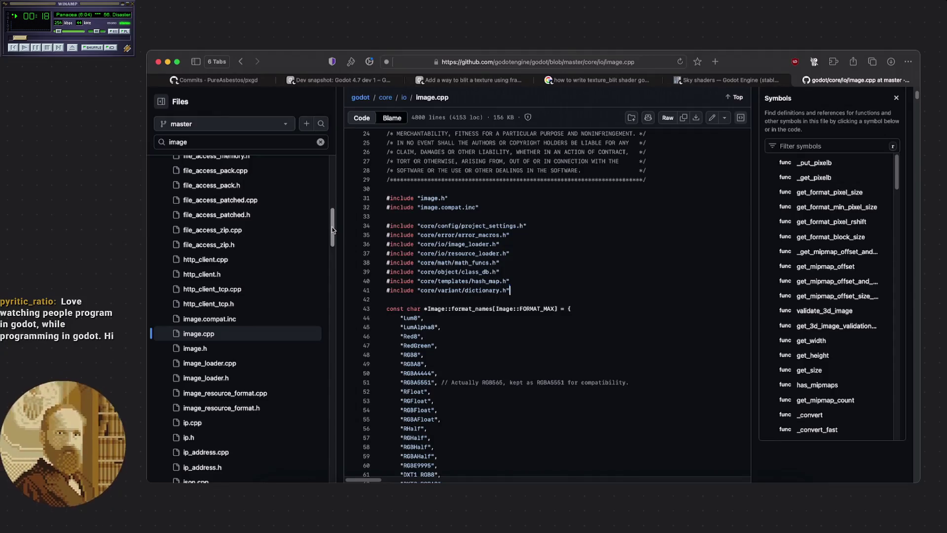
scroll(335, 124, "up", 1)
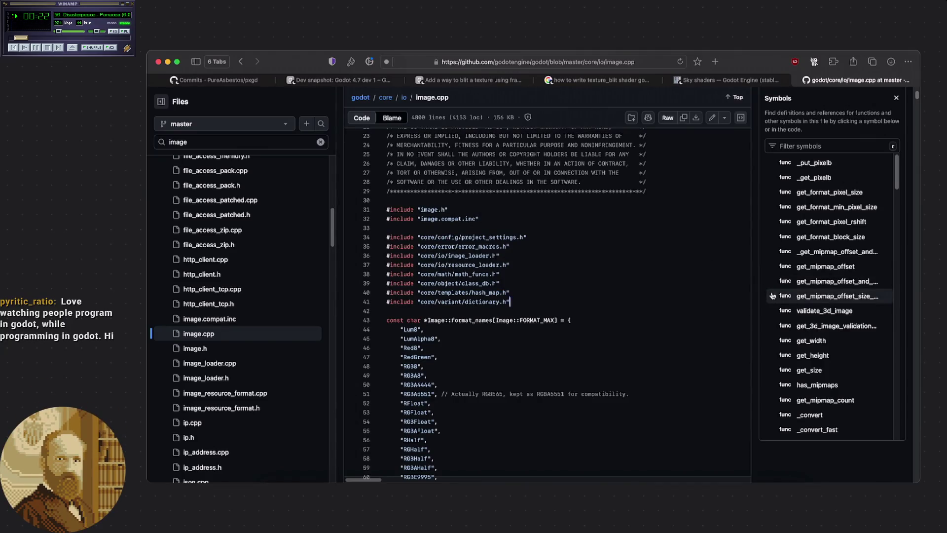
scroll(771, 296, "up", 3)
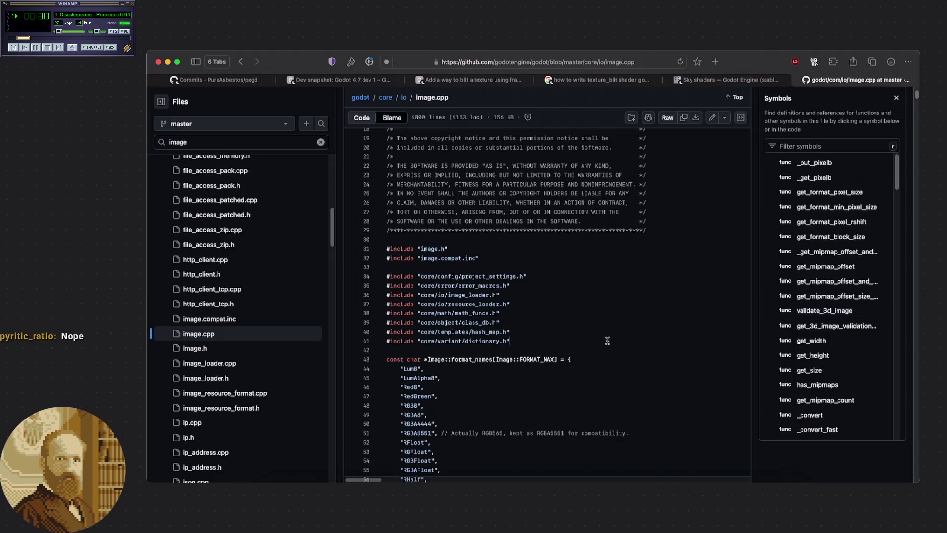
scroll(607, 342, "up", 10)
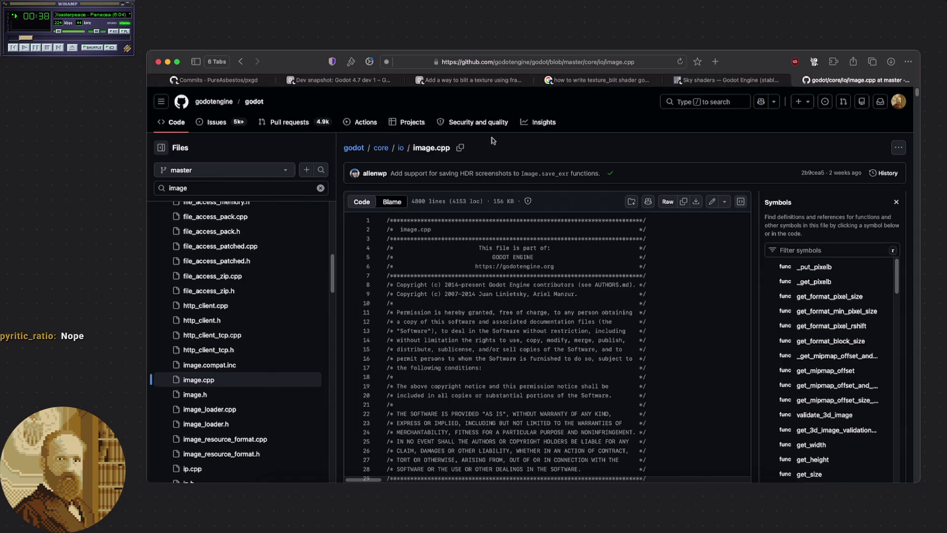
left_click(320, 188)
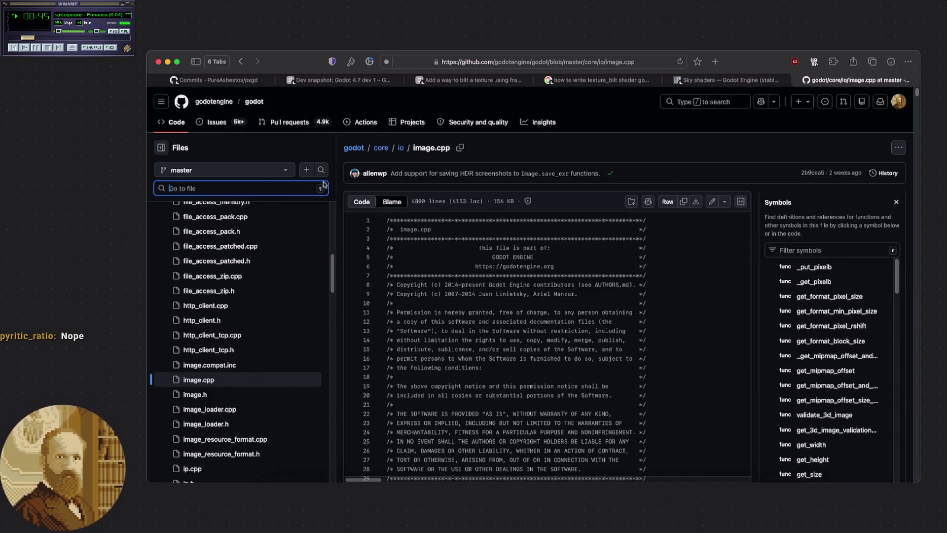
left_click(511, 156)
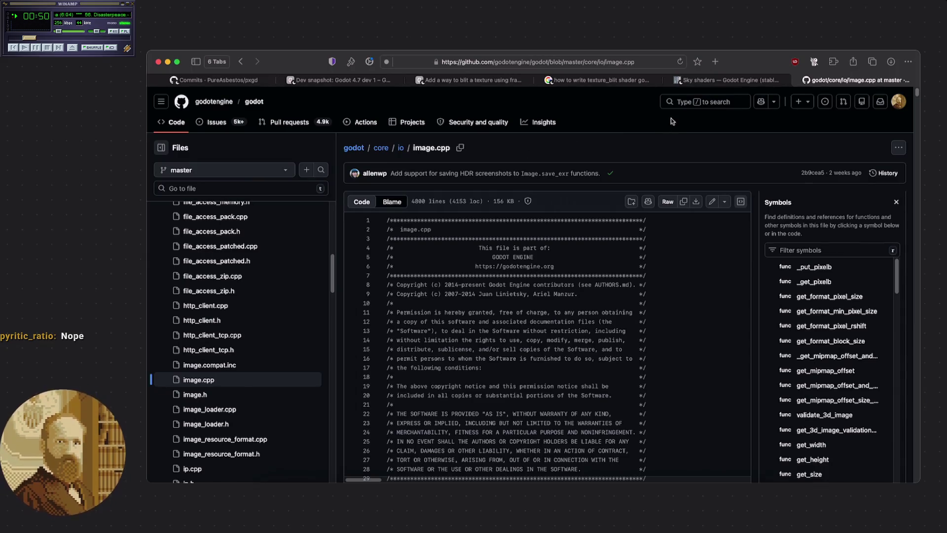
left_click(698, 103)
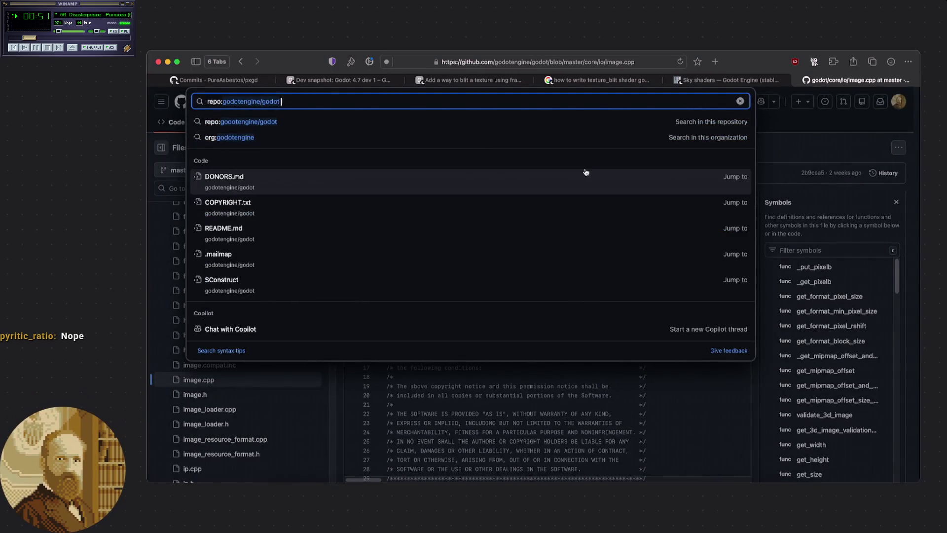
Search the repository for linear_to_srgb and open Color::linear_to_srgb in core/math/color.h
type("line")
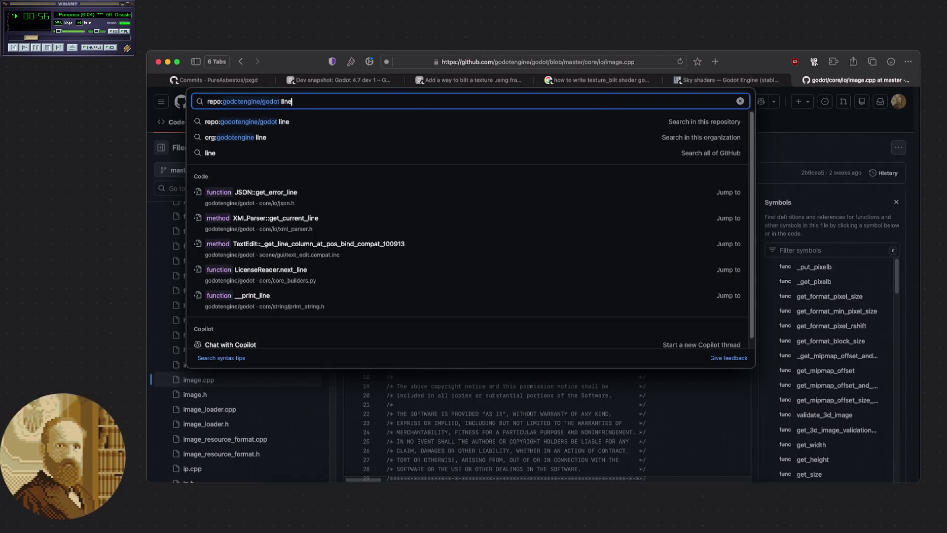
type("ar_")
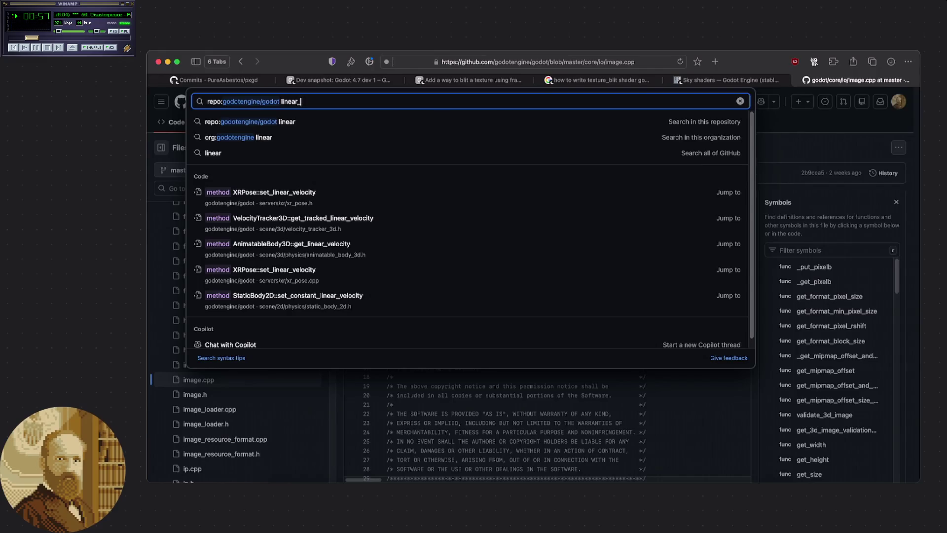
type("to_s")
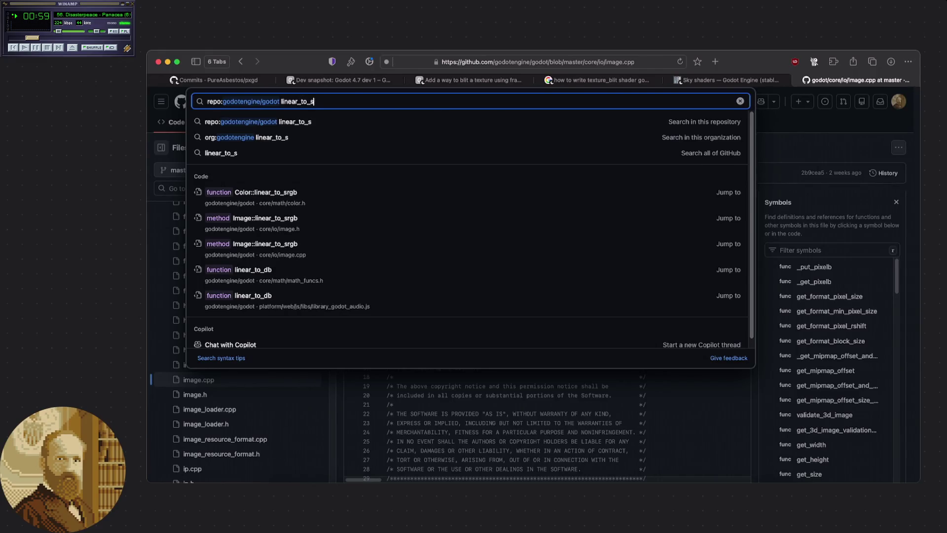
type("rgb")
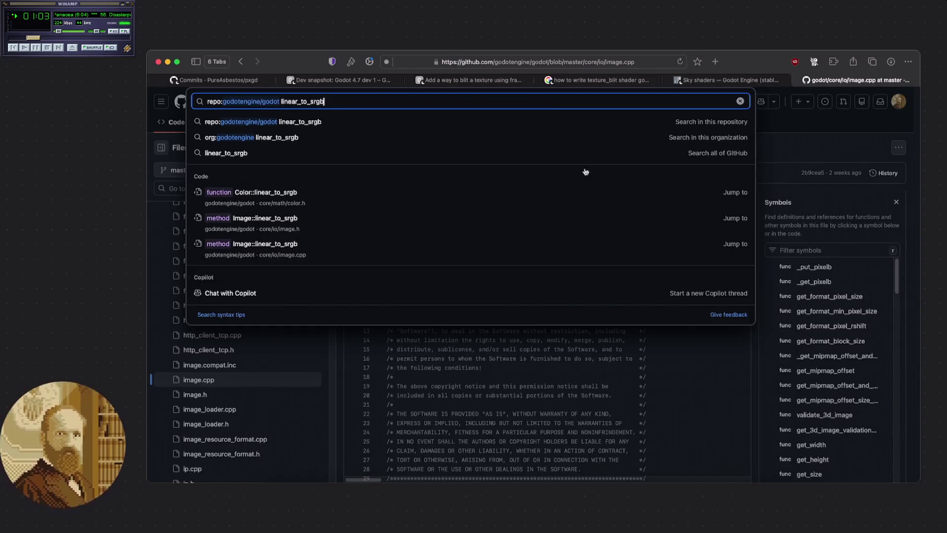
left_click(351, 190)
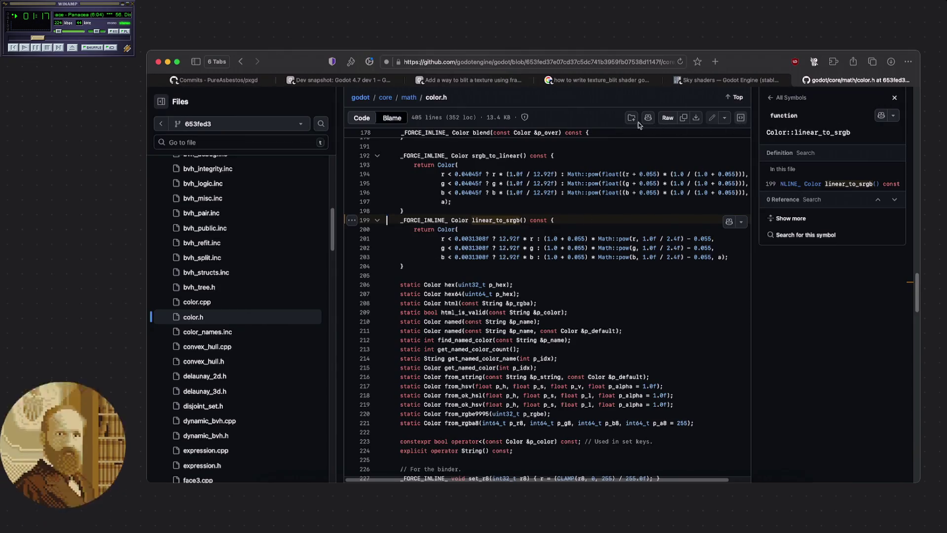
Copy the red-channel formula on line 201 of color.h, then raise the Pxgd debug window
scroll(501, 247, "up", 2)
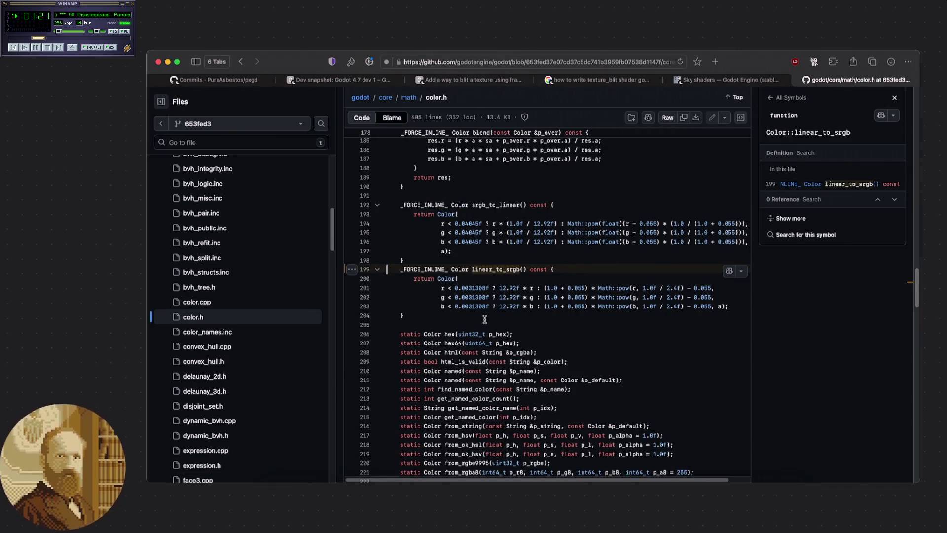
scroll(468, 318, "up", 3)
scroll(452, 328, "down", 4)
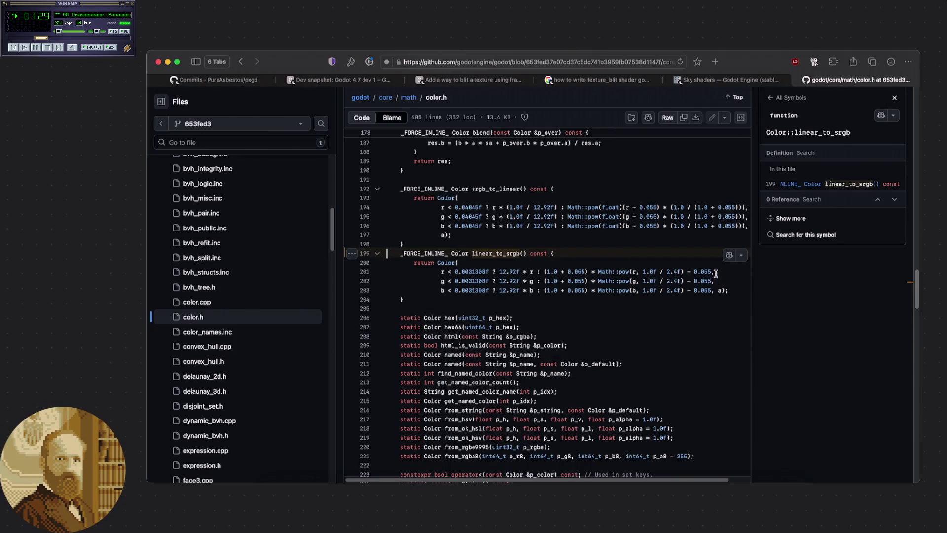
mouse_move(716, 274)
left_mouse_down()
mouse_move(394, 274)
mouse_move(442, 274)
left_mouse_up()
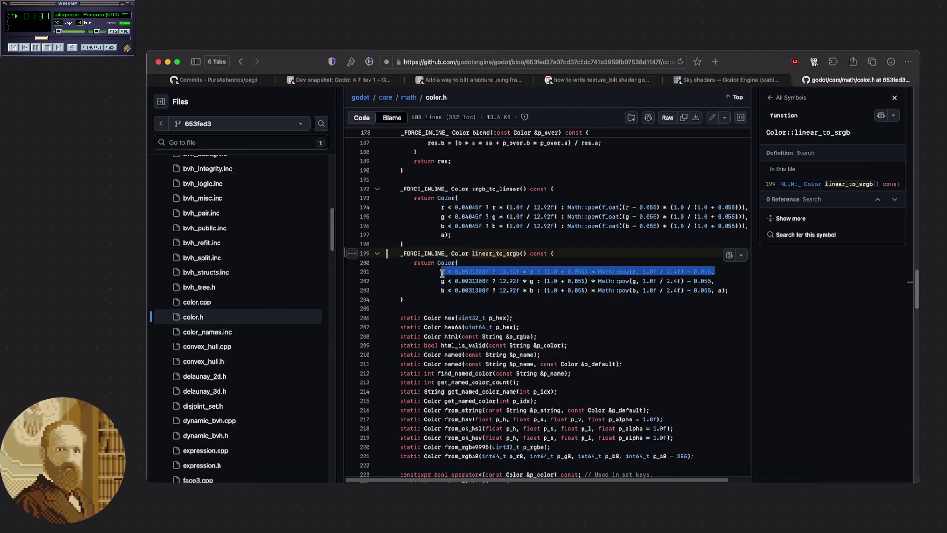
left_click(514, 291)
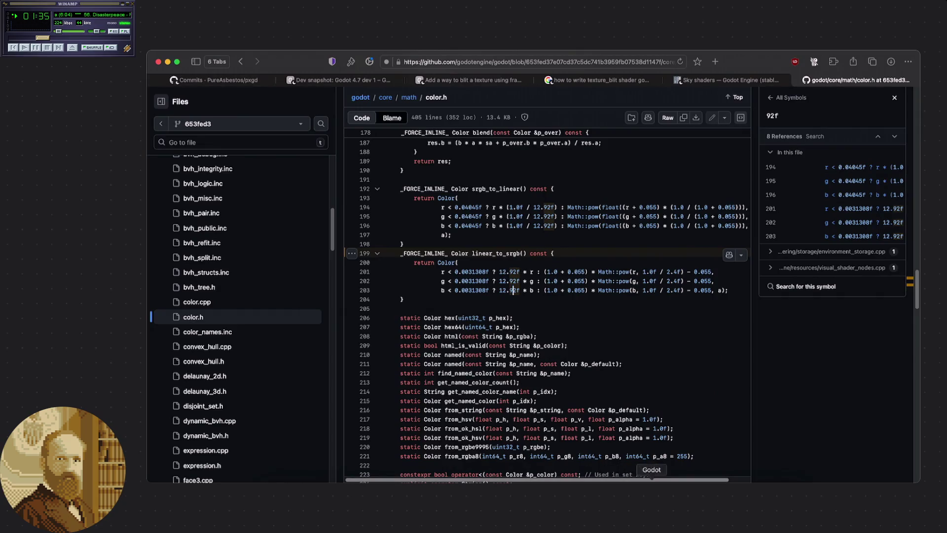
left_click(651, 488)
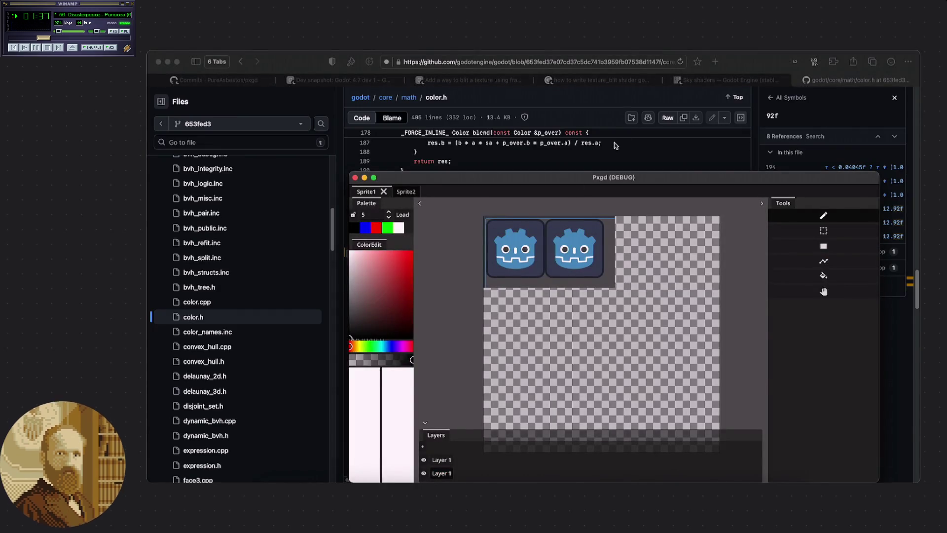
Hide Pxgd, view the end of to_srgb in color_math.gdshaderinc, then return to GitHub
key("super+h")
left_click(620, 489)
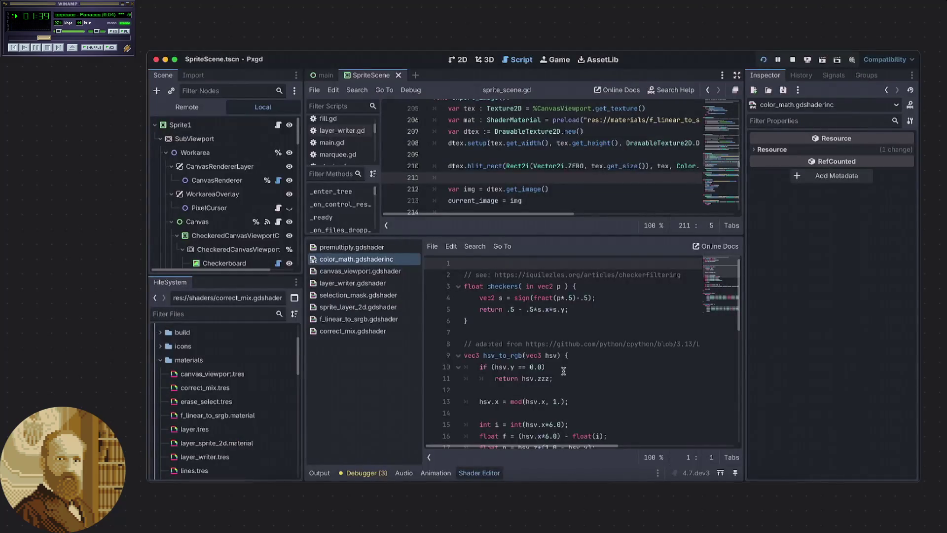
scroll(563, 372, "down", 9)
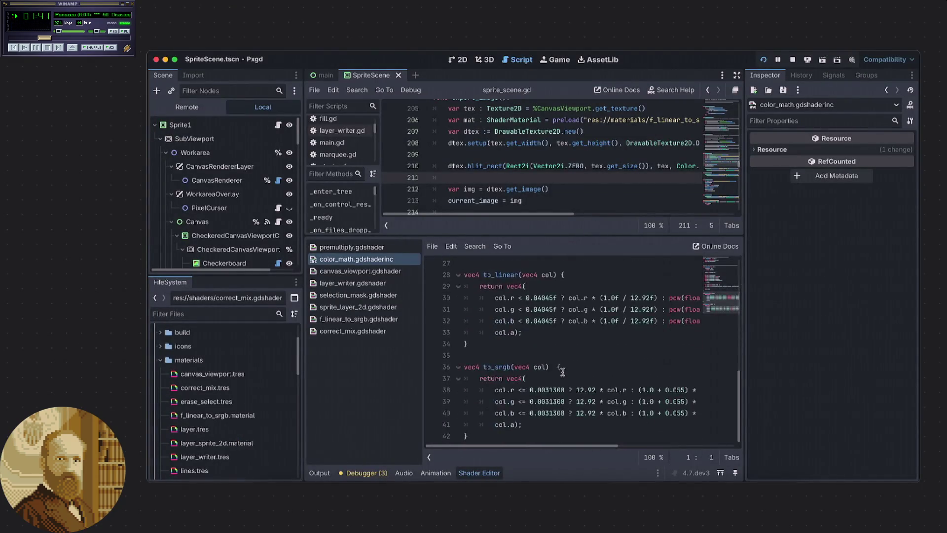
left_click(530, 431)
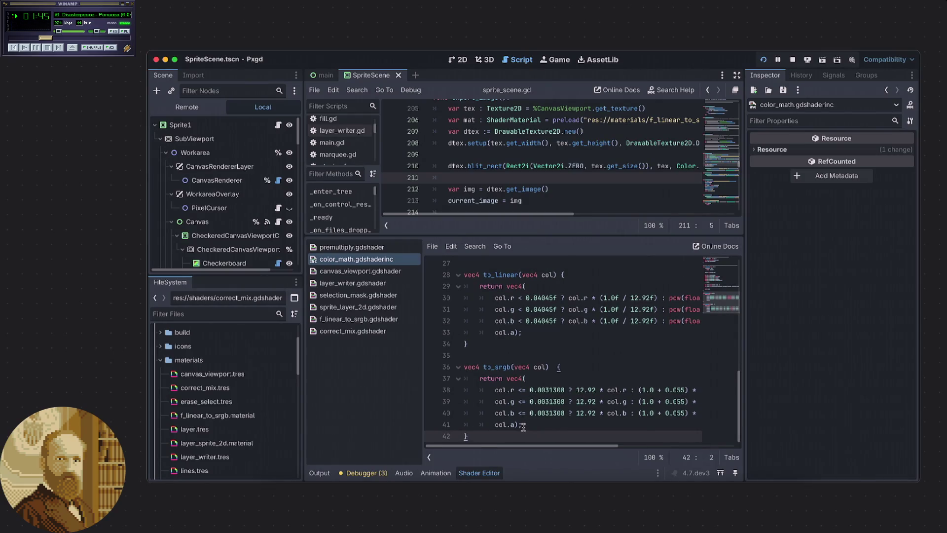
scroll(525, 429, "right", 5)
scroll(494, 444, "left", 5)
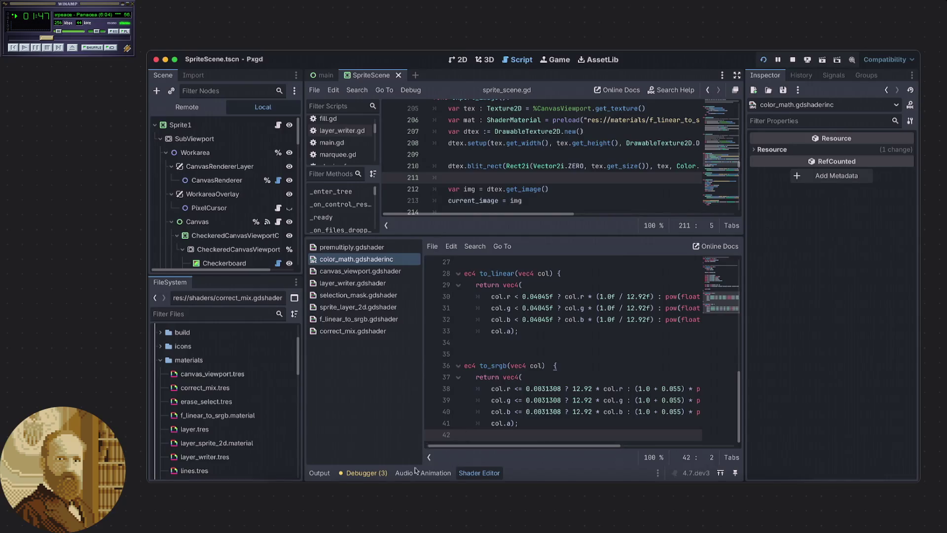
left_click(353, 473)
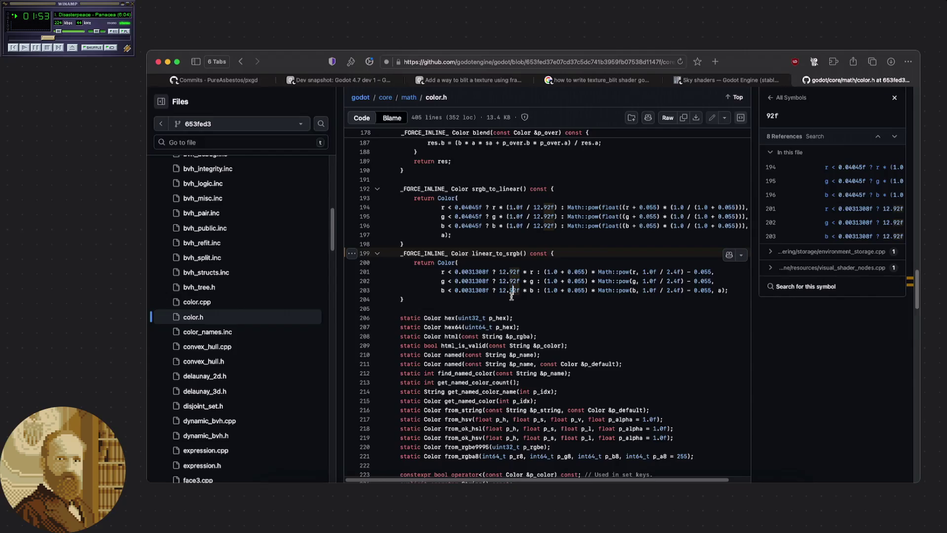
left_click(498, 298)
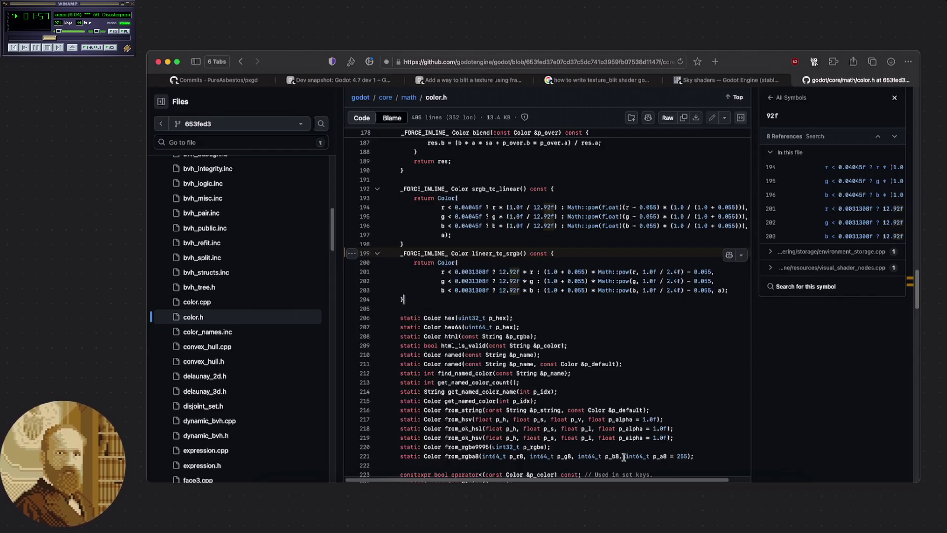
left_click(620, 478)
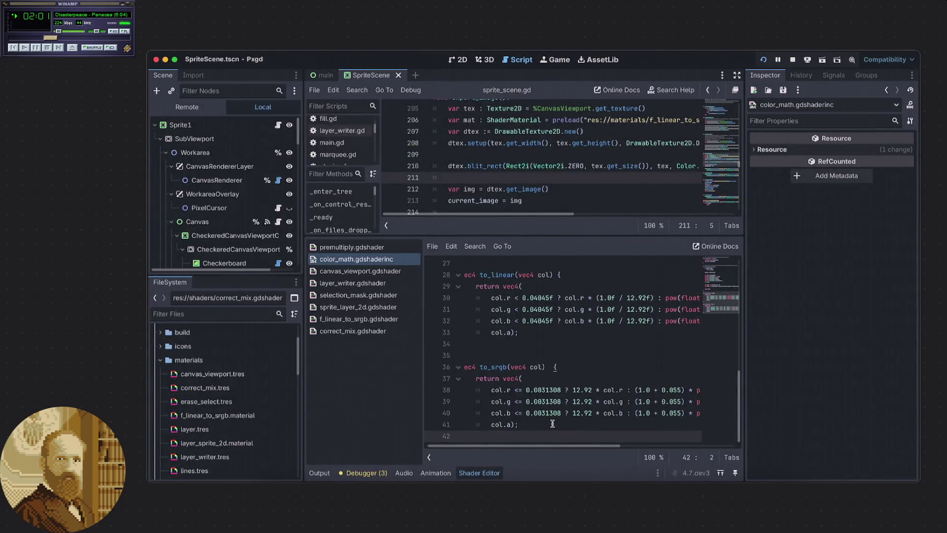
left_click(491, 425)
Insert line 41 above col.a); with color.h's pasted red-channel expression, Math:: removed
key("Return")
key("Up")
key("ctrl+v")
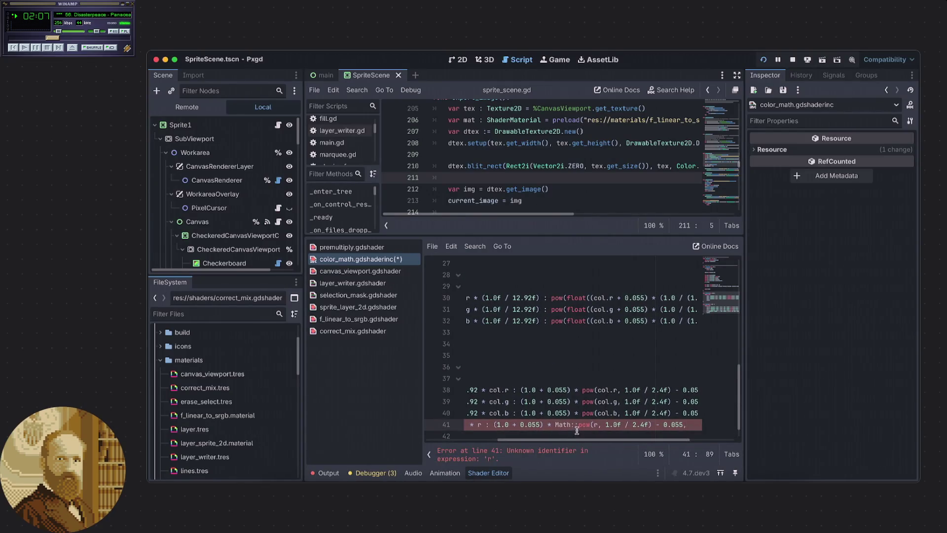
left_click(577, 425)
key("BackSpace")
key("BackSpace")
key("BackSpace")
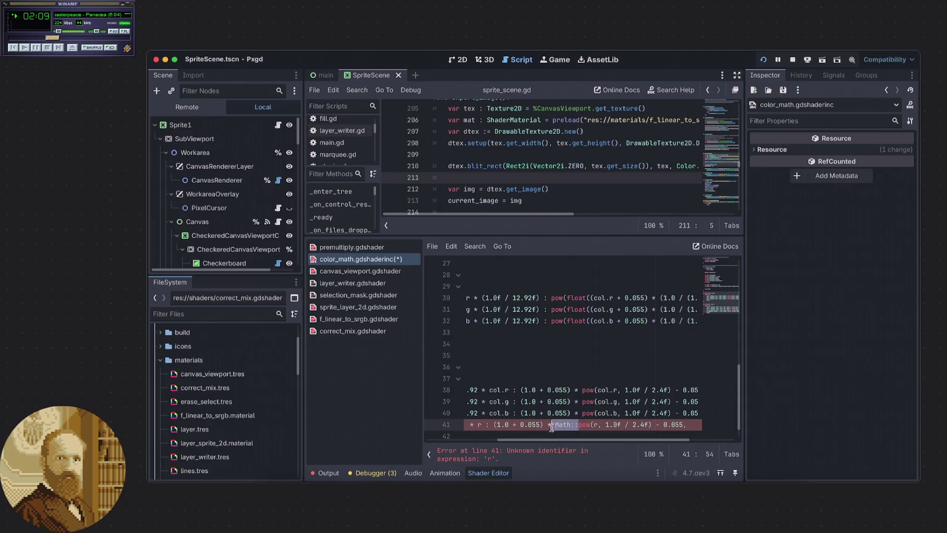
left_click_drag(551, 439, 489, 443)
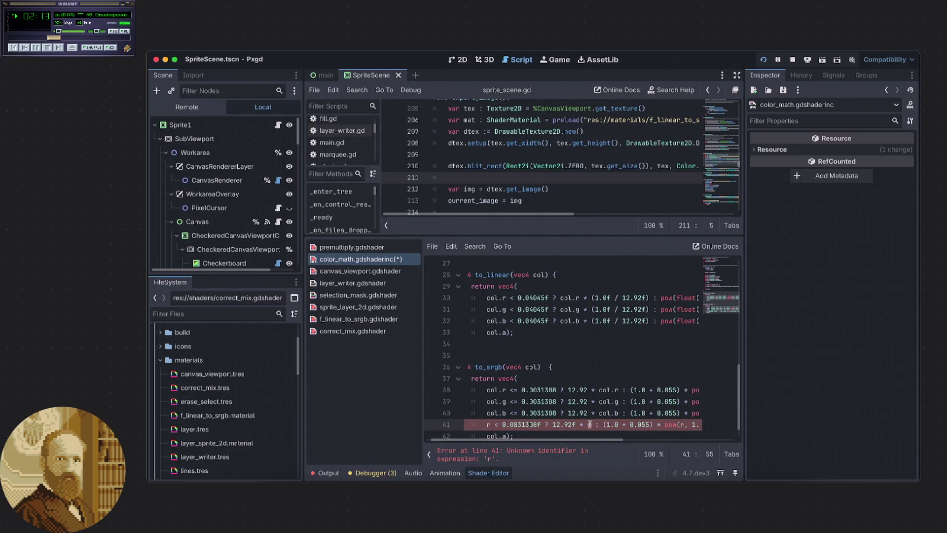
Prefix line 41's leading r with col. and locate the r after 12.92f *
key("Home")
type("col")
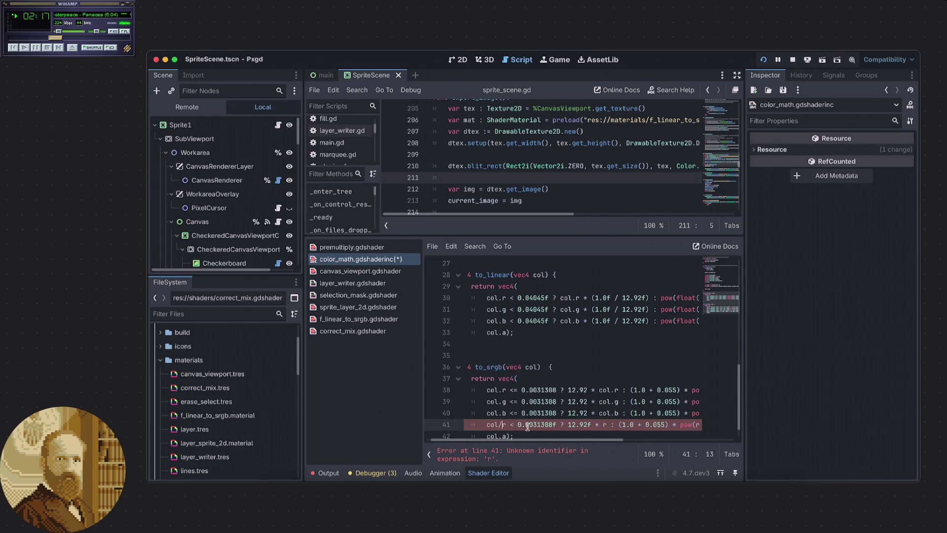
type(".")
left_click(580, 424)
left_click_drag(560, 439, 601, 454)
scroll(626, 451, "right", 2)
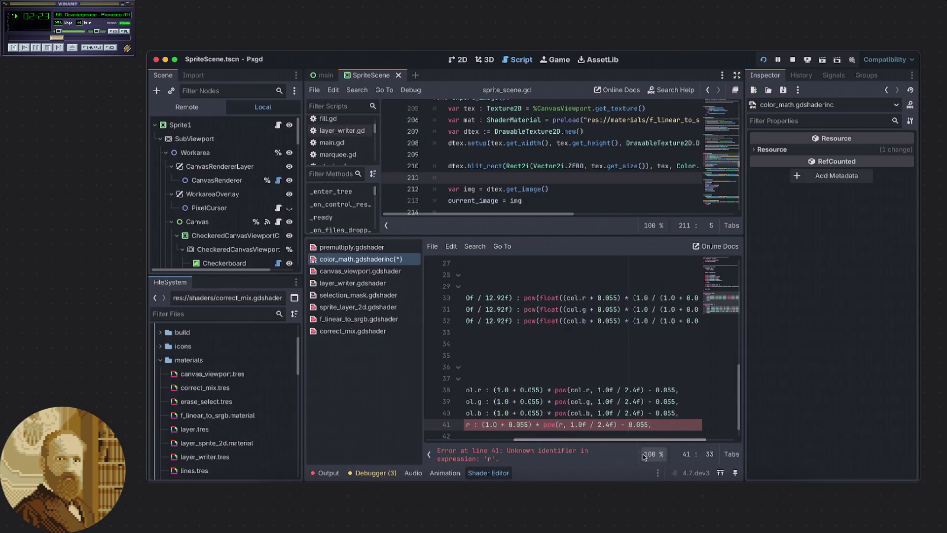
scroll(629, 452, "left", 4)
scroll(573, 459, "left", 2)
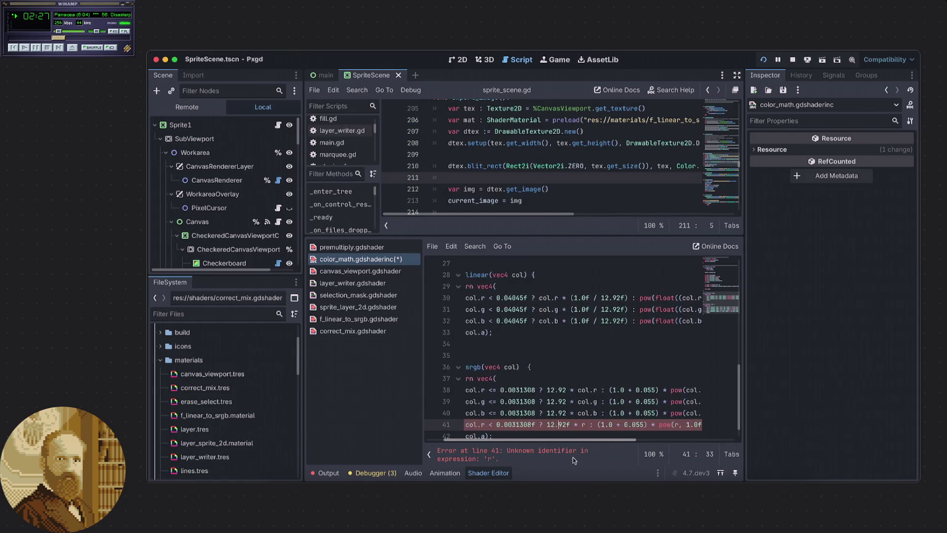
scroll(570, 461, "left", 3)
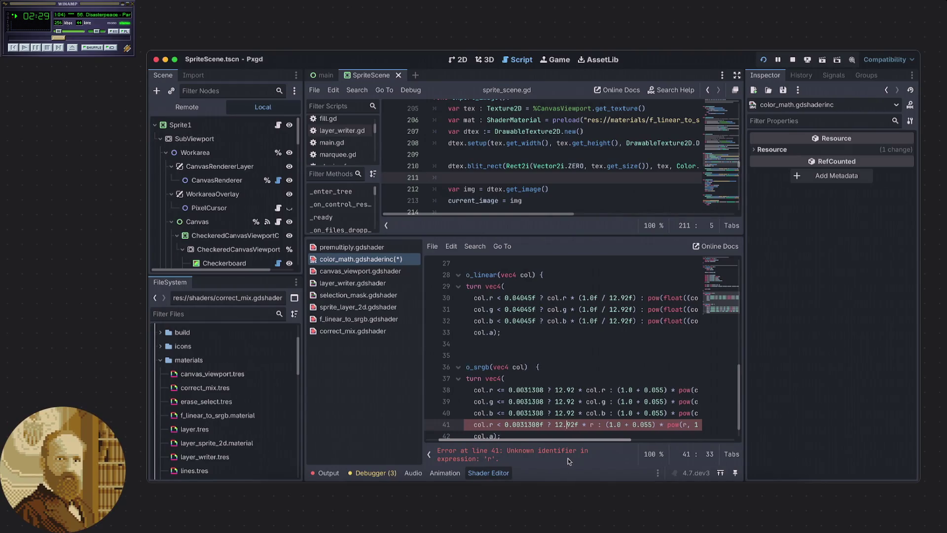
scroll(557, 461, "left", 1)
scroll(557, 461, "right", 1)
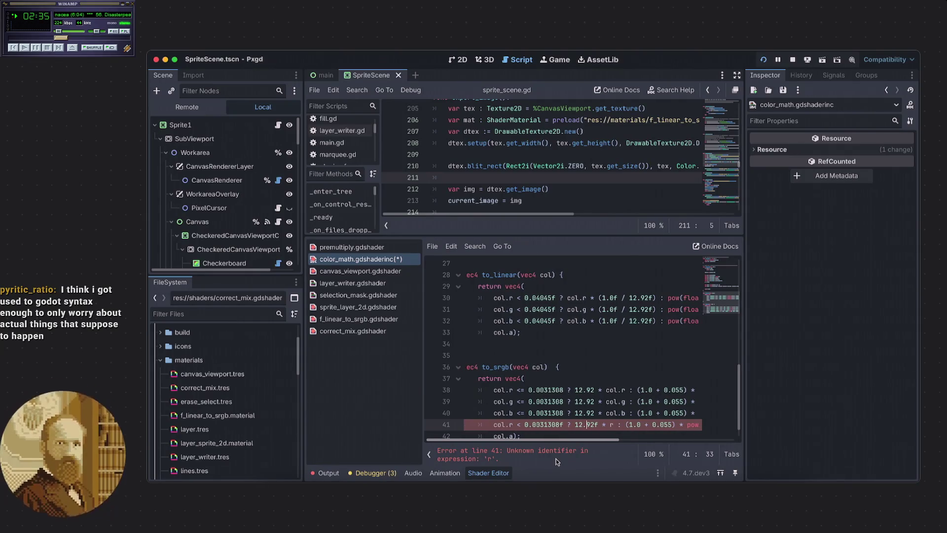
scroll(557, 461, "left", 1)
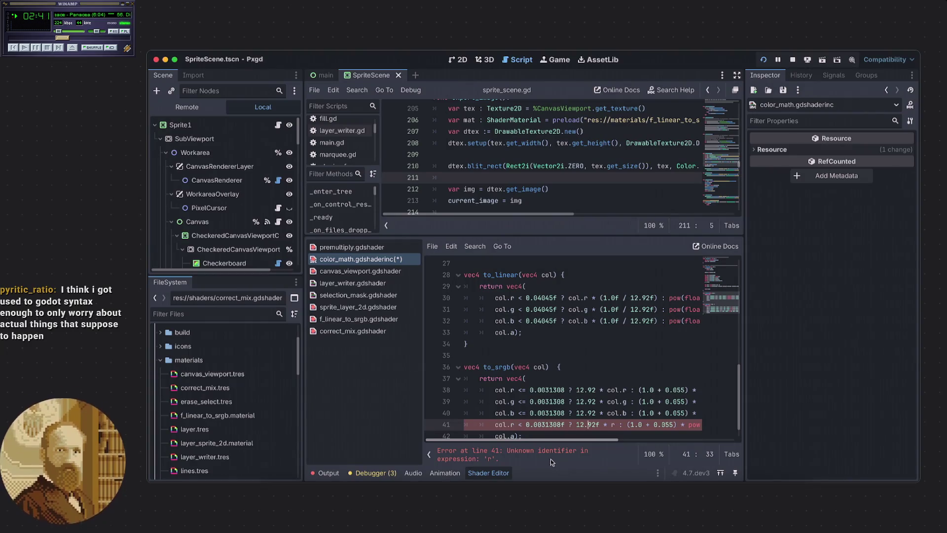
scroll(558, 457, "right", 2)
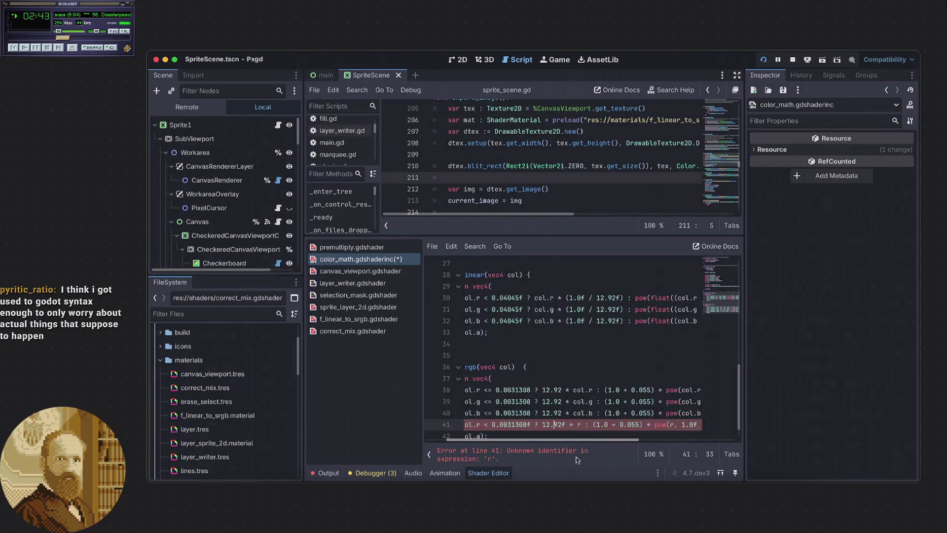
scroll(587, 457, "right", 3)
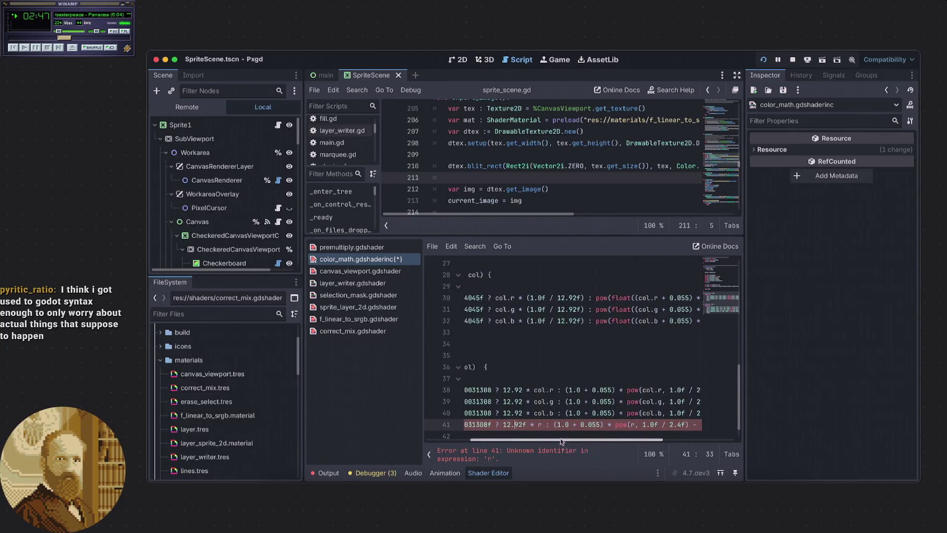
left_click(538, 425)
Replace the remaining bare r's on line 41, after 12.92f * and in pow(r, with col.r
type("col.")
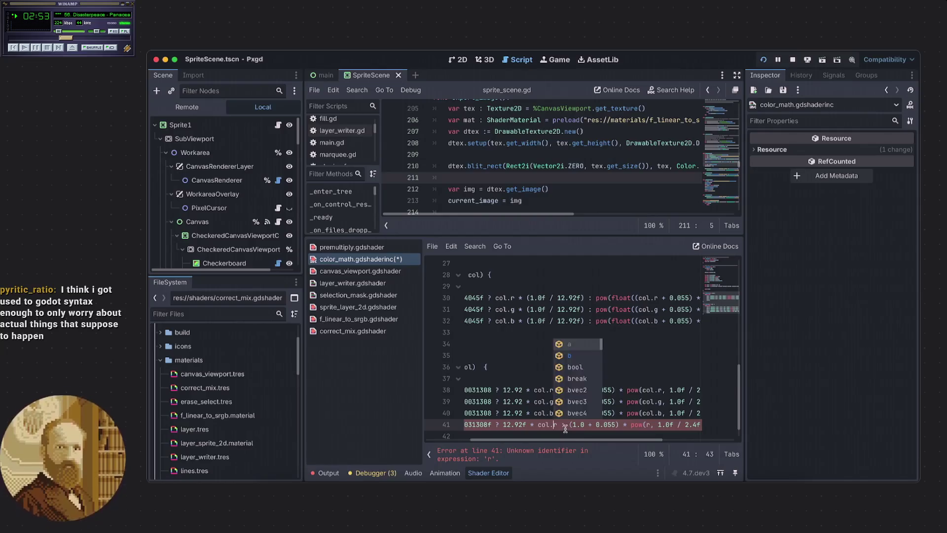
key("Right")
key("Right")
key("Right")
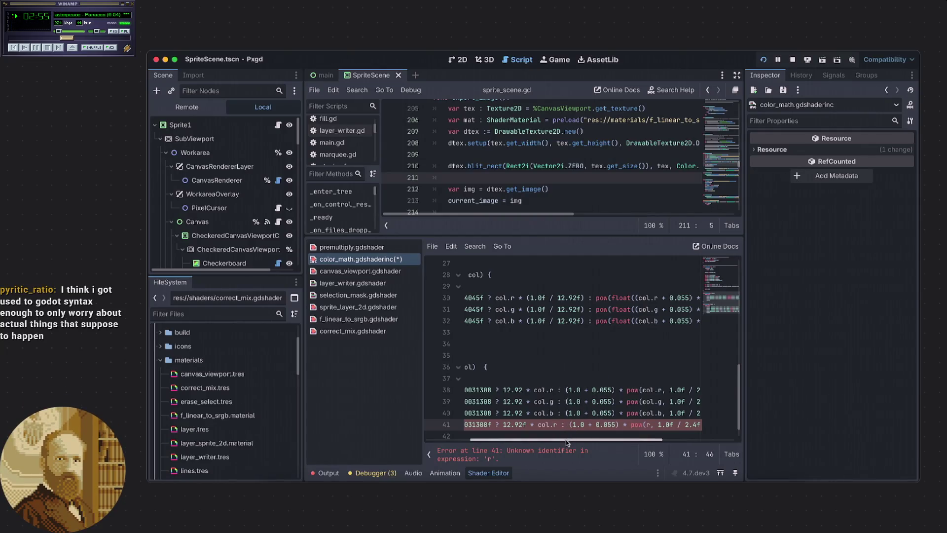
left_click_drag(566, 439, 608, 448)
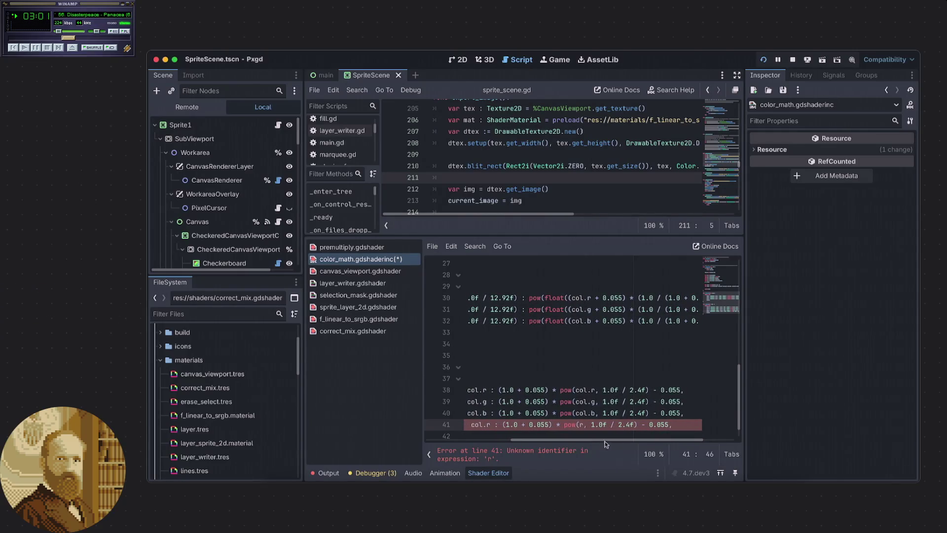
double_click(580, 425)
type("col")
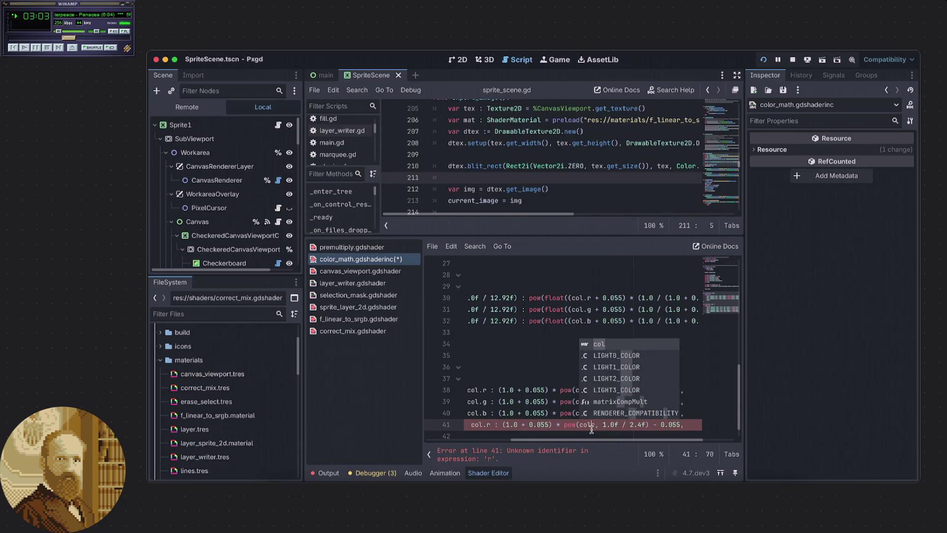
type(".r")
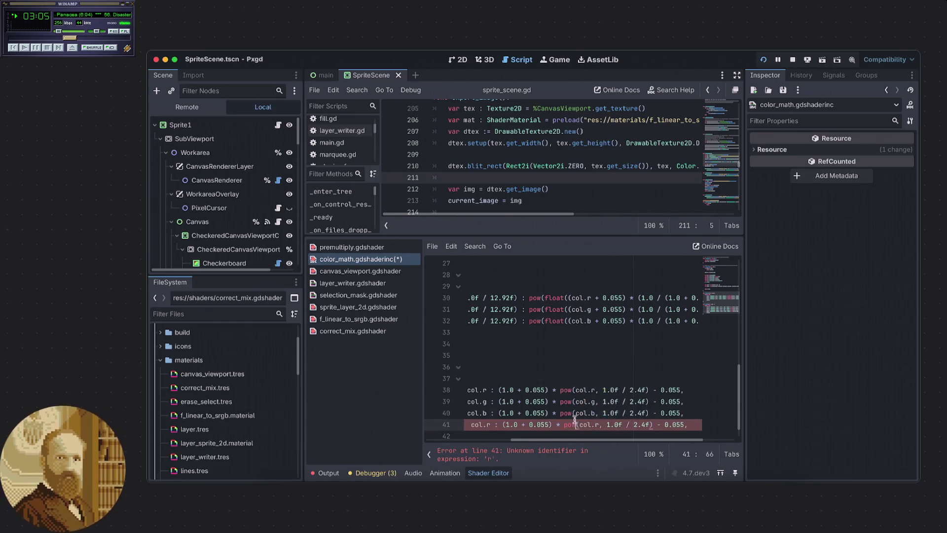
mouse_move(607, 442)
left_mouse_down()
mouse_move(523, 446)
mouse_move(543, 446)
left_mouse_up()
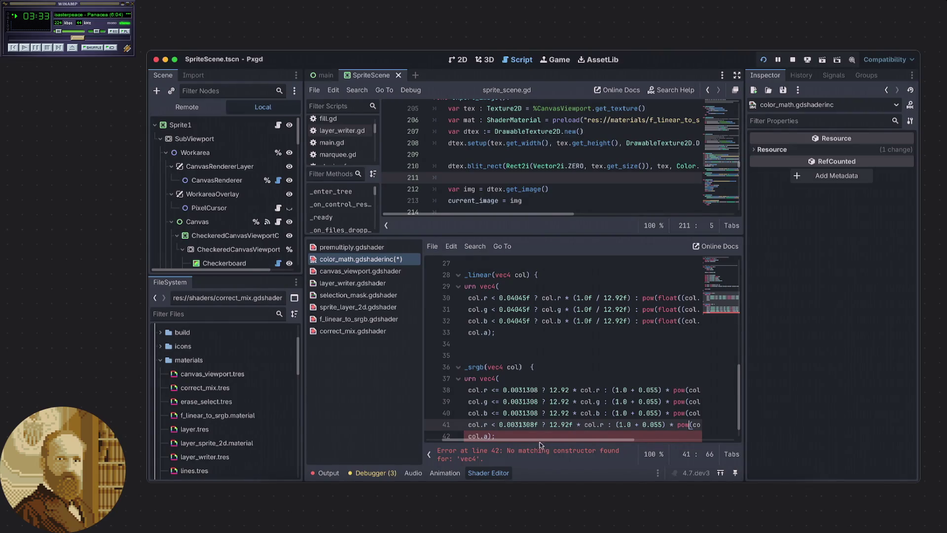
scroll(563, 444, "right", 5)
left_click_drag(572, 443, 626, 464)
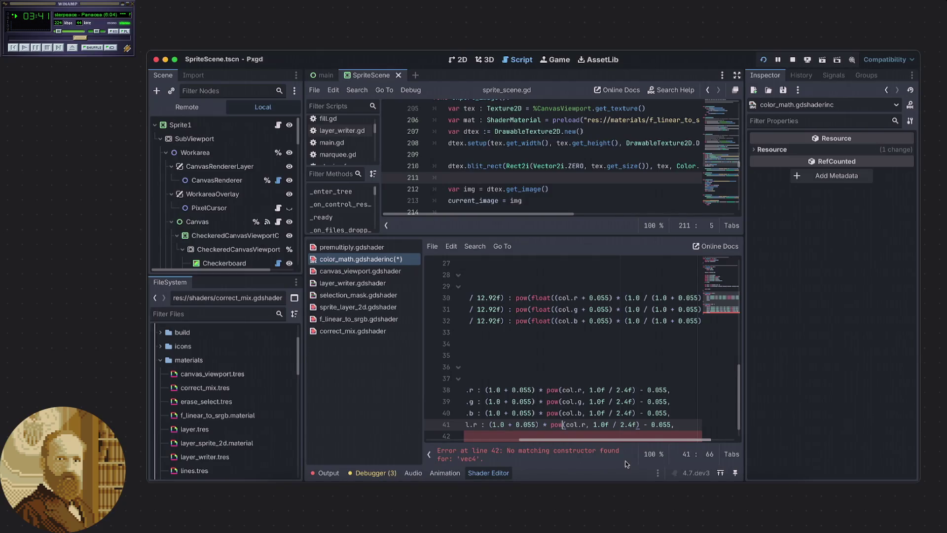
left_click_drag(627, 464, 621, 463)
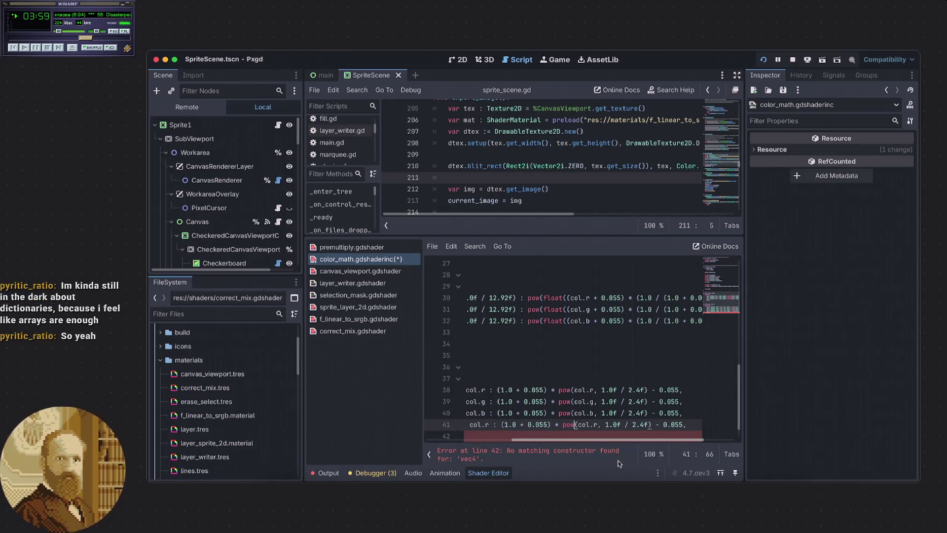
scroll(615, 461, "left", 1)
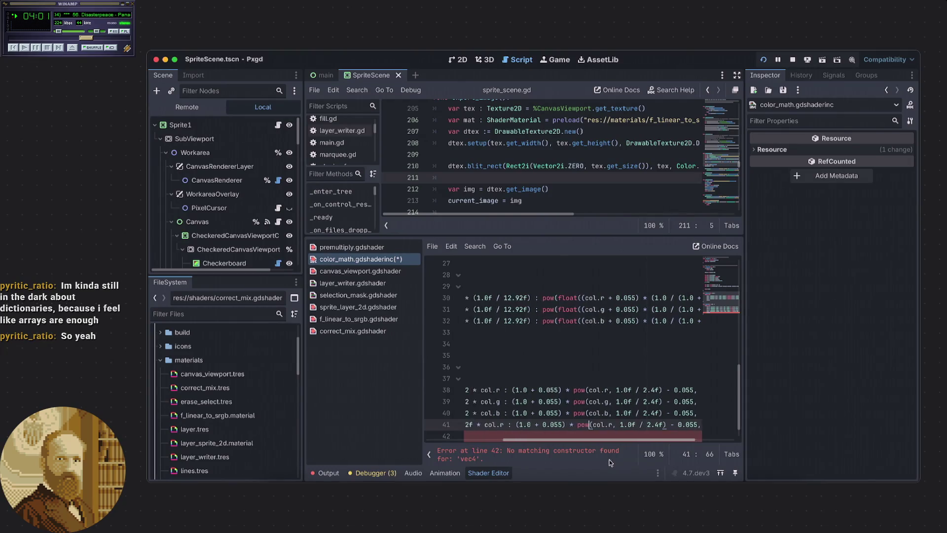
scroll(608, 460, "left", 10)
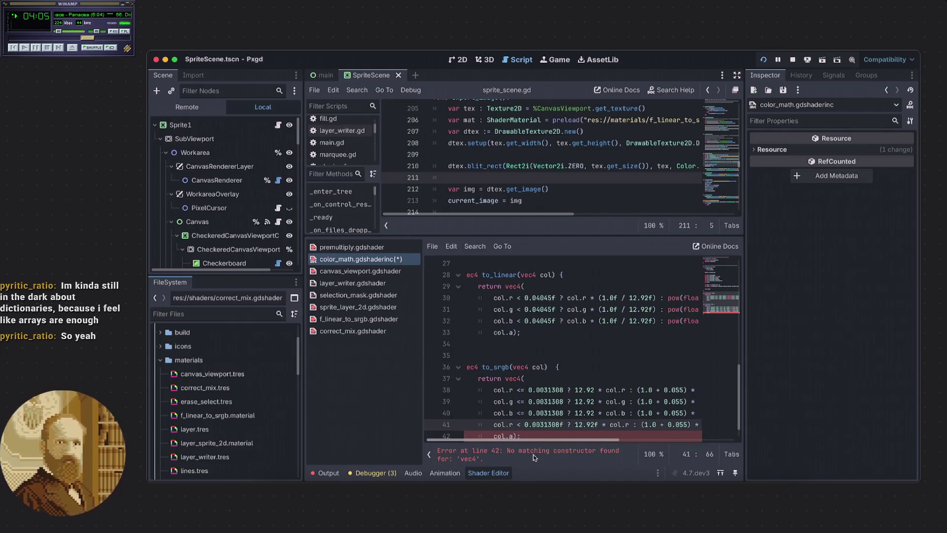
Continue the per-channel to_srgb vec4 expression from the end of the col.a); line
scroll(535, 417, "down", 1)
left_click(536, 424)
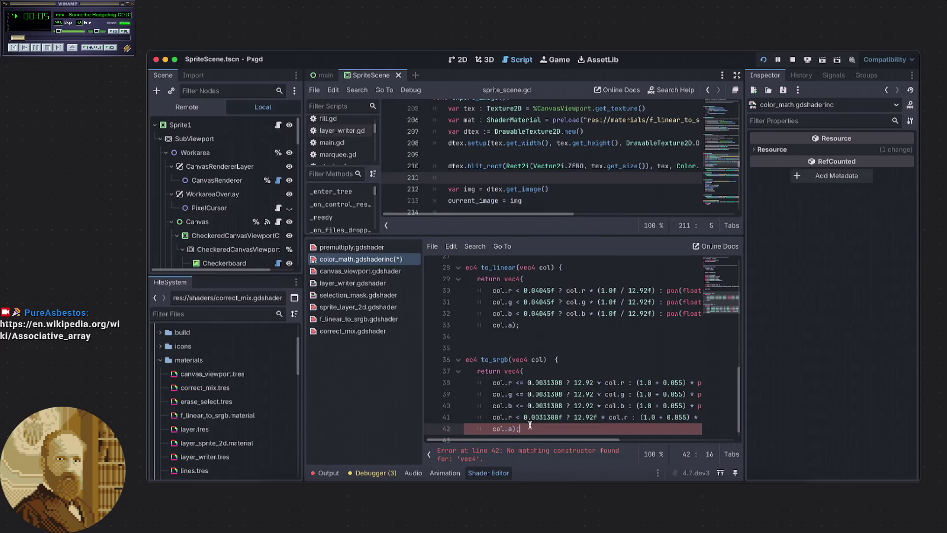
scroll(545, 413, "down", 1)
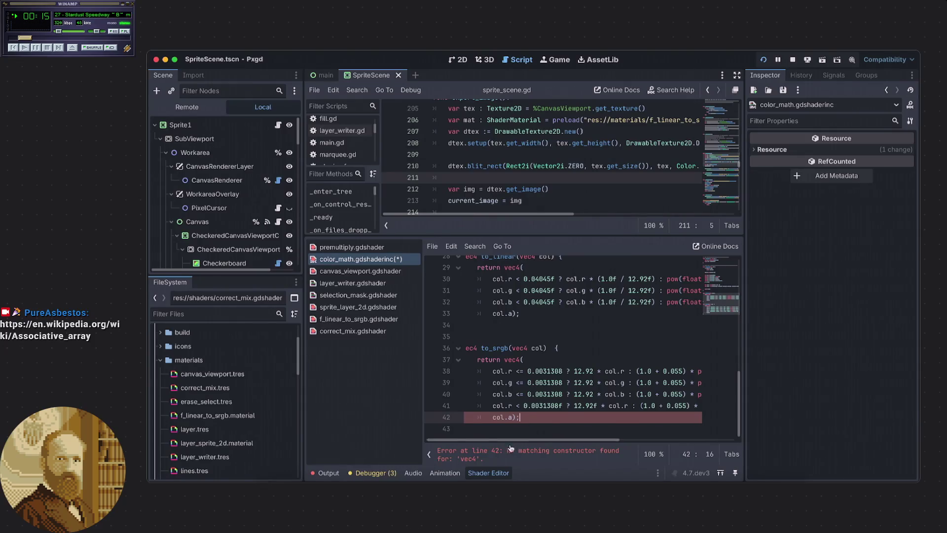
left_click_drag(541, 236, 541, 224)
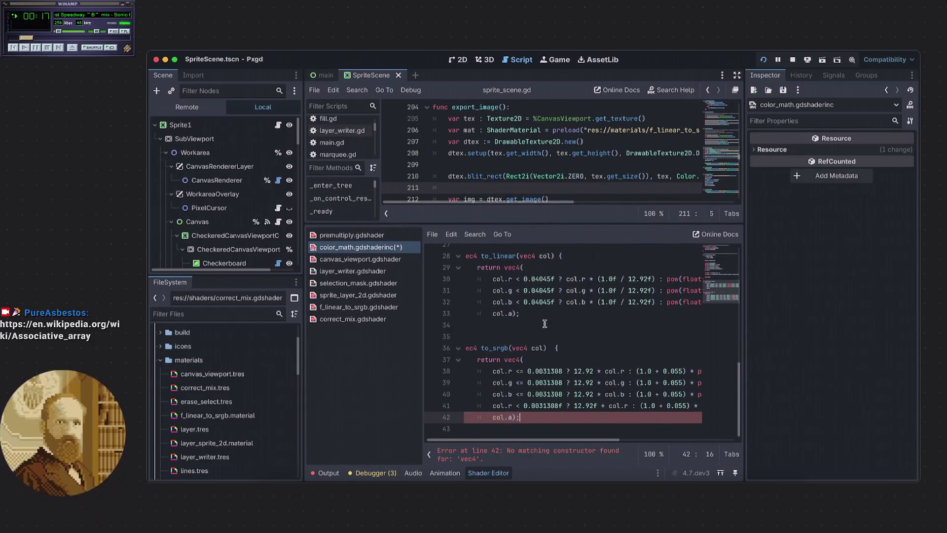
left_click(501, 431)
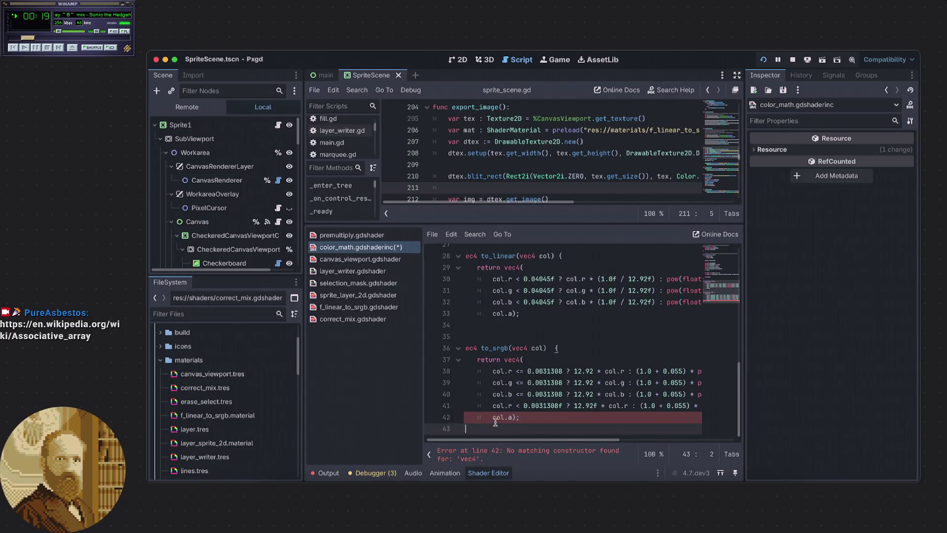
left_click(524, 418)
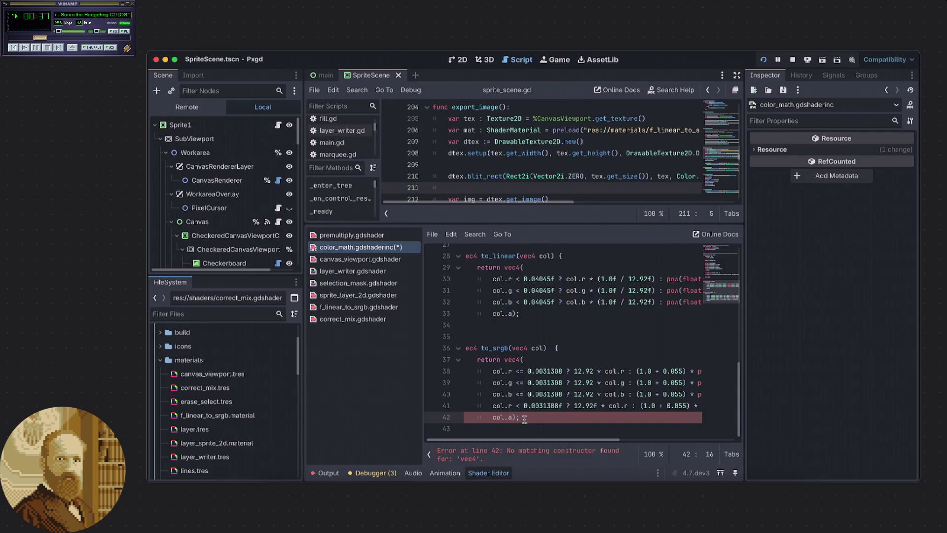
mouse_move(530, 439)
left_mouse_down()
mouse_move(622, 441)
mouse_move(519, 439)
mouse_move(569, 444)
mouse_move(519, 448)
left_mouse_up()
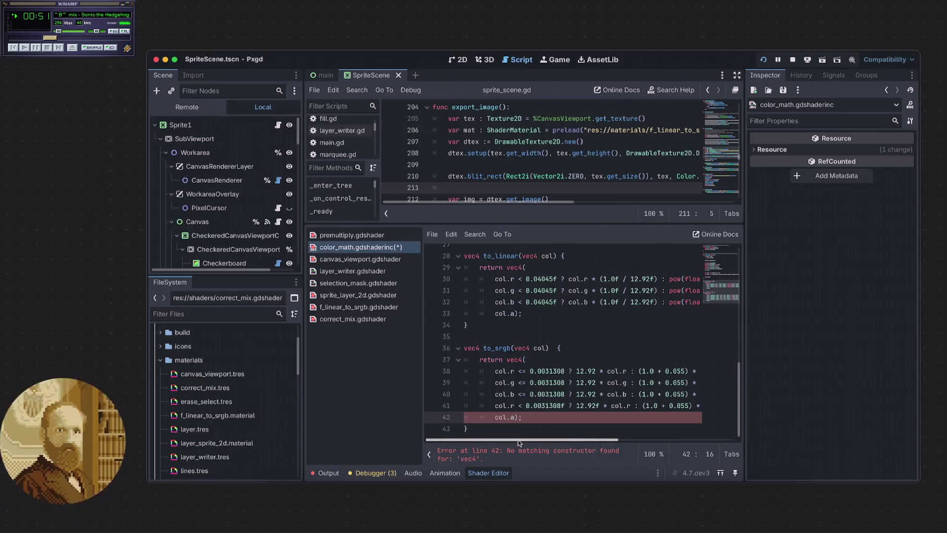
mouse_move(516, 440)
left_mouse_down()
mouse_move(618, 452)
mouse_move(504, 439)
left_mouse_up()
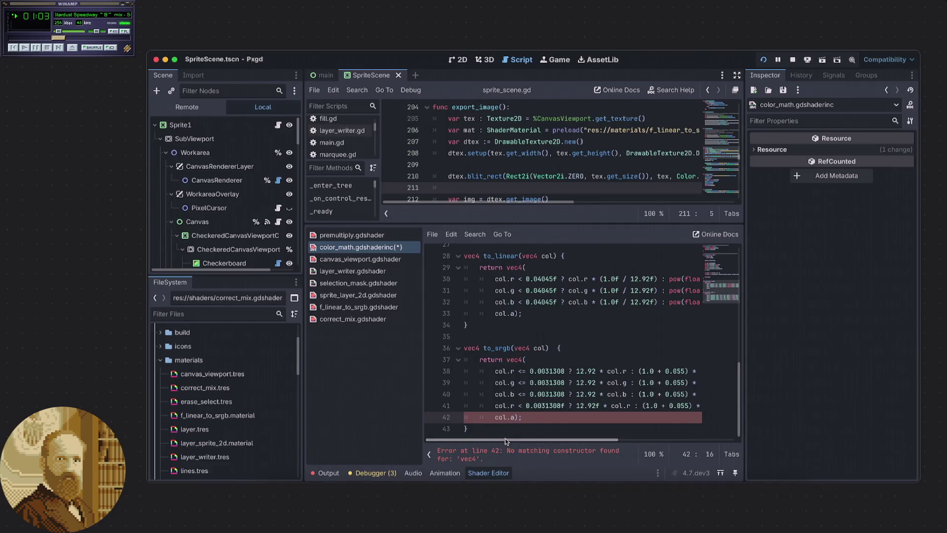
left_click_drag(505, 438, 607, 458)
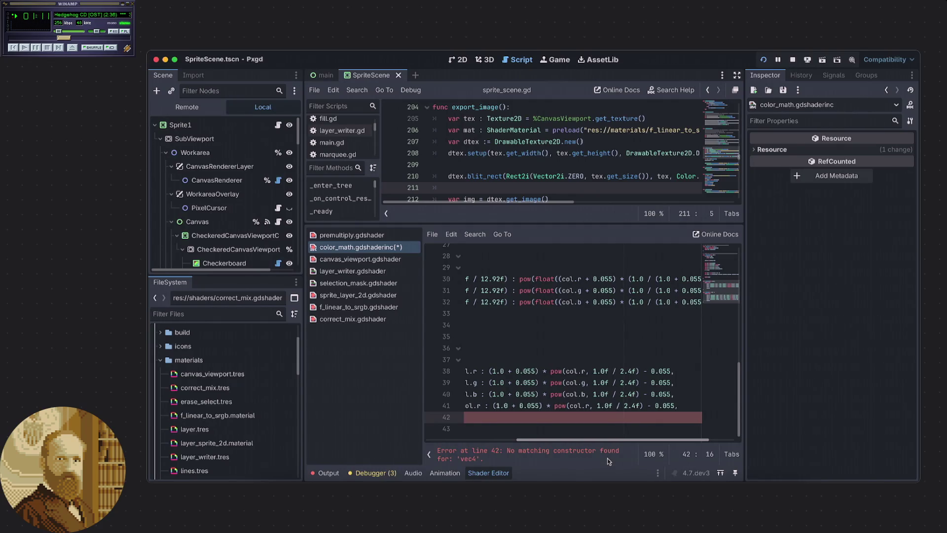
Edit the threshold comparison on line 41 of to_srgb by adding =, then switch to Orion
left_click_drag(608, 457, 517, 447)
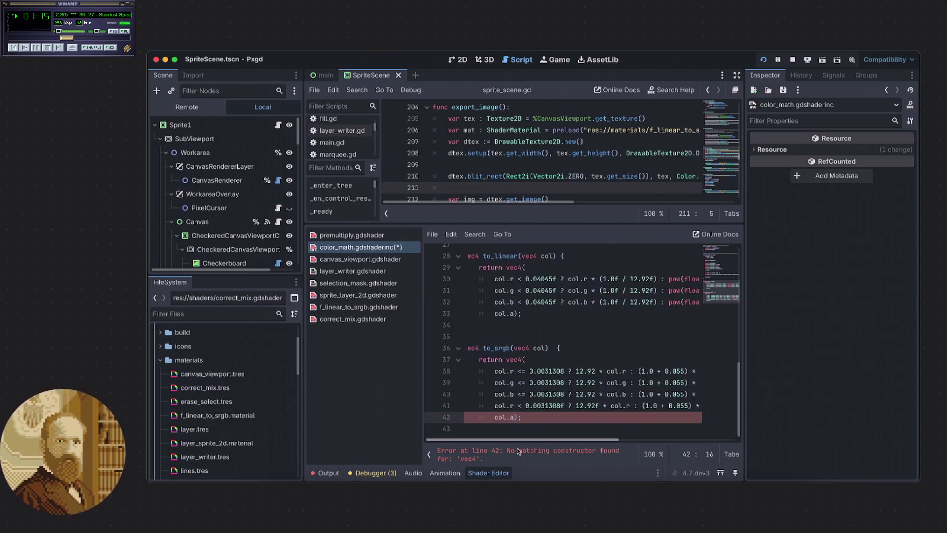
left_click(562, 405)
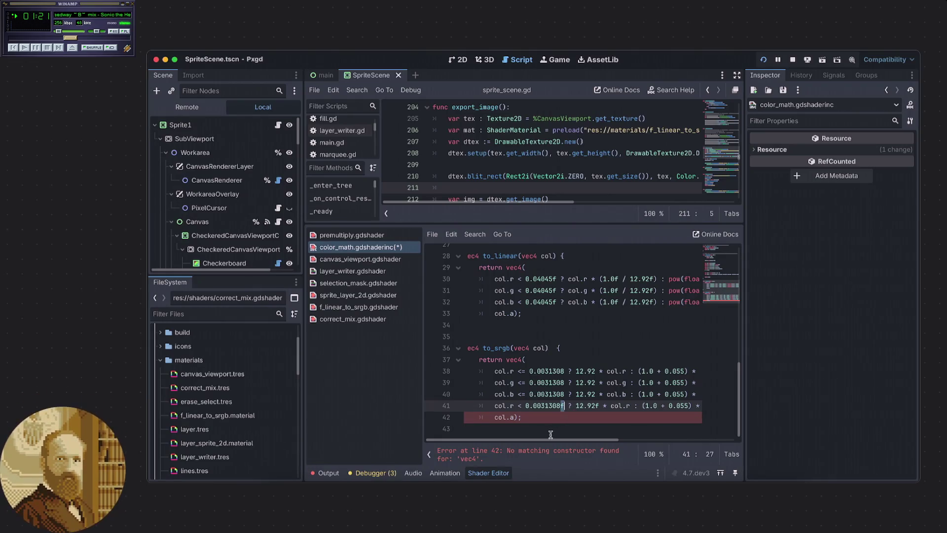
scroll(551, 438, "right", 1)
left_click(507, 405)
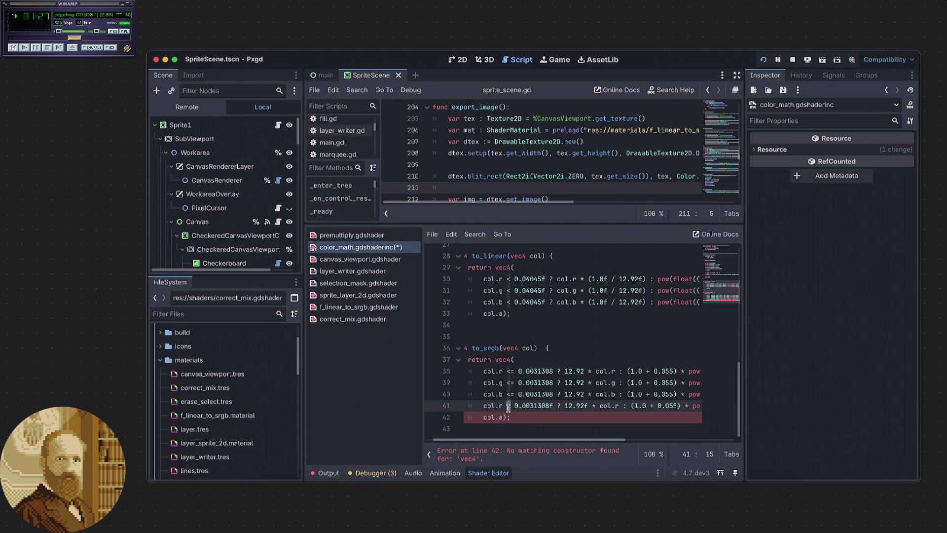
type("=")
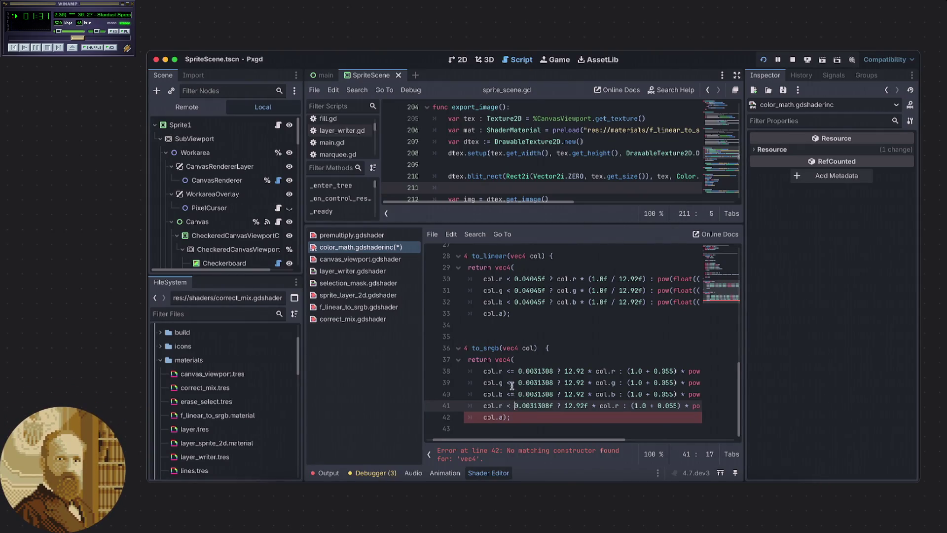
left_click_drag(540, 439, 632, 449)
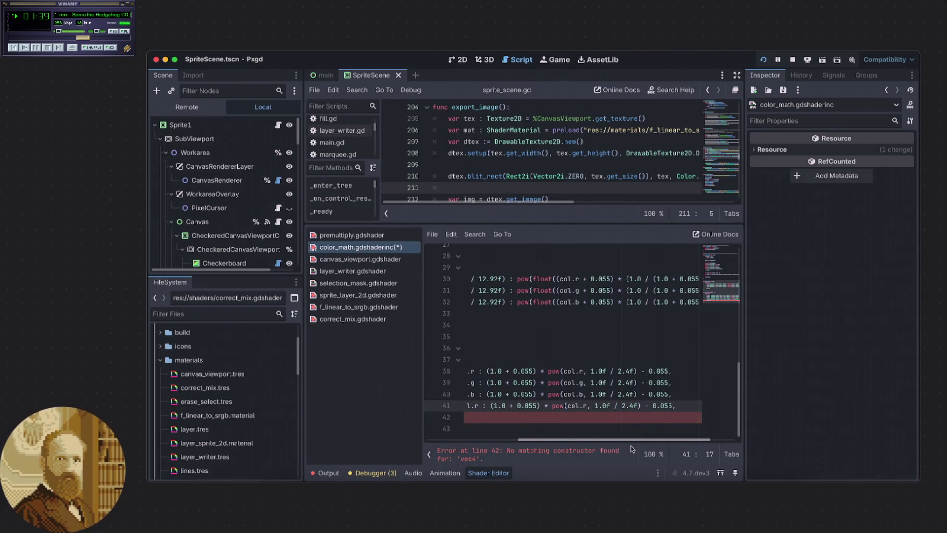
left_click_drag(631, 449, 550, 436)
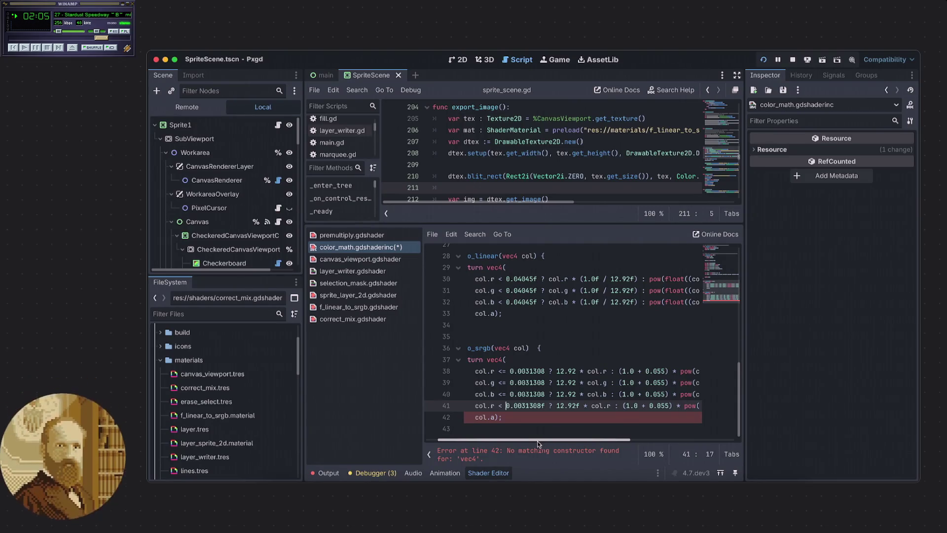
double_click(502, 406)
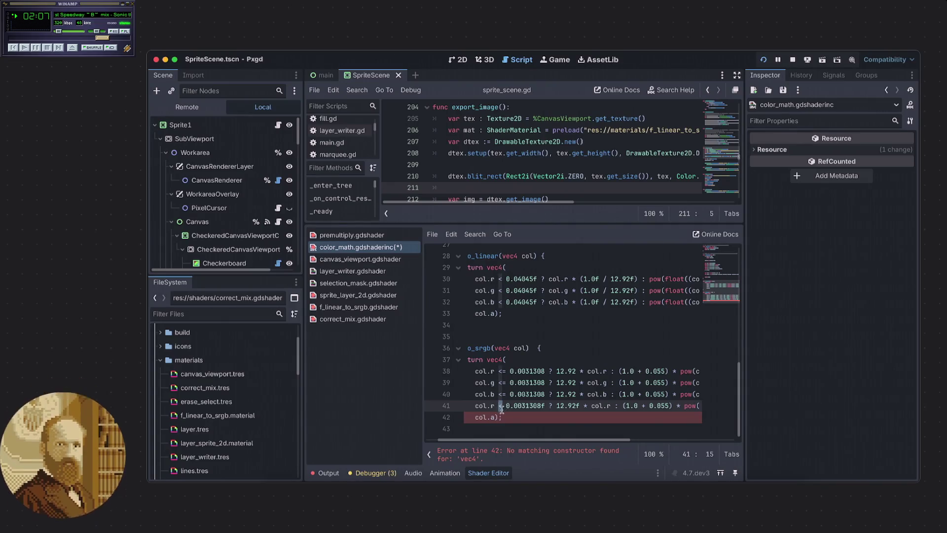
key("Right")
key("Right")
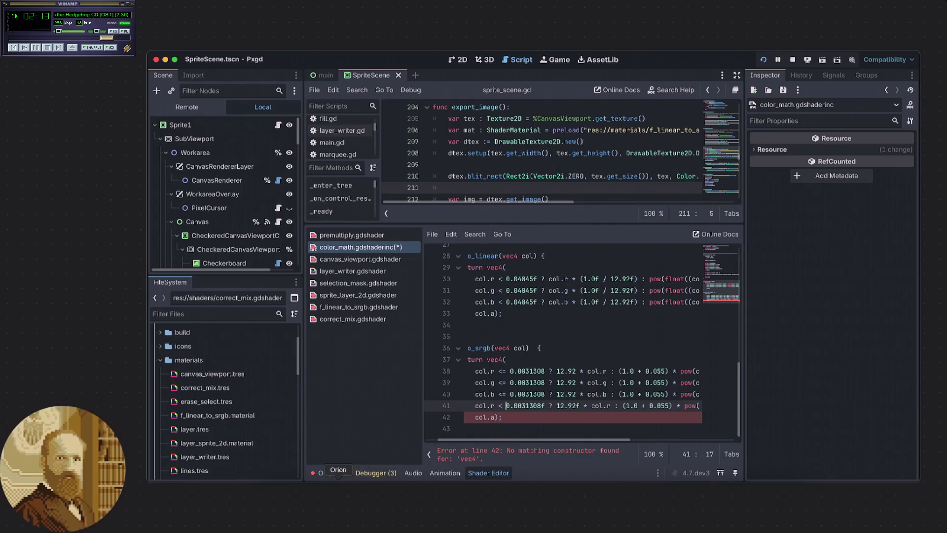
left_click(338, 479)
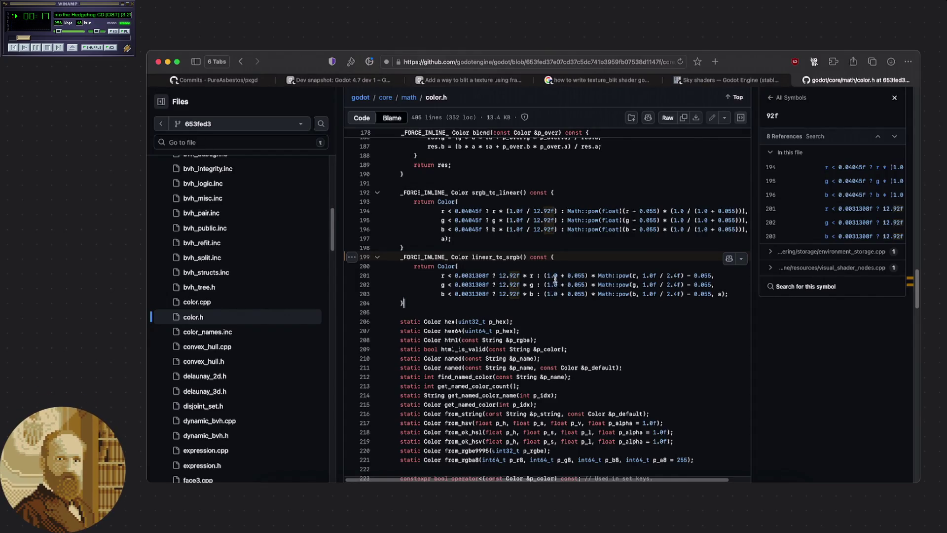
Read srgb_to_linear and linear_to_srgb around lines 194–205 of color.h on GitHub
left_click(487, 267)
left_click(469, 302)
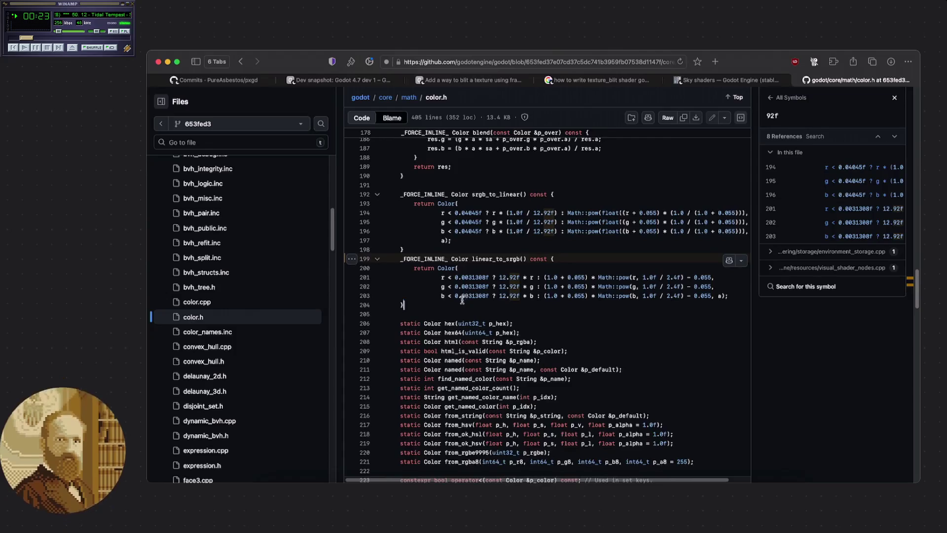
scroll(455, 305, "up", 3)
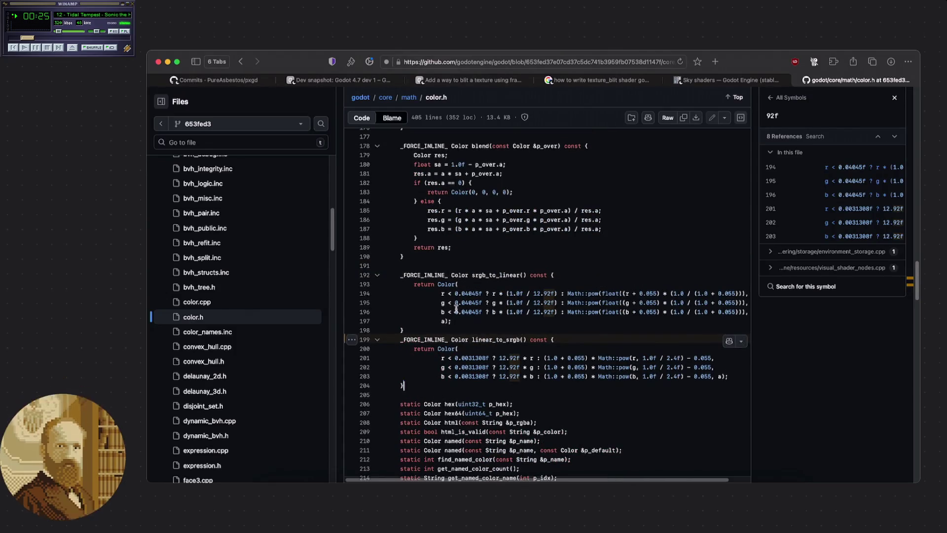
scroll(455, 308, "up", 2)
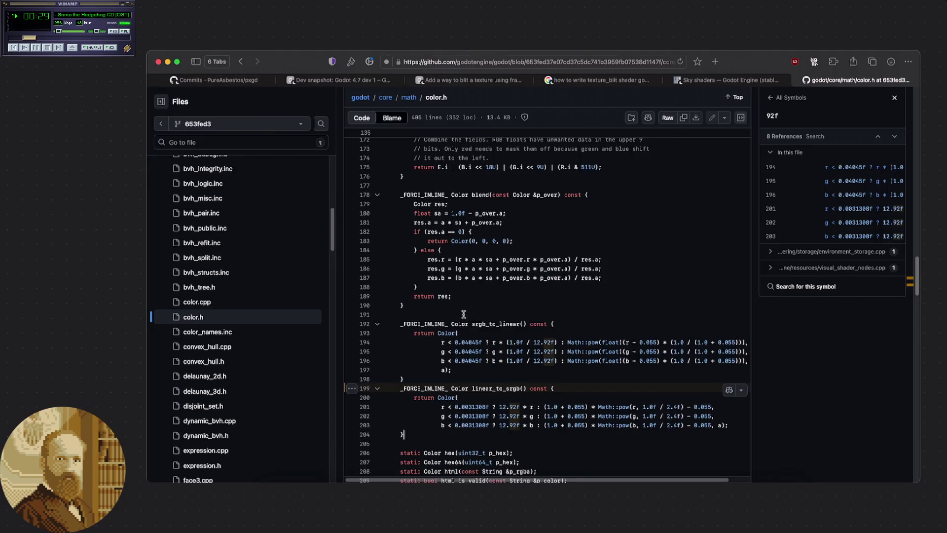
scroll(462, 315, "up", 3)
scroll(463, 314, "down", 10)
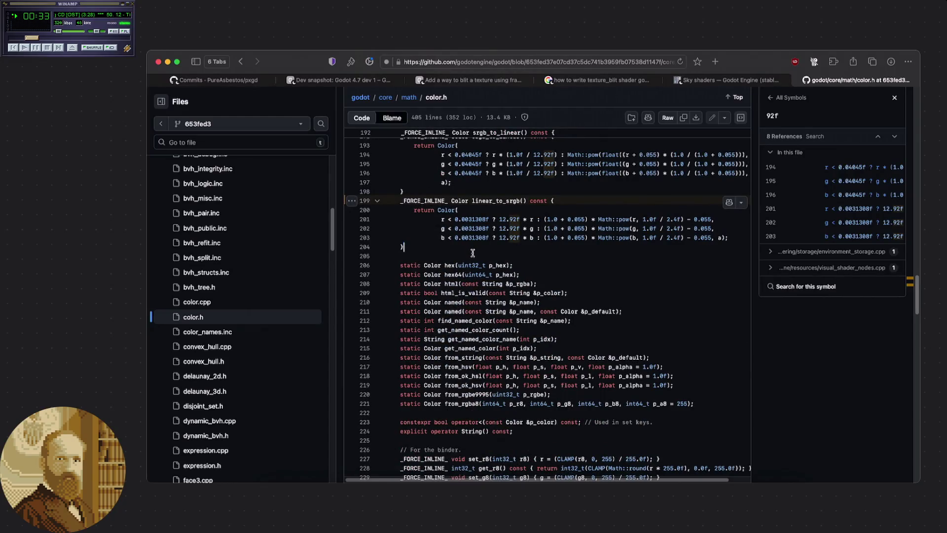
scroll(472, 256, "down", 3)
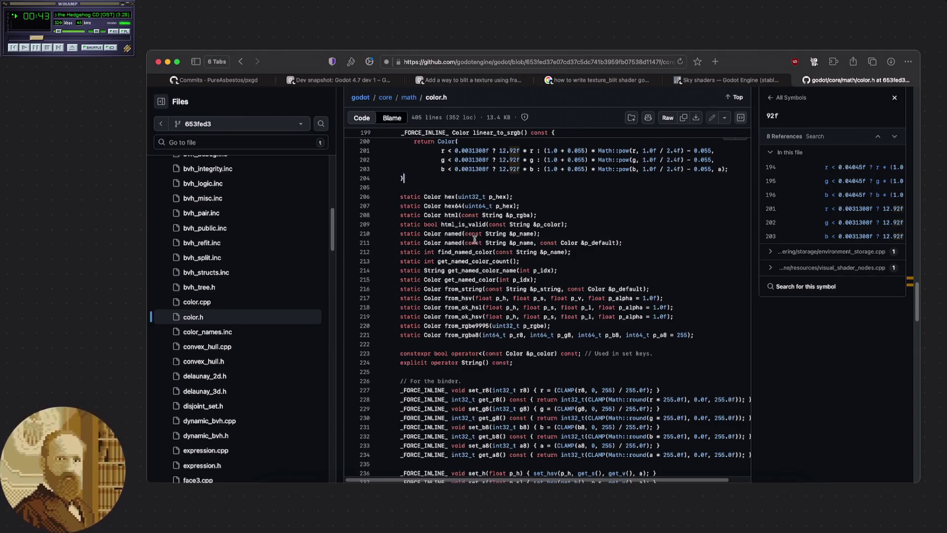
scroll(471, 242, "down", 1)
left_click(444, 178)
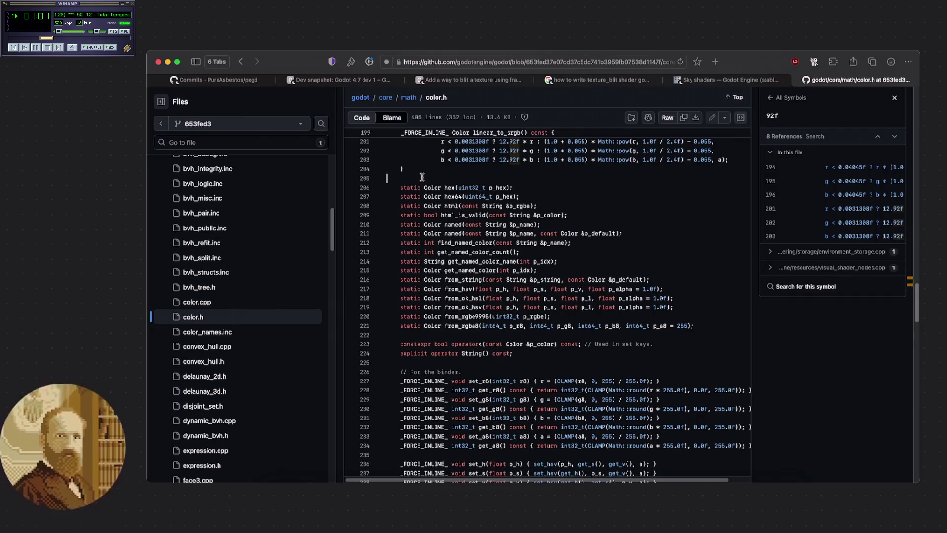
key("super+f")
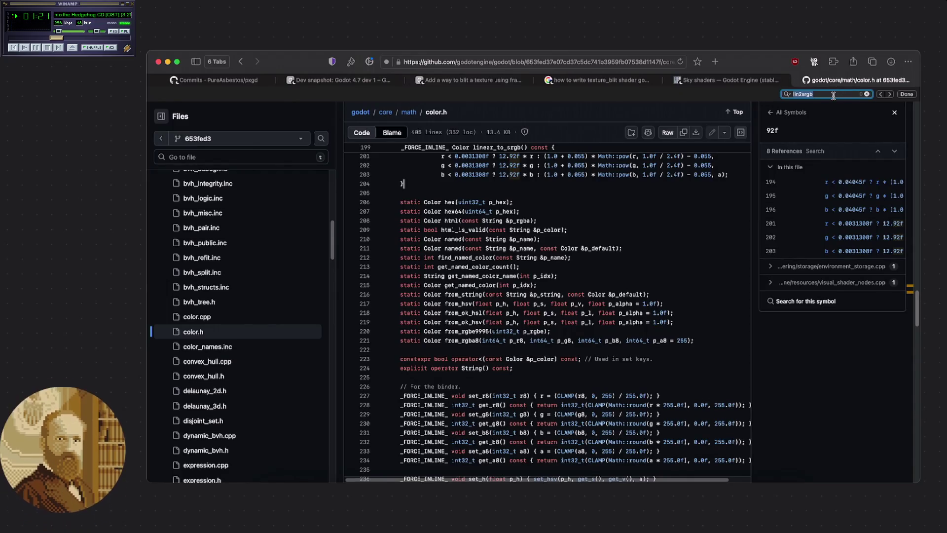
Clear the old lin2srgb find query and return to the color.h code
key("BackSpace")
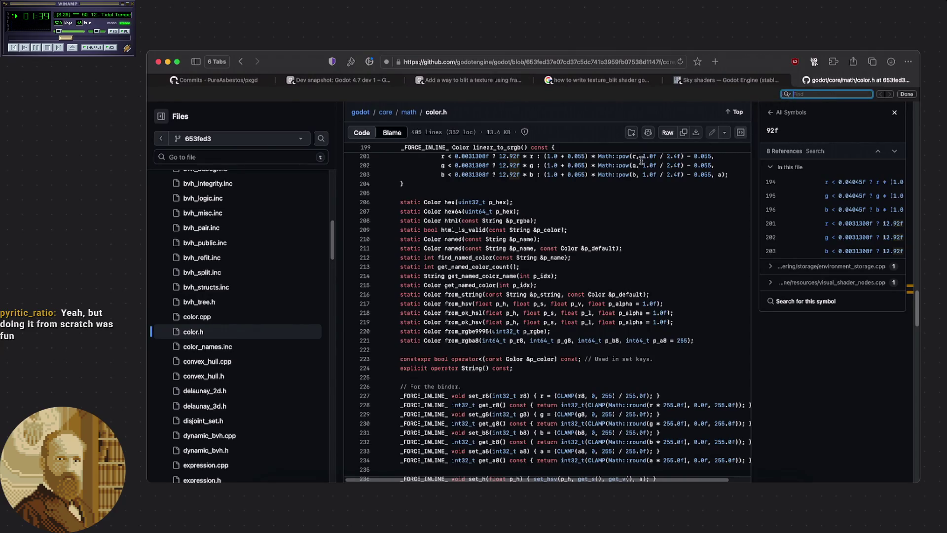
scroll(641, 160, "down", 3)
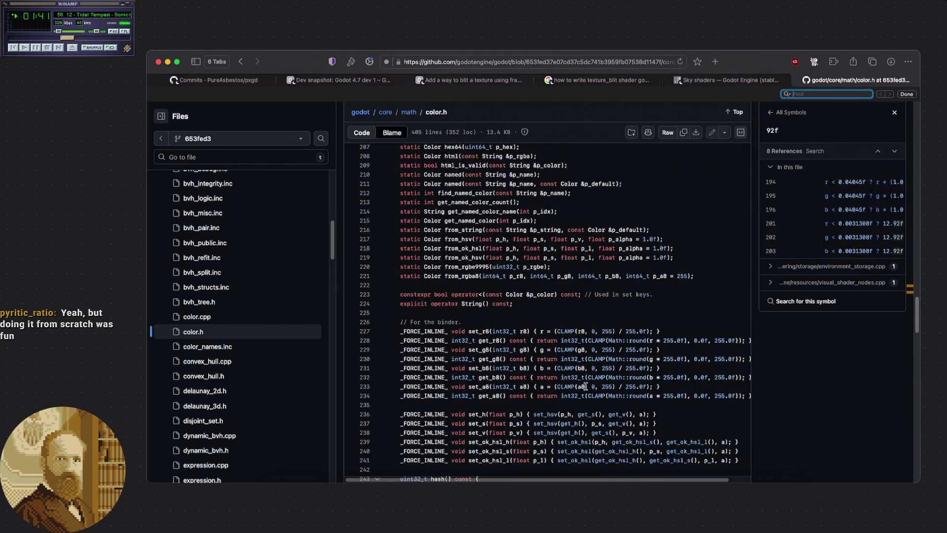
scroll(585, 386, "down", 3)
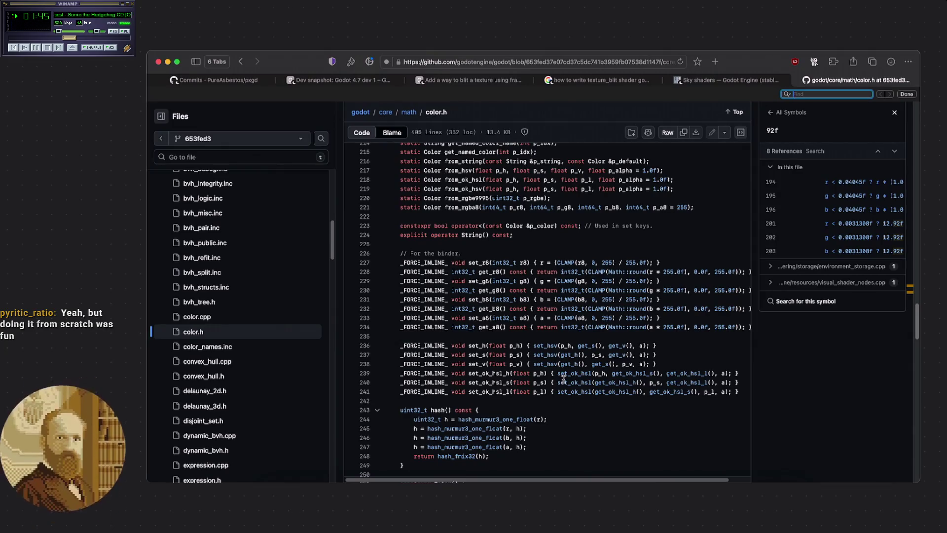
left_click(547, 402)
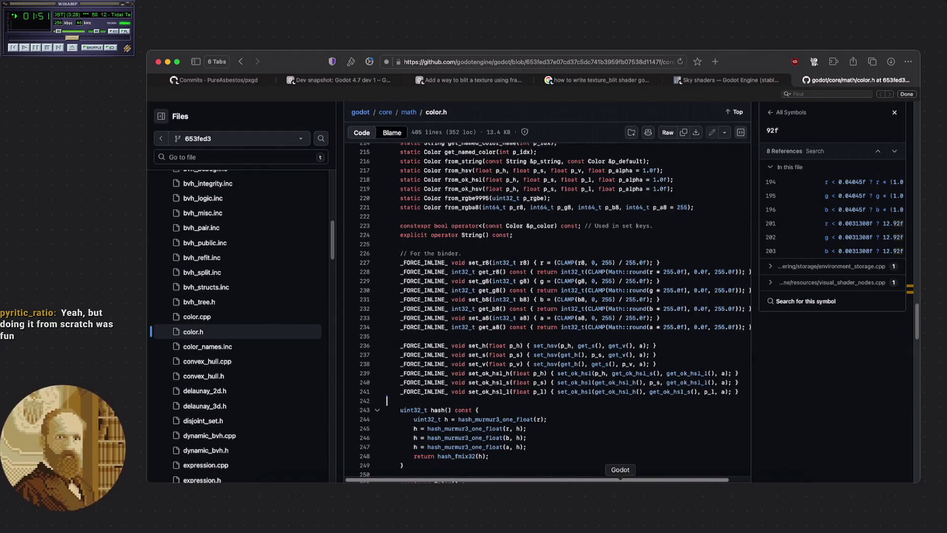
left_click(620, 481)
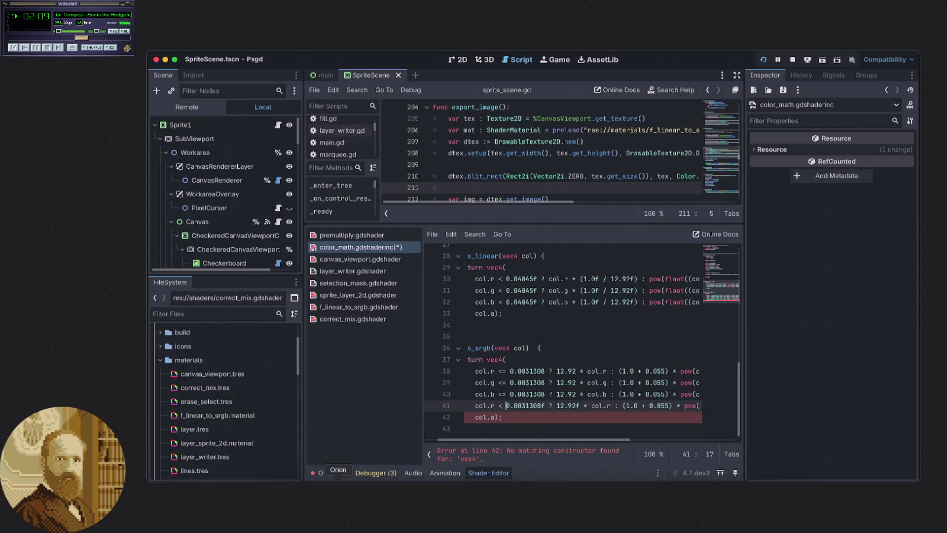
key("super+Tab")
scroll(548, 148, "up", 20)
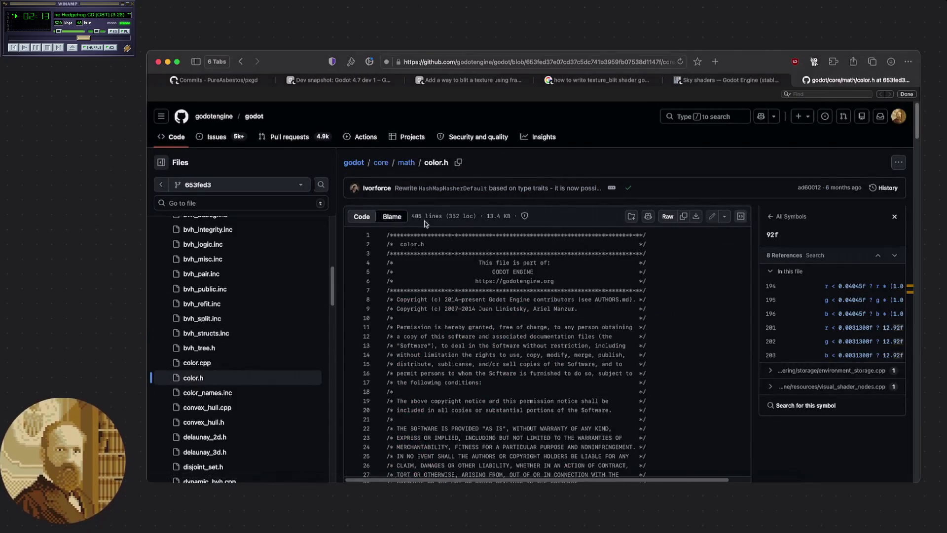
Switch color.h to the Blame view showing each line's last commit
scroll(459, 225, "down", 15)
scroll(457, 226, "down", 5)
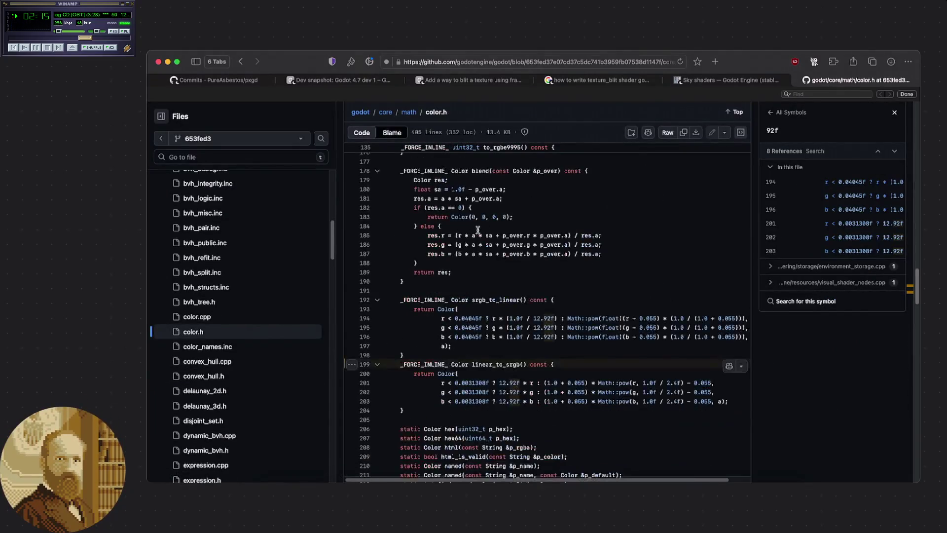
left_click(392, 132)
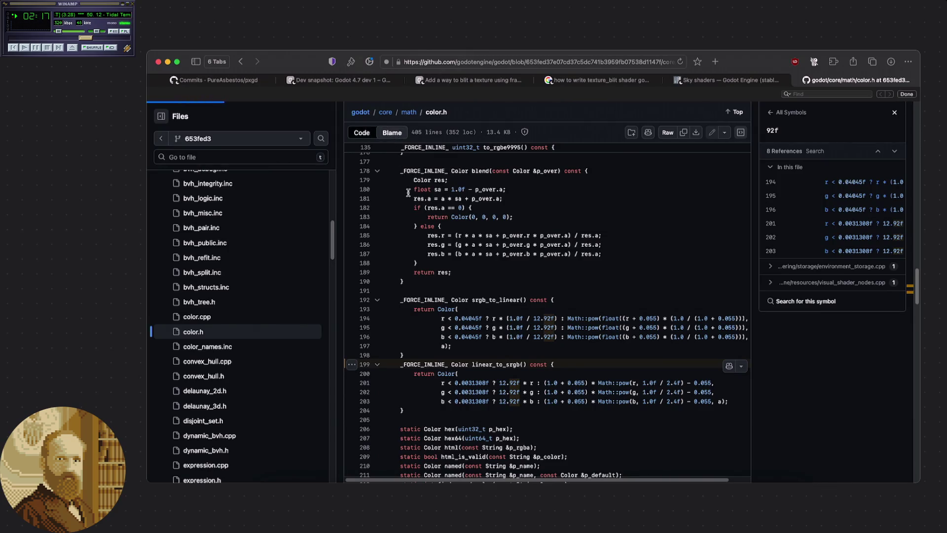
Open commit 46ce499 'Increase precision in linear_to_srgb and srgb_to_linear' and review its diff
scroll(476, 222, "down", 5)
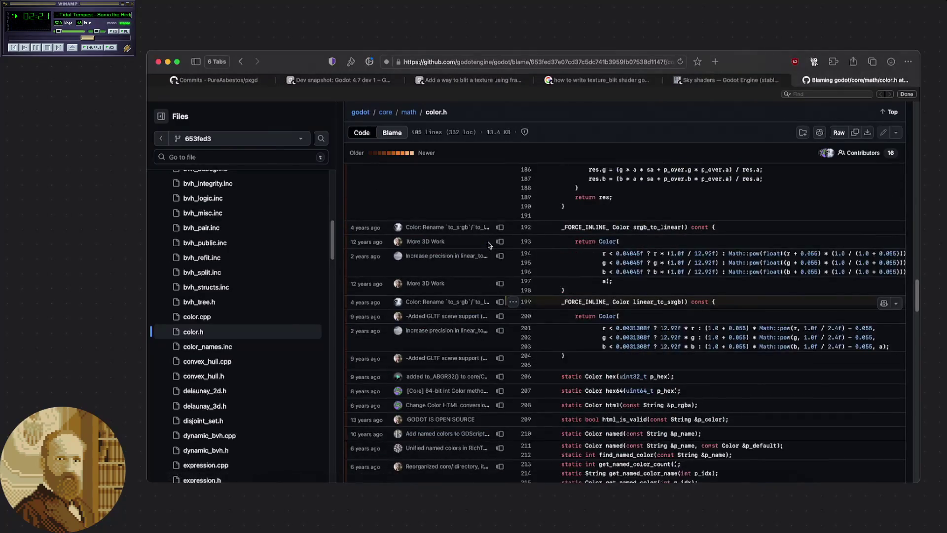
left_click(463, 331)
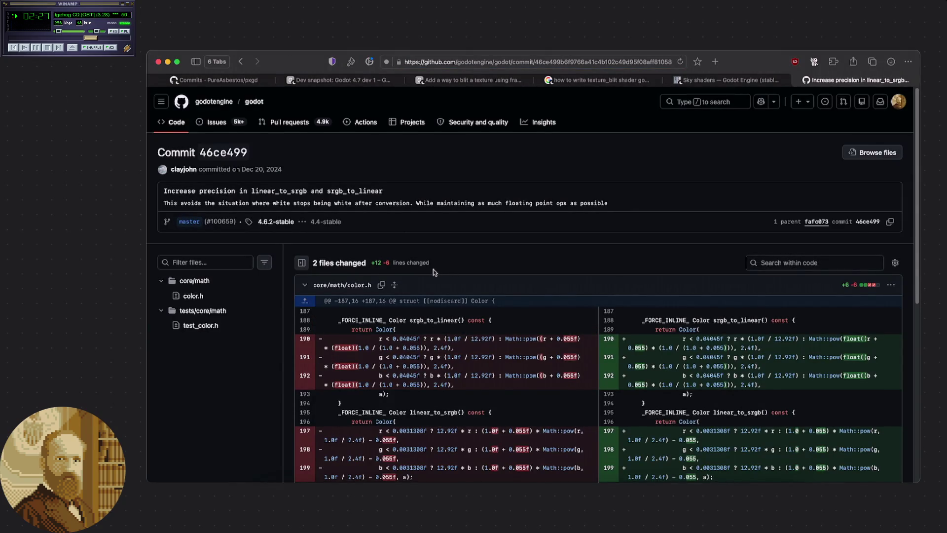
scroll(431, 273, "down", 1)
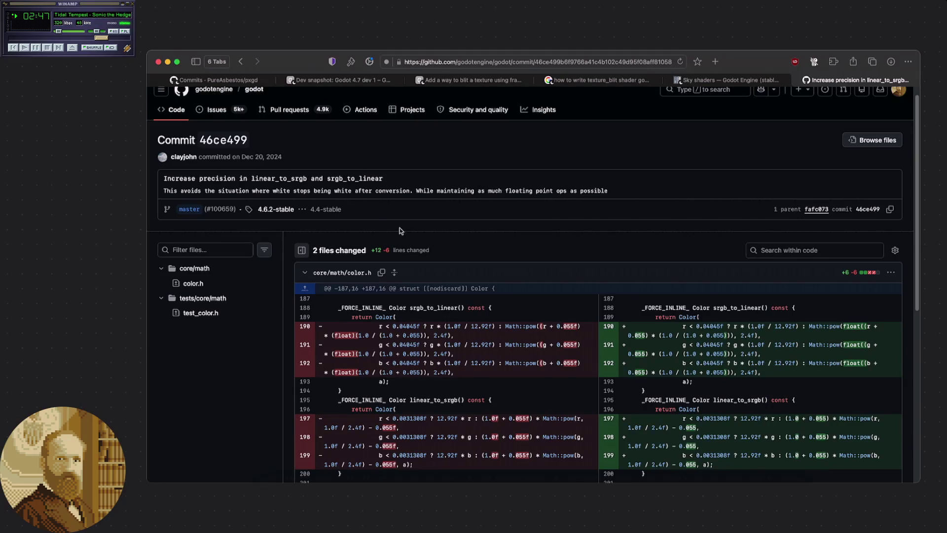
scroll(422, 218, "down", 1)
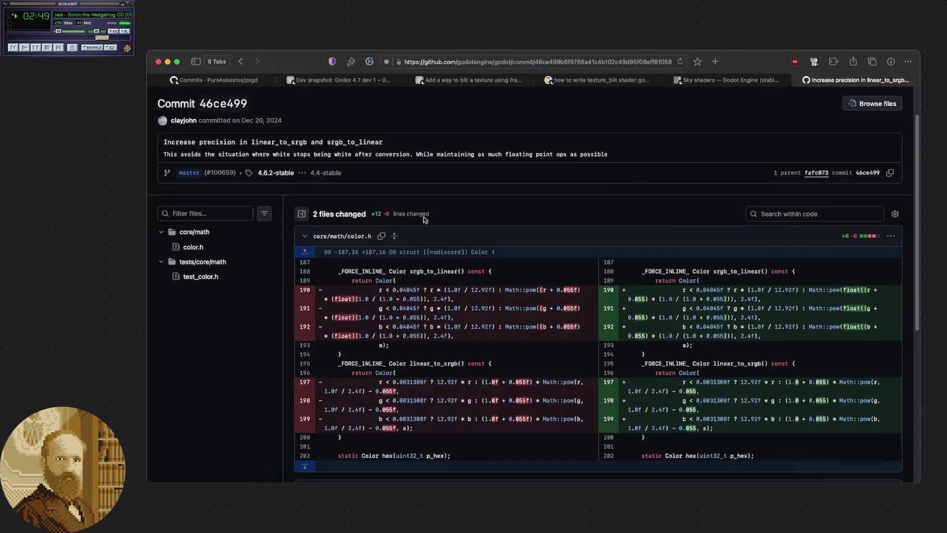
scroll(348, 184, "down", 4)
scroll(341, 182, "down", 5)
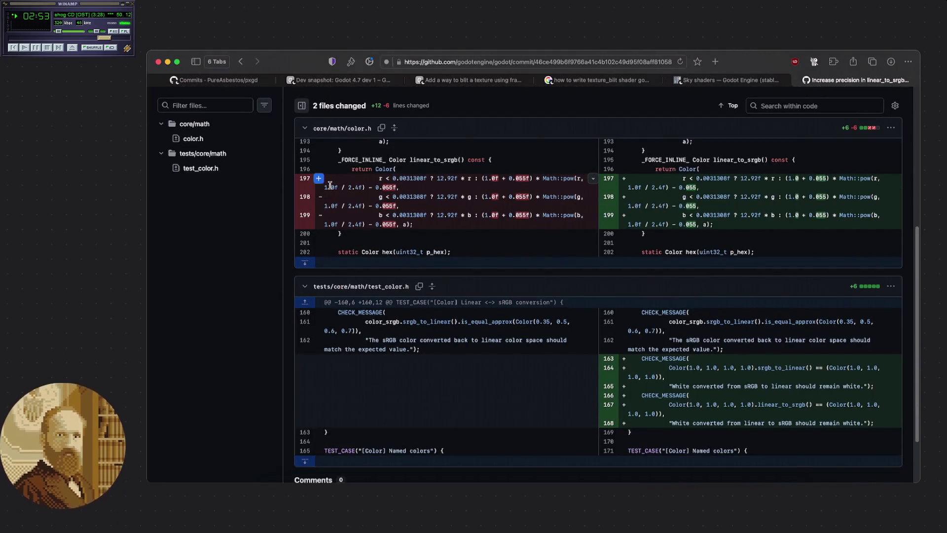
scroll(331, 186, "up", 10)
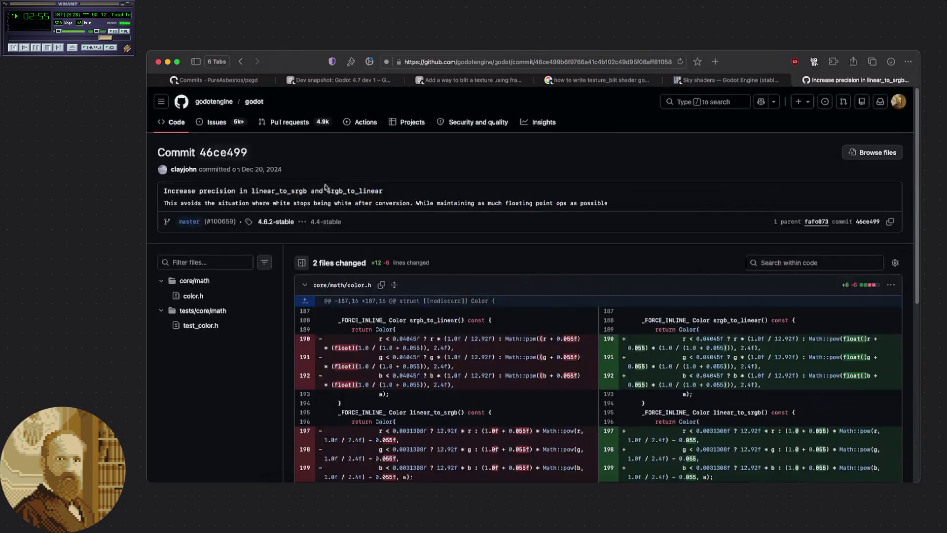
Return to color.h's plain Code view at linear_to_srgb, then raise the Pxgd debug window
left_click(241, 61)
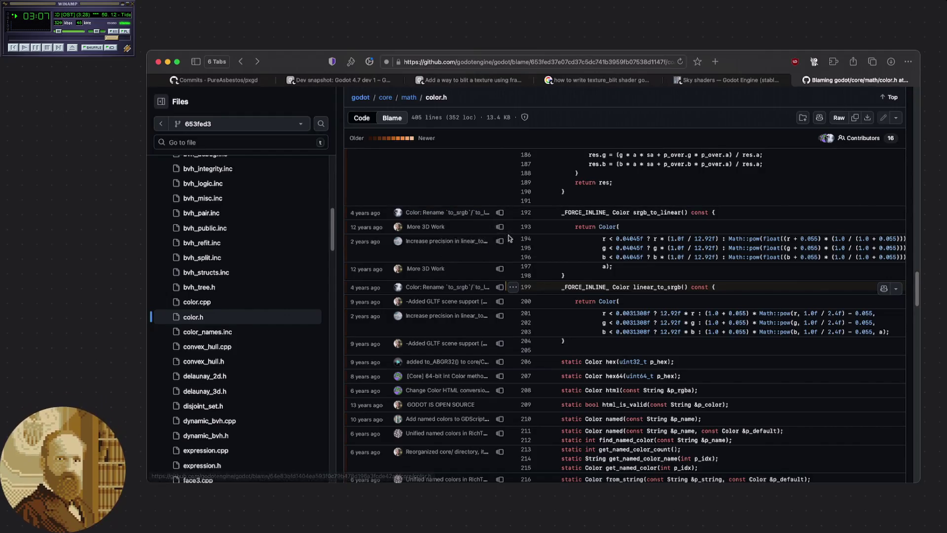
left_click(244, 64)
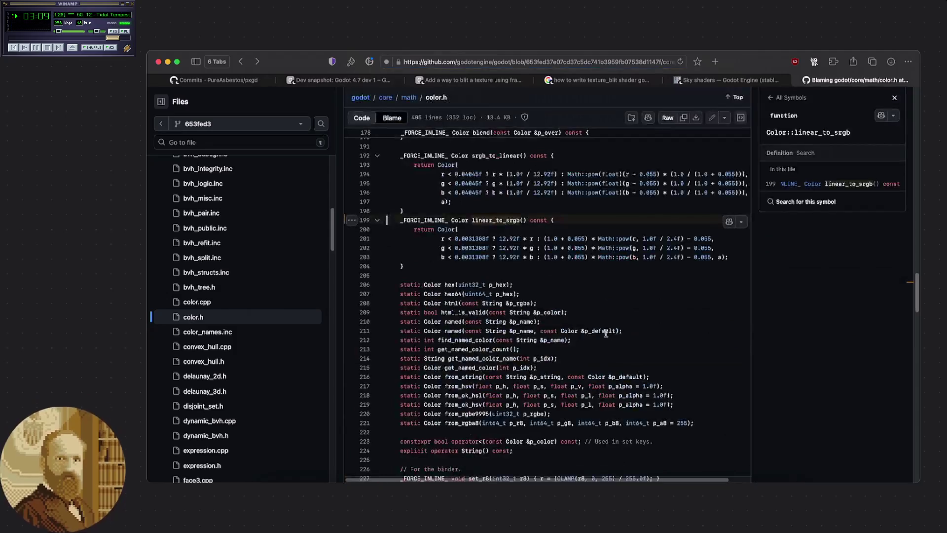
left_click(503, 267)
scroll(503, 268, "up", 2)
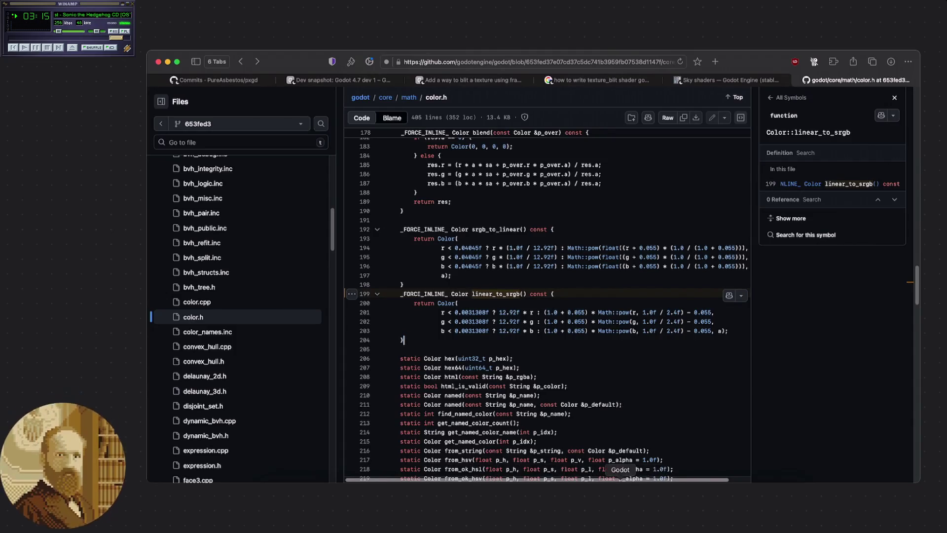
left_click(652, 524)
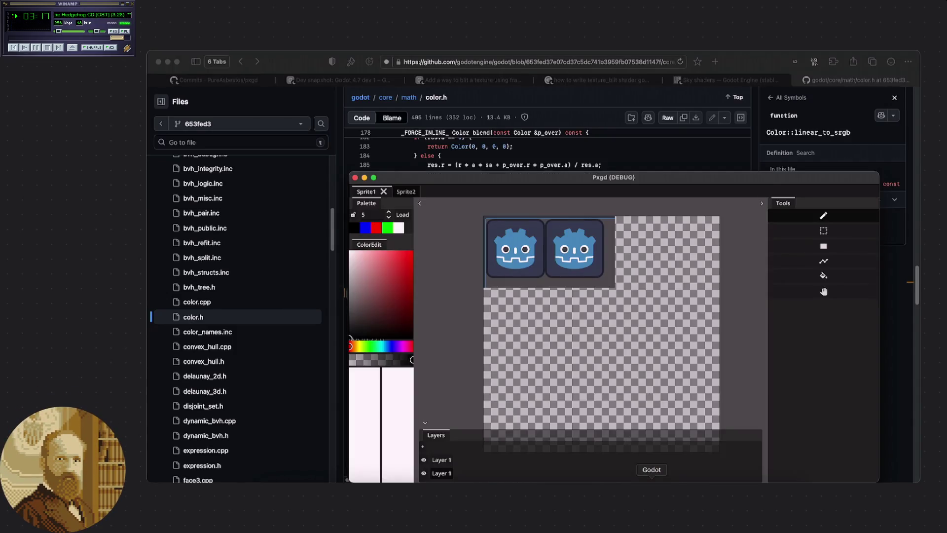
Bring the Godot editor forward and review the to_srgb function in color_math.gdshaderinc
left_click(651, 154)
left_click(620, 524)
left_click(570, 350)
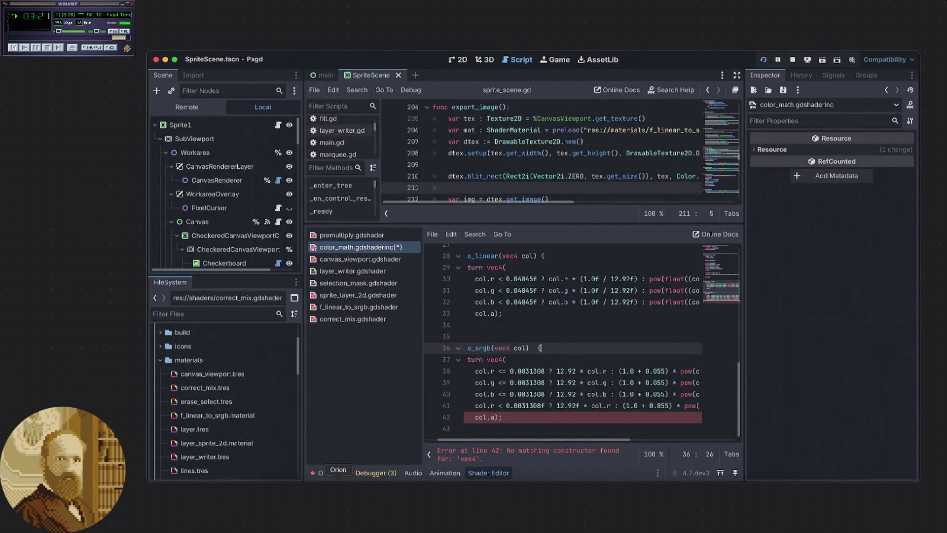
Return to color.h in the browser with its per-line commit Blame annotations
left_click(367, 460)
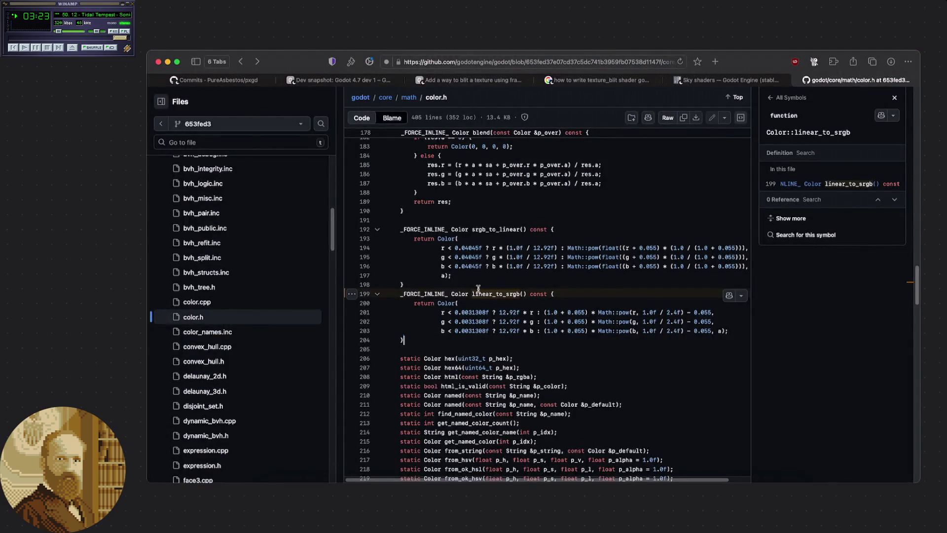
left_click(389, 120)
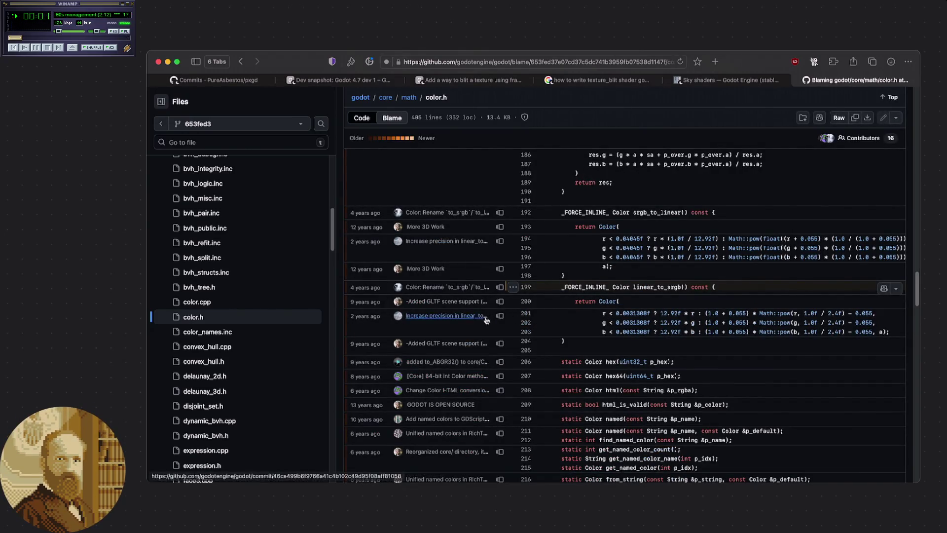
mouse_move(487, 320)
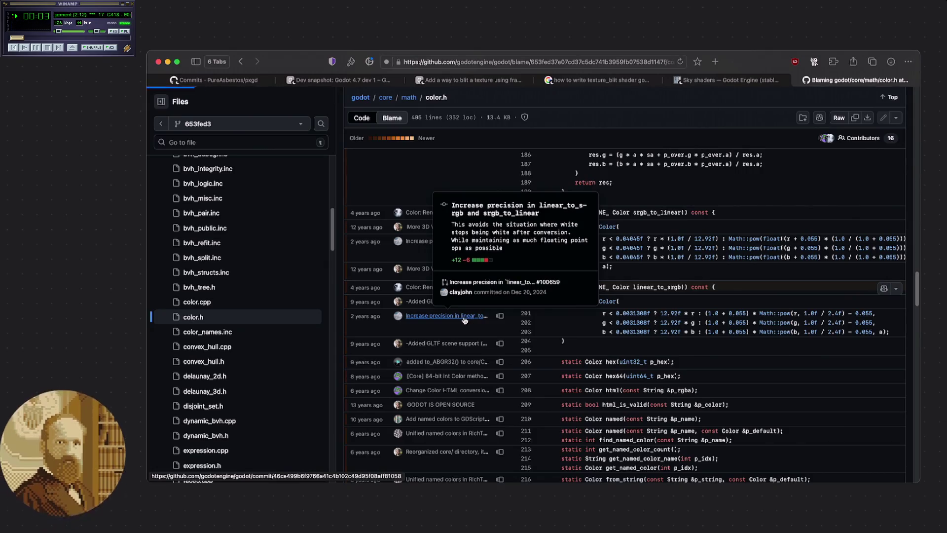
left_click(464, 320)
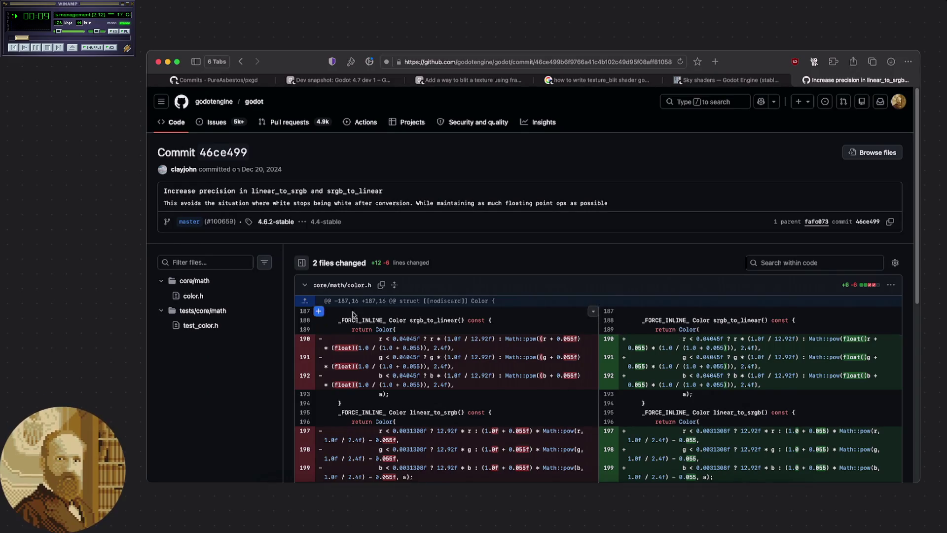
scroll(505, 268, "down", 1)
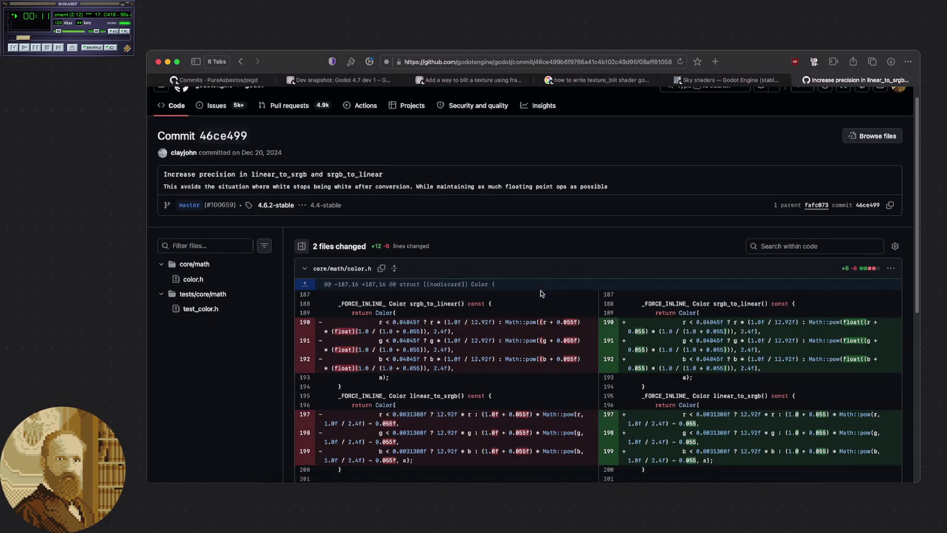
key("super+bracketleft")
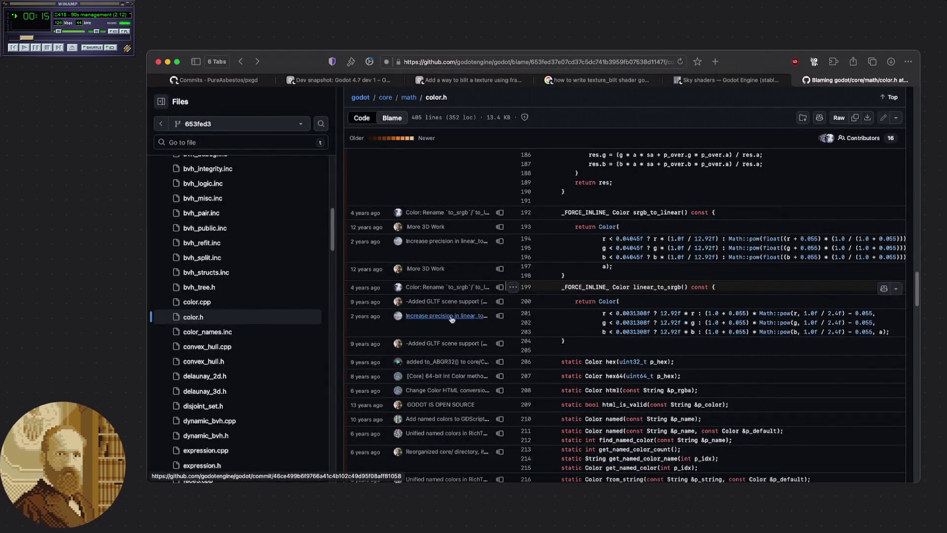
mouse_move(425, 319)
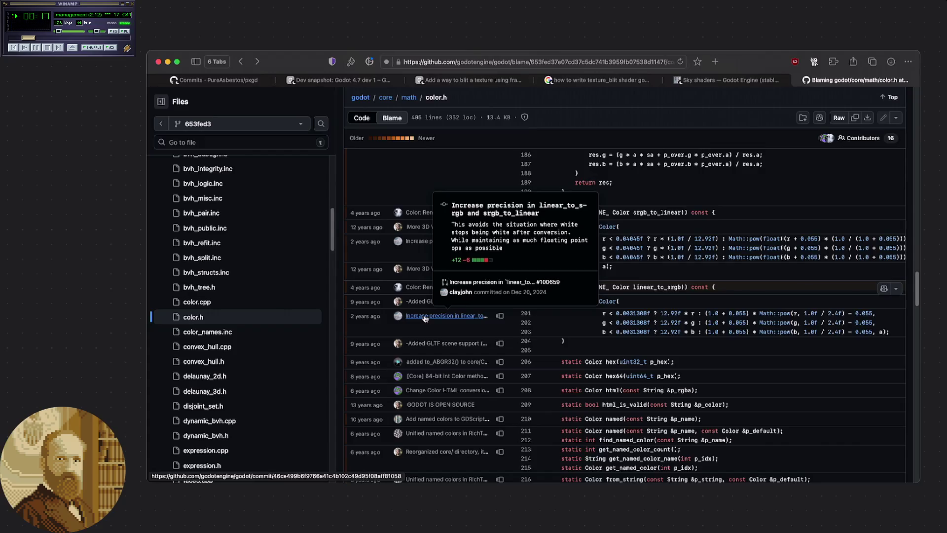
left_click(425, 316)
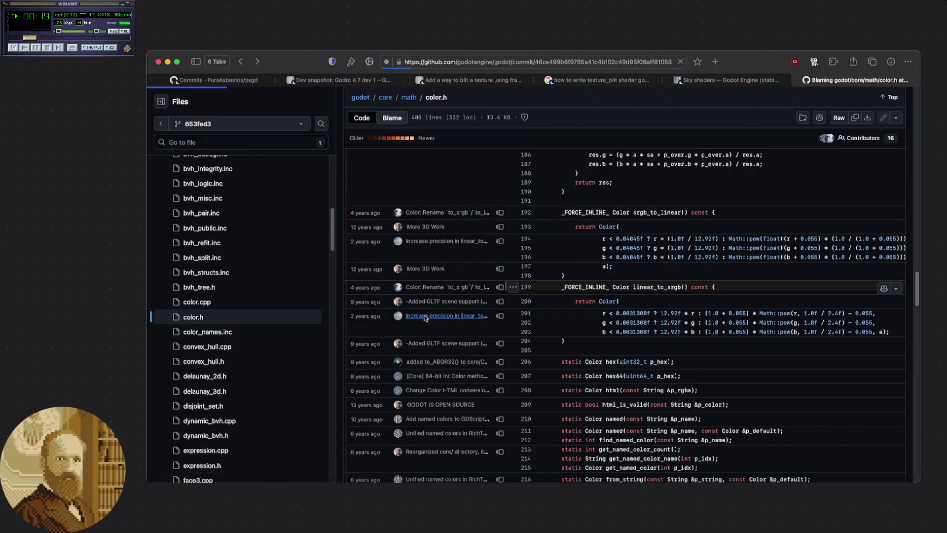
scroll(409, 257, "down", 1)
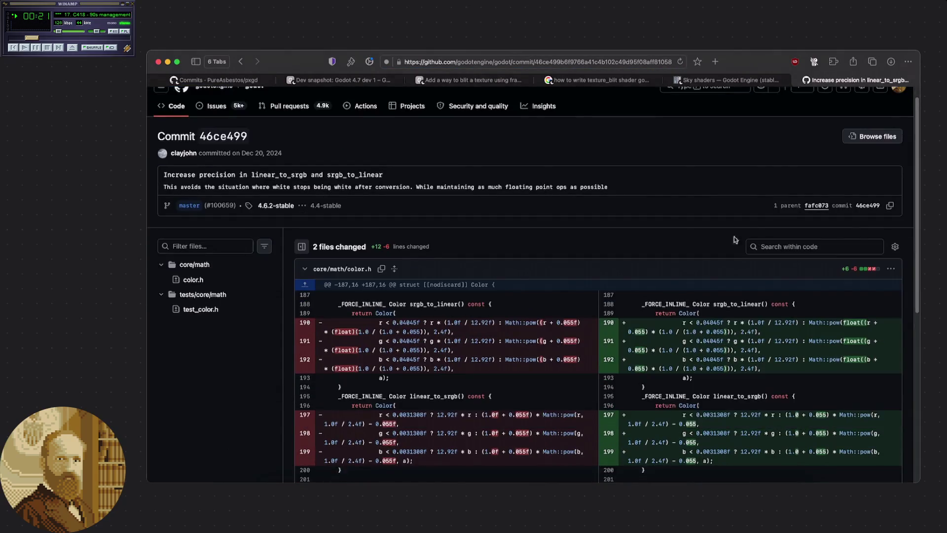
left_click(893, 248)
left_click(893, 250)
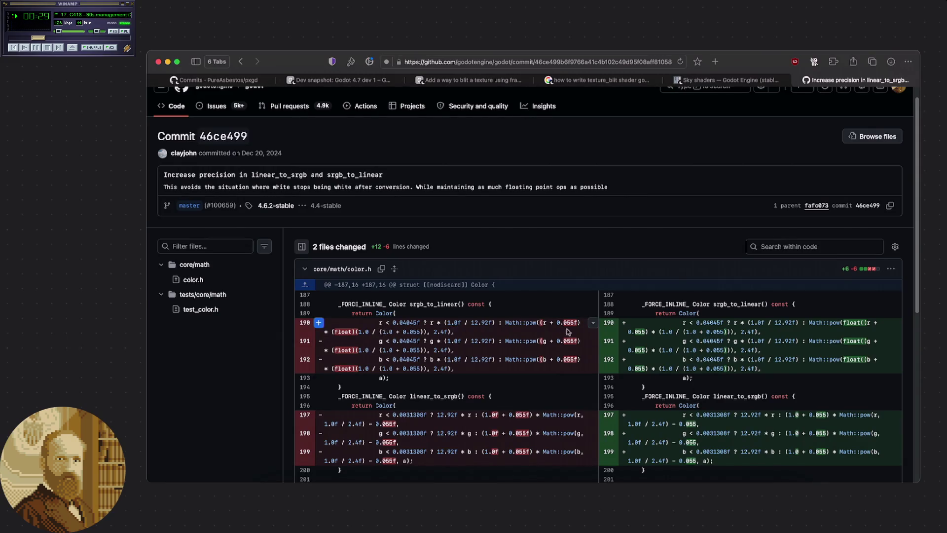
left_click(594, 324)
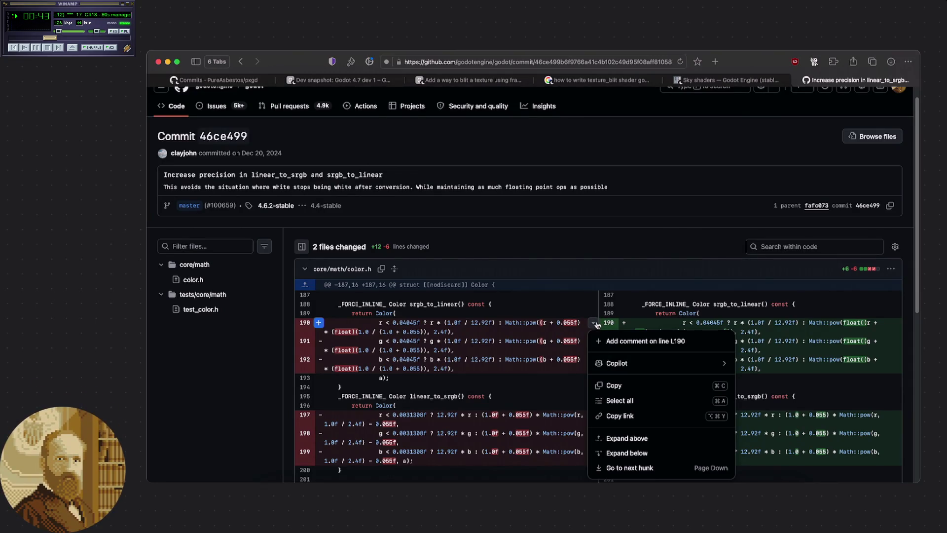
left_click(590, 323)
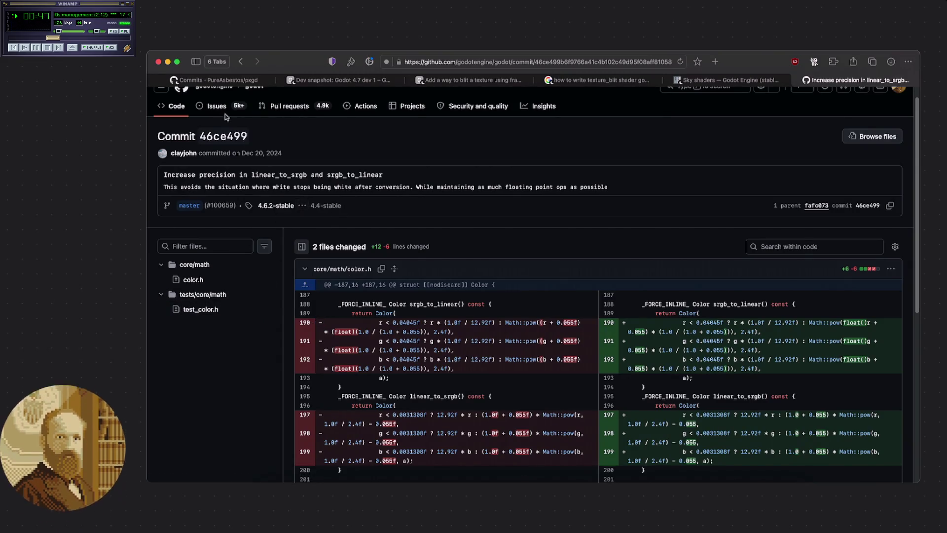
key("super+bracketleft")
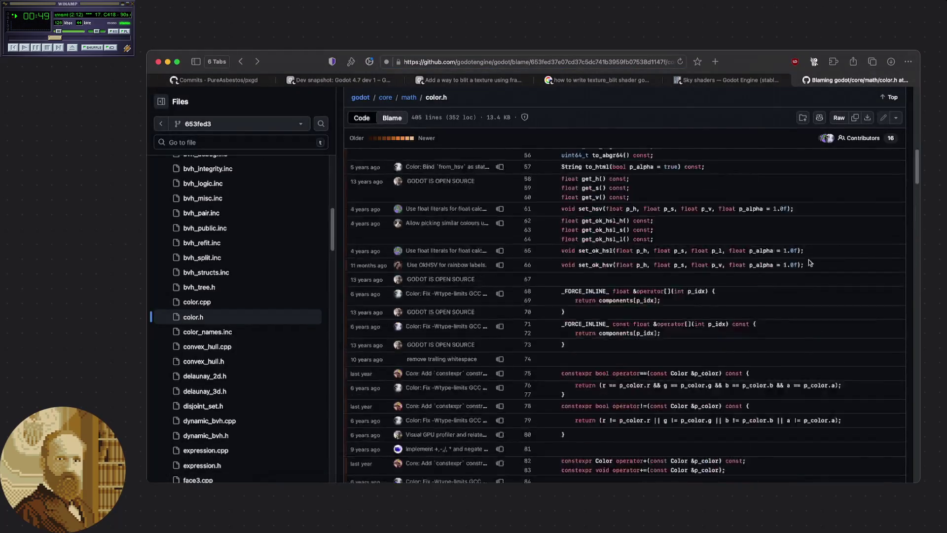
Switch color.h to plain source view, then browse its commit history list
left_click(363, 235)
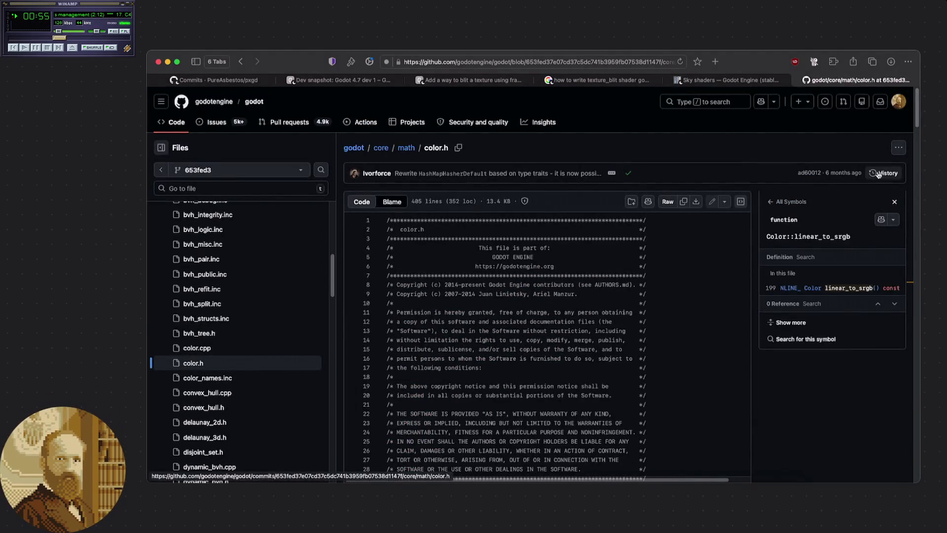
left_click(885, 173)
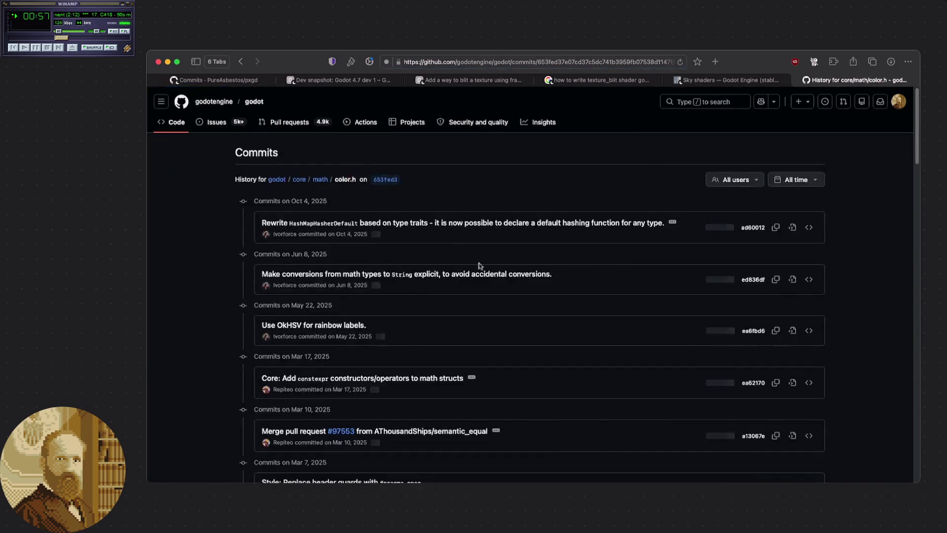
scroll(194, 283, "down", 3)
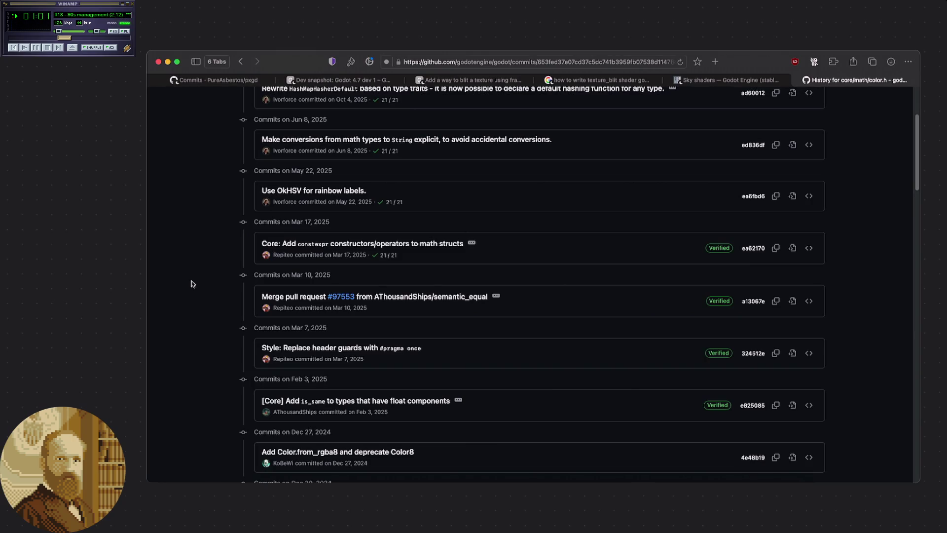
scroll(192, 283, "down", 6)
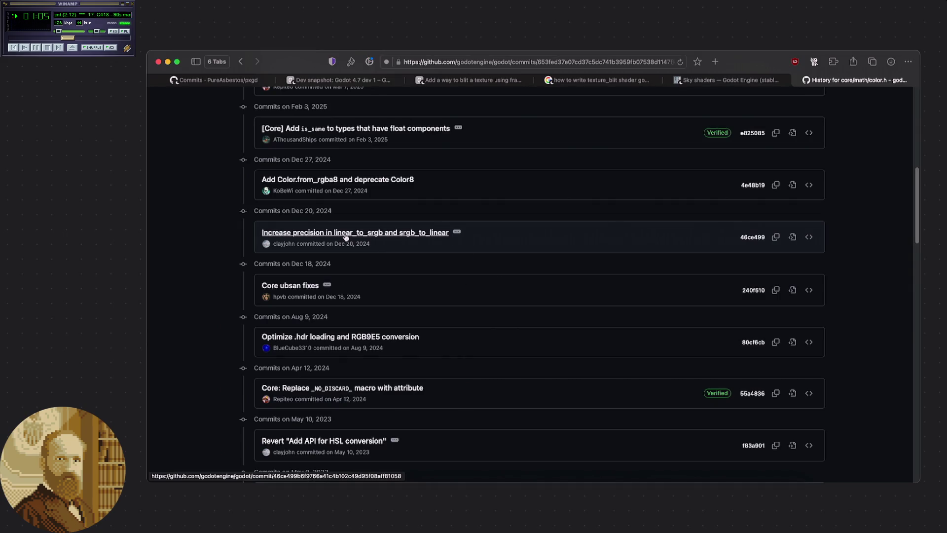
mouse_move(346, 237)
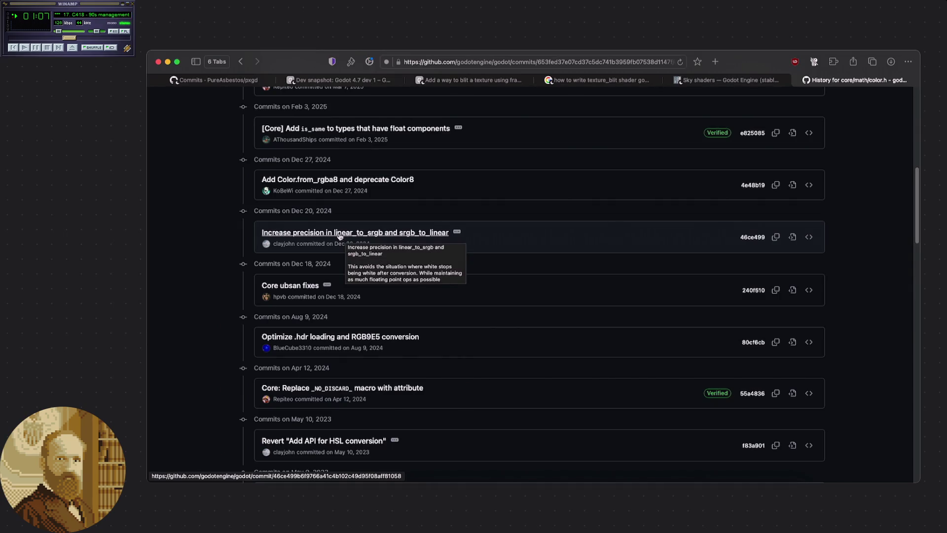
scroll(334, 236, "down", 1)
scroll(333, 237, "down", 5)
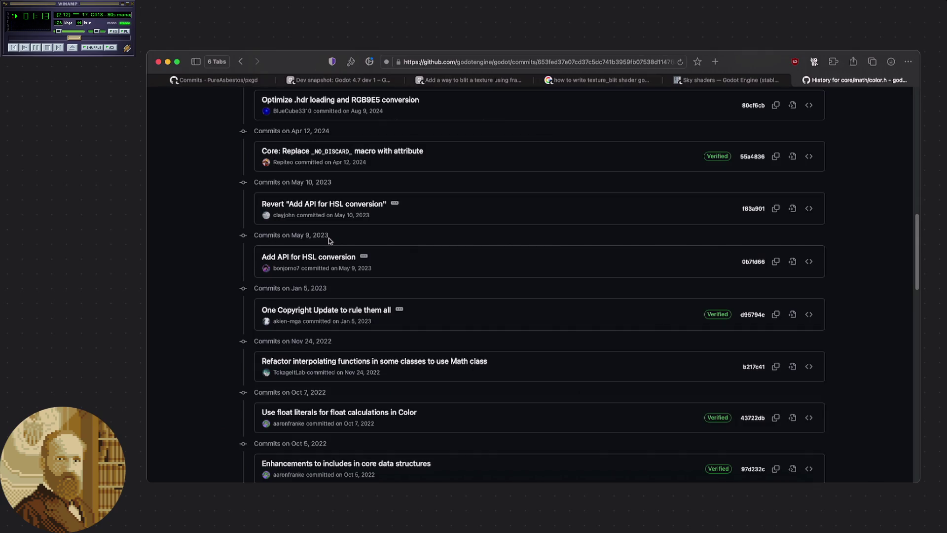
Search the history for 'srgb' and open the 'Color: Rename to_srgb/to_linear' commit
key("super+f")
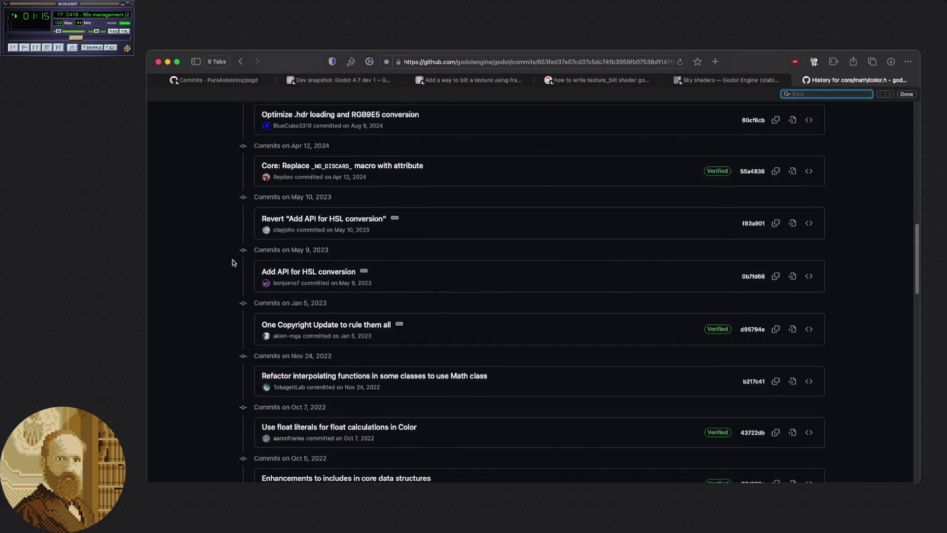
type("srgb")
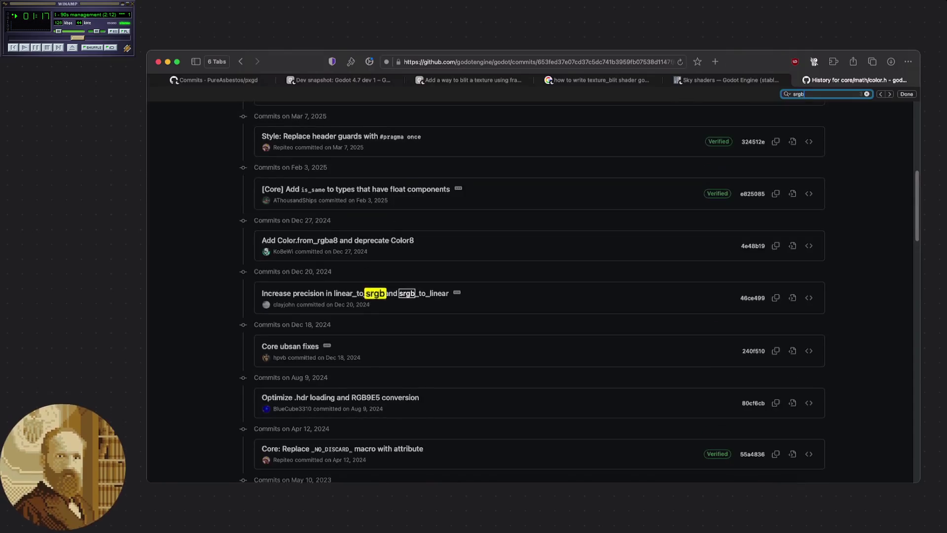
key("Return")
key("Return")
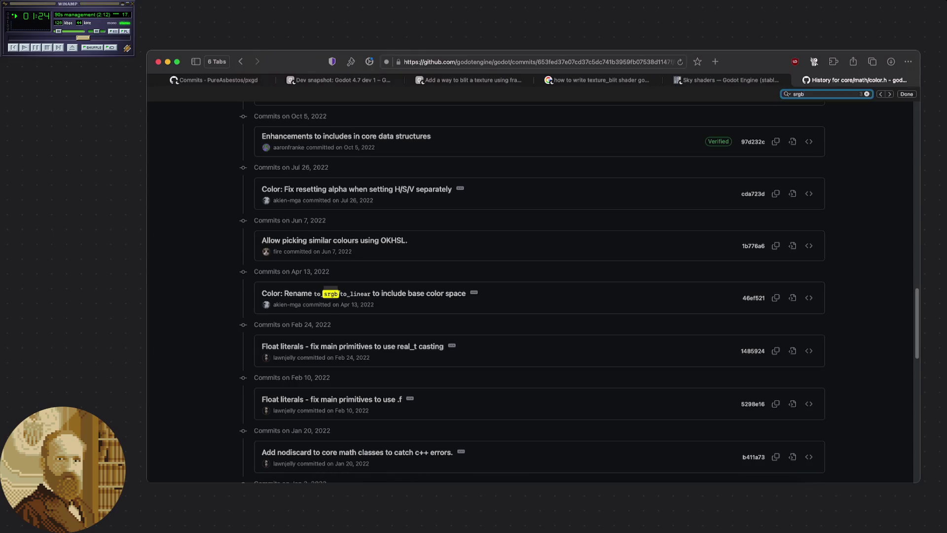
key("Return")
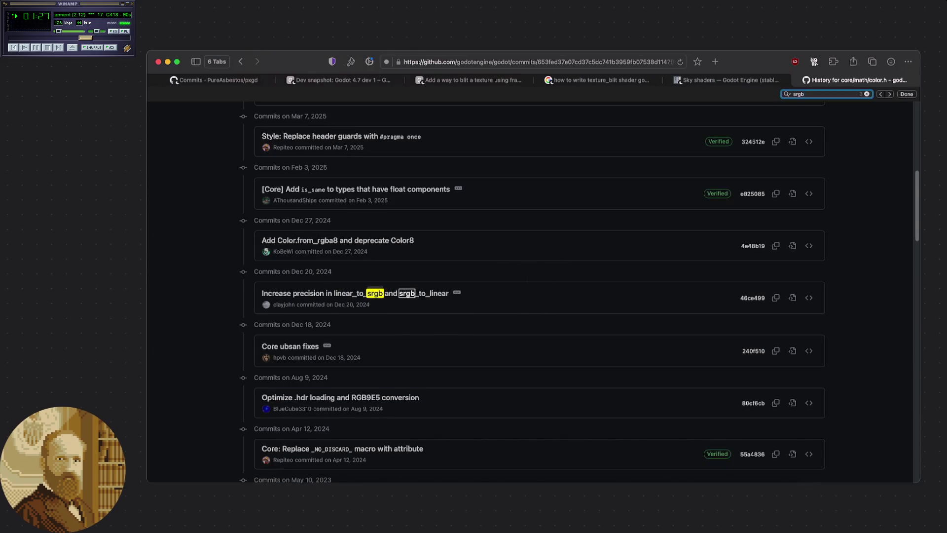
key("Return")
key("Return")
key("Return")
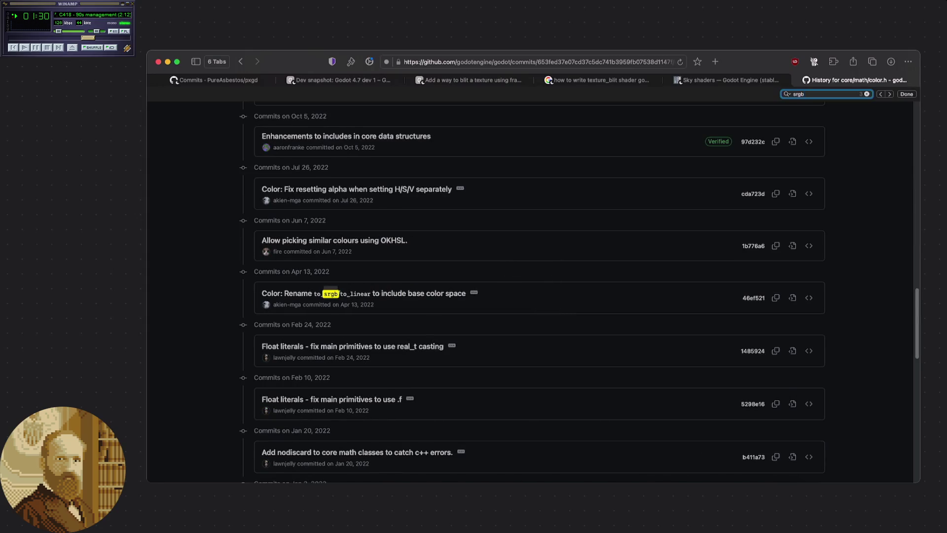
left_click(413, 295)
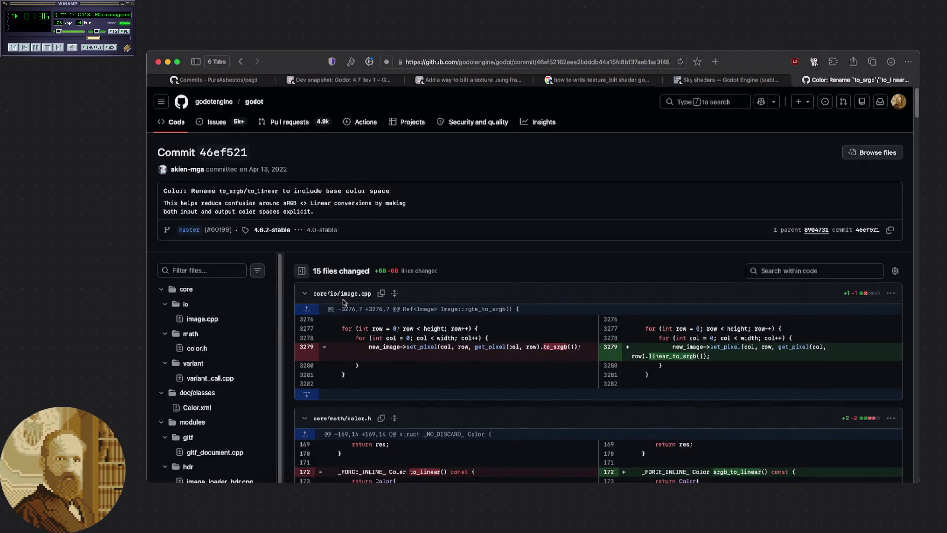
Scroll through the commit's 15-file diff, then jump to core/io/image.cpp's linear_to_srgb change
scroll(342, 299, "down", 5)
scroll(343, 300, "down", 6)
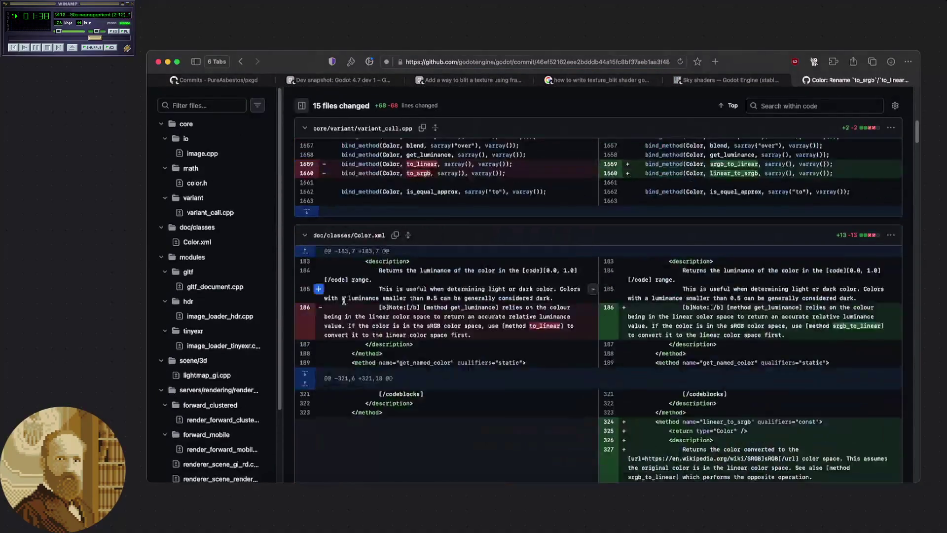
scroll(344, 301, "down", 6)
scroll(345, 296, "down", 15)
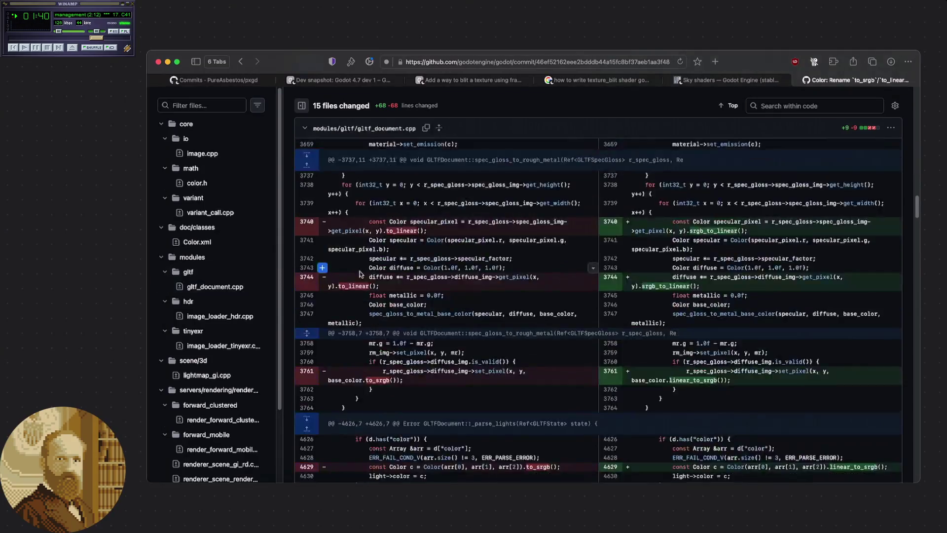
scroll(360, 273, "down", 8)
scroll(362, 273, "down", 6)
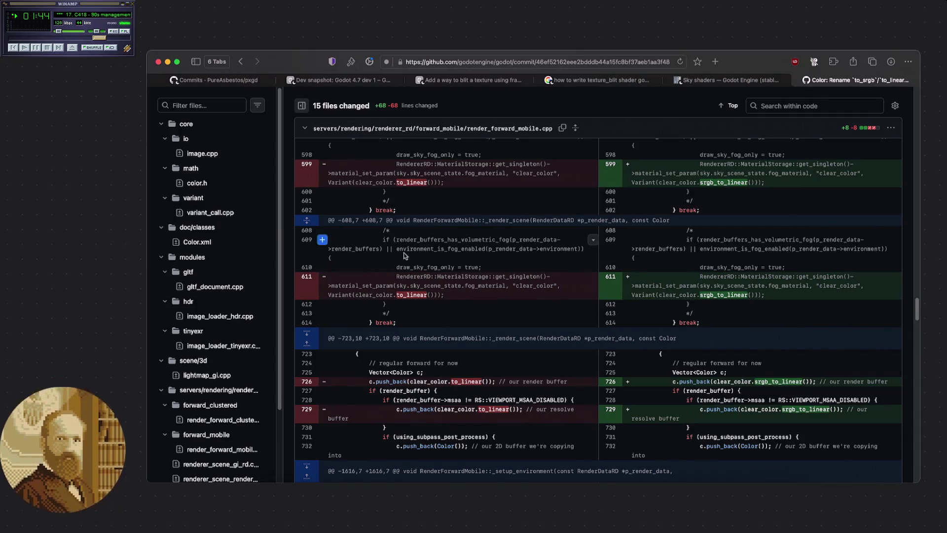
scroll(444, 112, "up", 3)
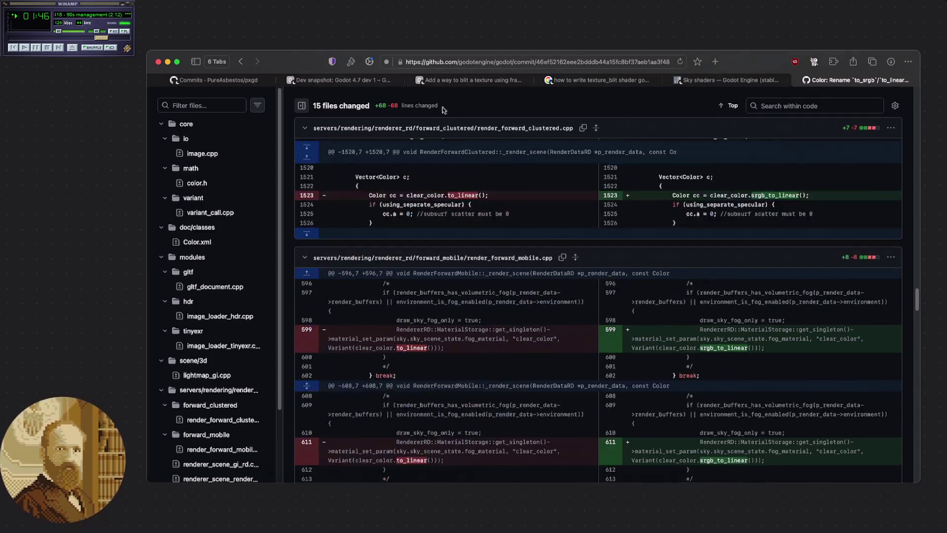
scroll(408, 171, "down", 2)
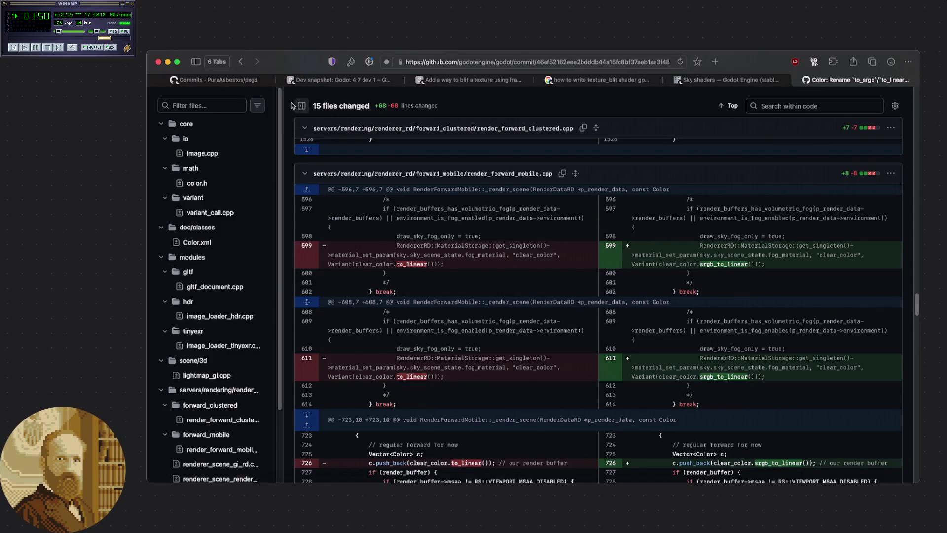
left_click(232, 158)
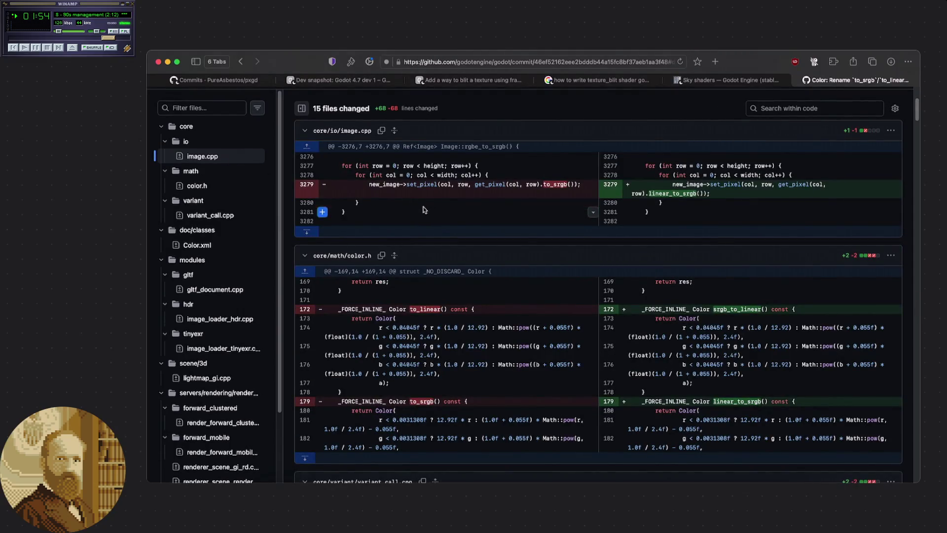
scroll(424, 208, "up", 3)
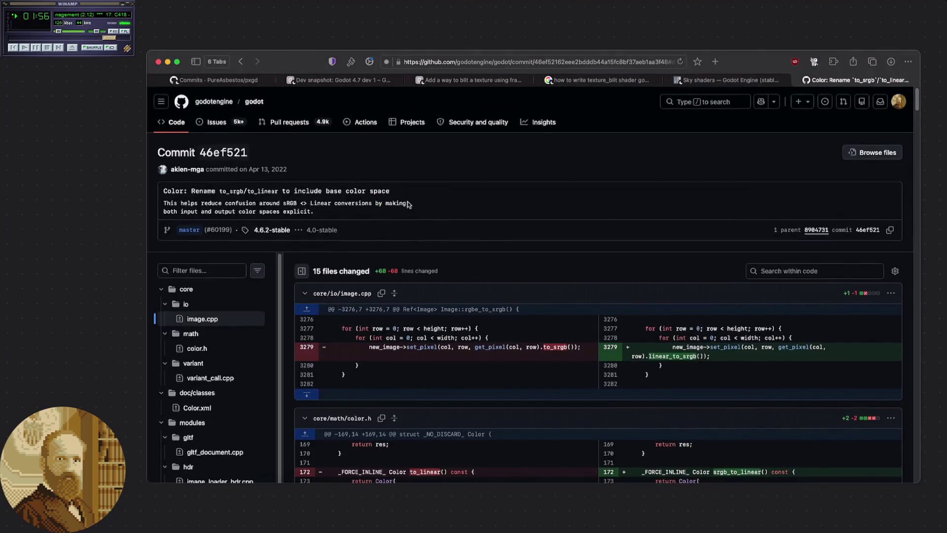
scroll(408, 204, "down", 2)
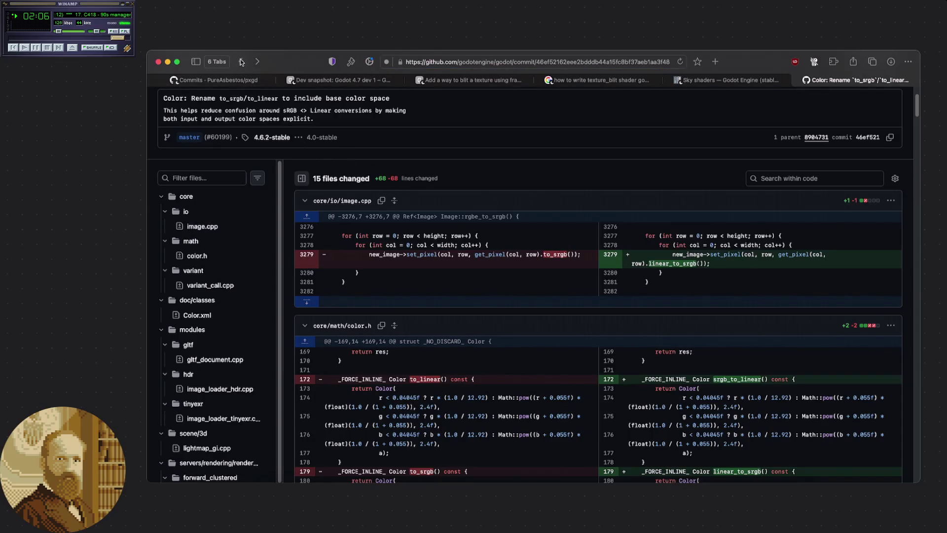
Go back to the color.h commit history and scroll through it
left_click(241, 61)
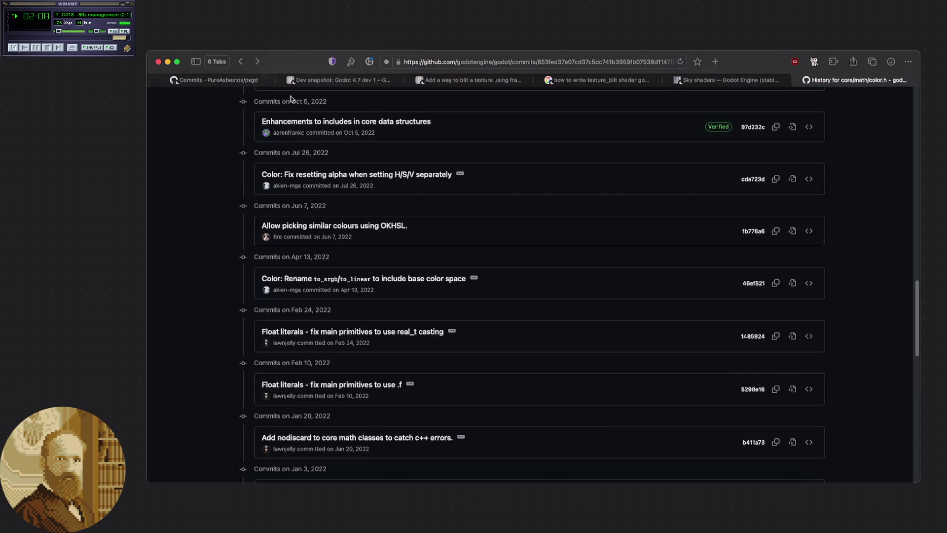
scroll(501, 320, "down", 3)
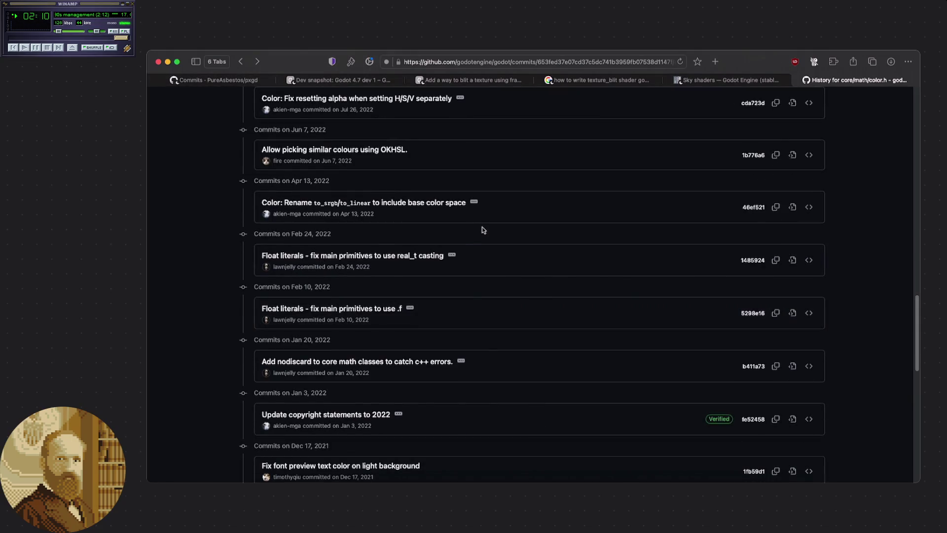
scroll(484, 230, "down", 1)
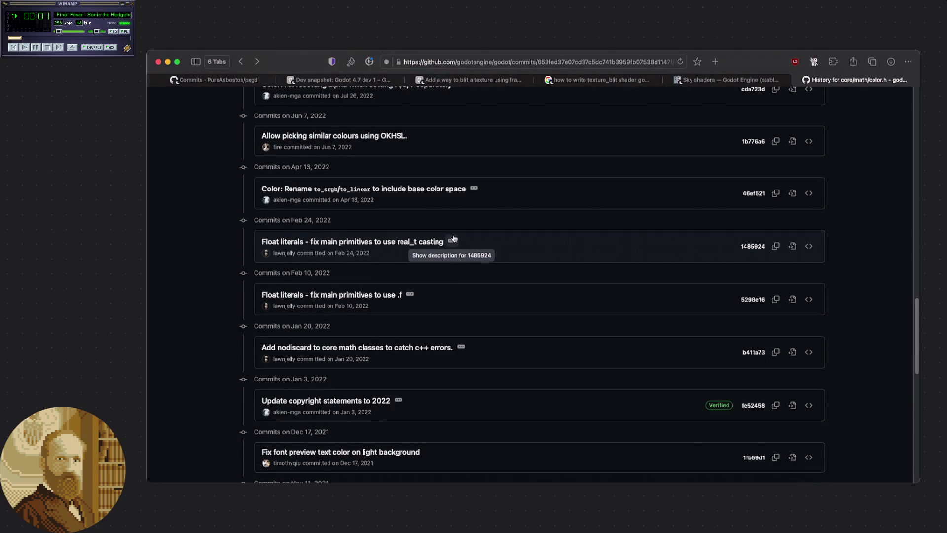
scroll(453, 238, "down", 3)
scroll(453, 238, "down", 3)
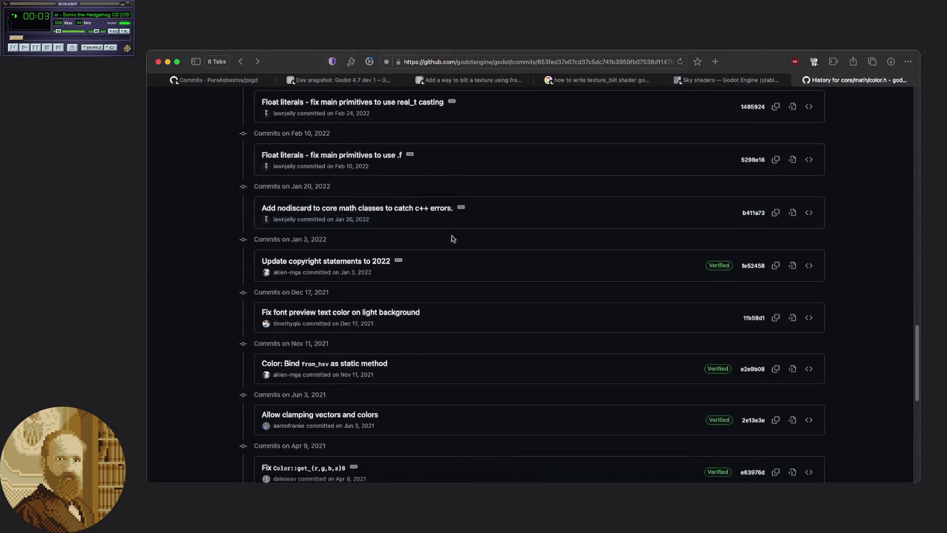
scroll(443, 237, "down", 2)
Return to the color.h source page around the linear_to_srgb definition on line 199
left_click(238, 63)
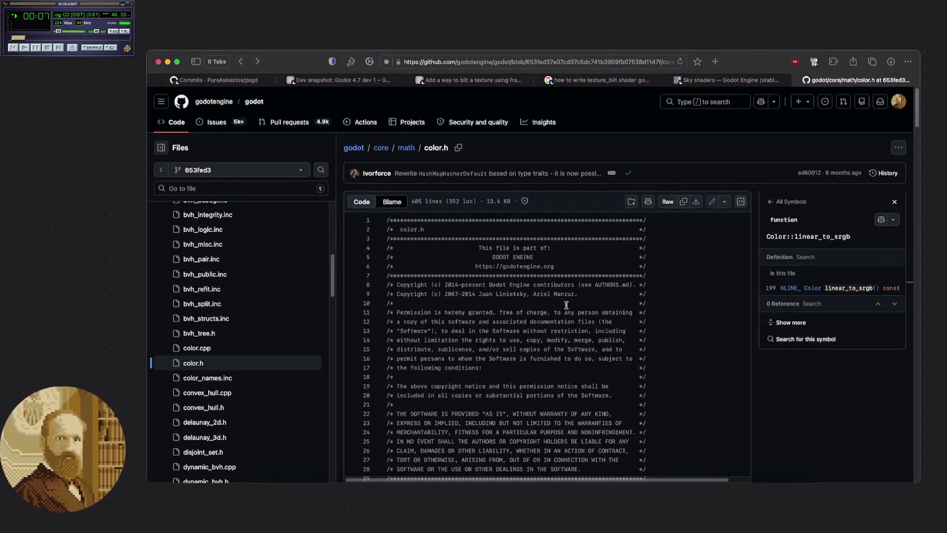
left_click(242, 63)
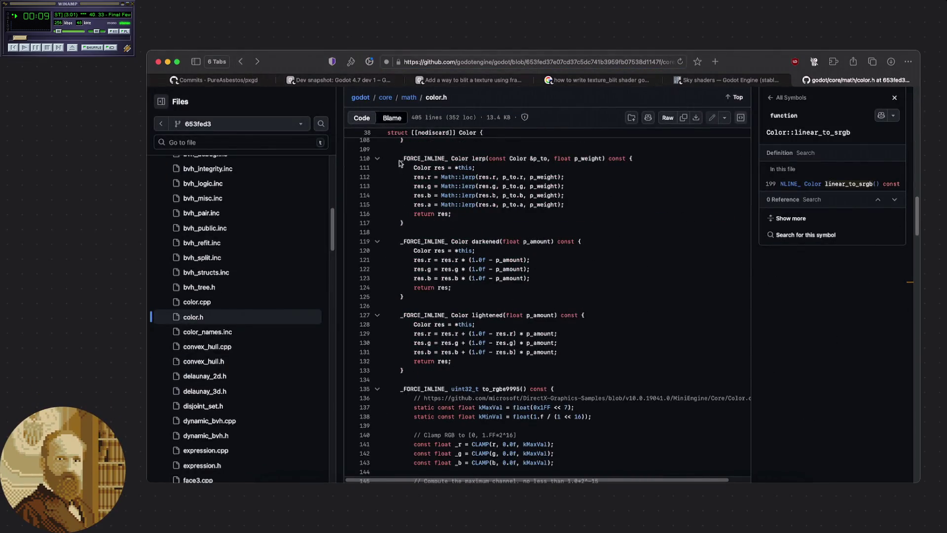
scroll(547, 234, "down", 20)
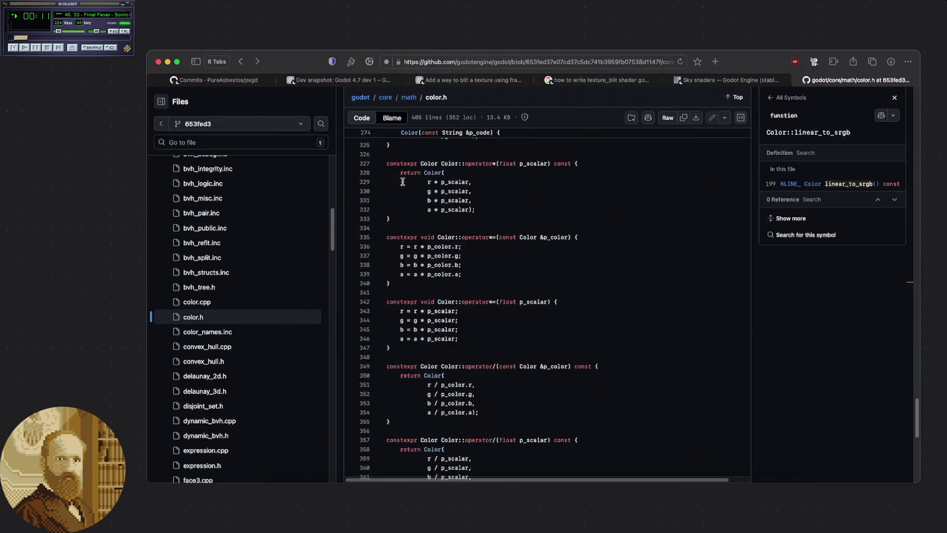
scroll(514, 247, "down", 7)
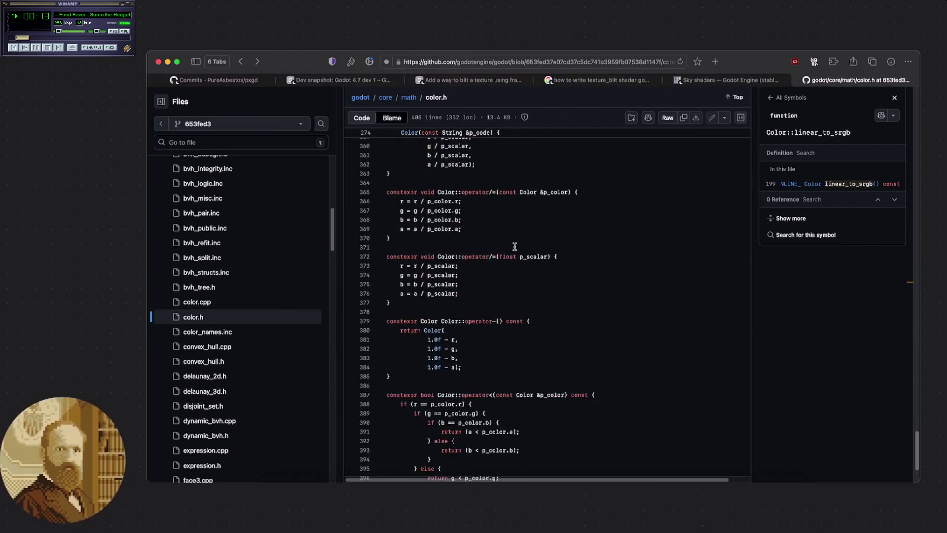
scroll(514, 247, "up", 20)
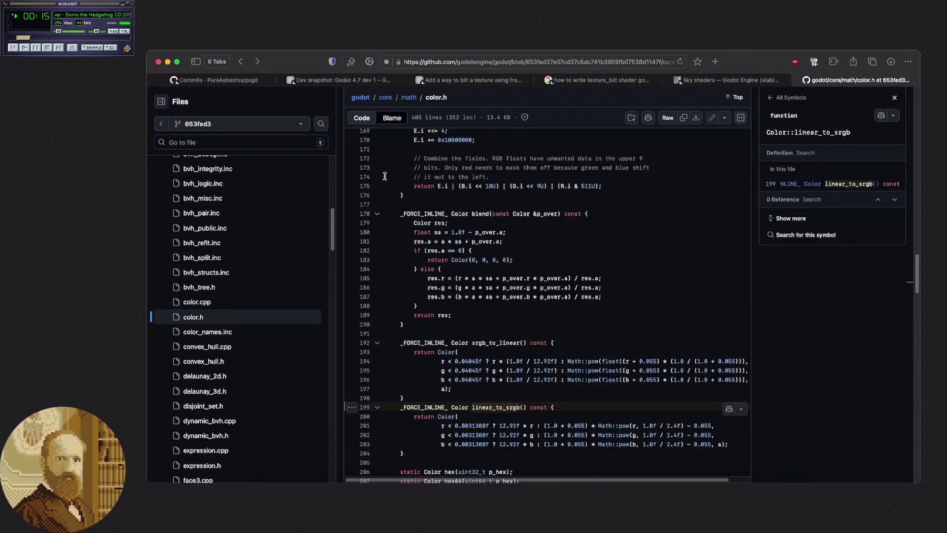
Toggle Blame then Code on color.h and select around lines 197–204
left_click(245, 65)
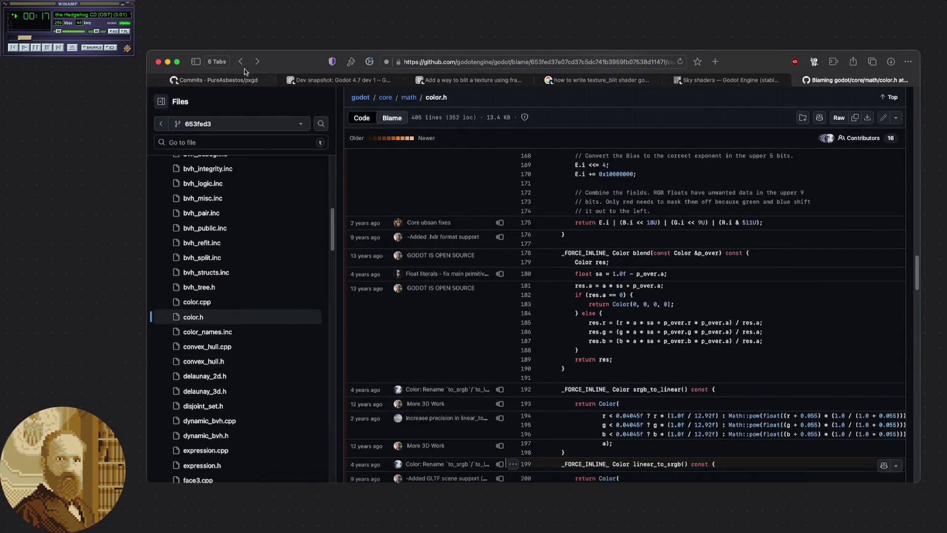
left_click(365, 119)
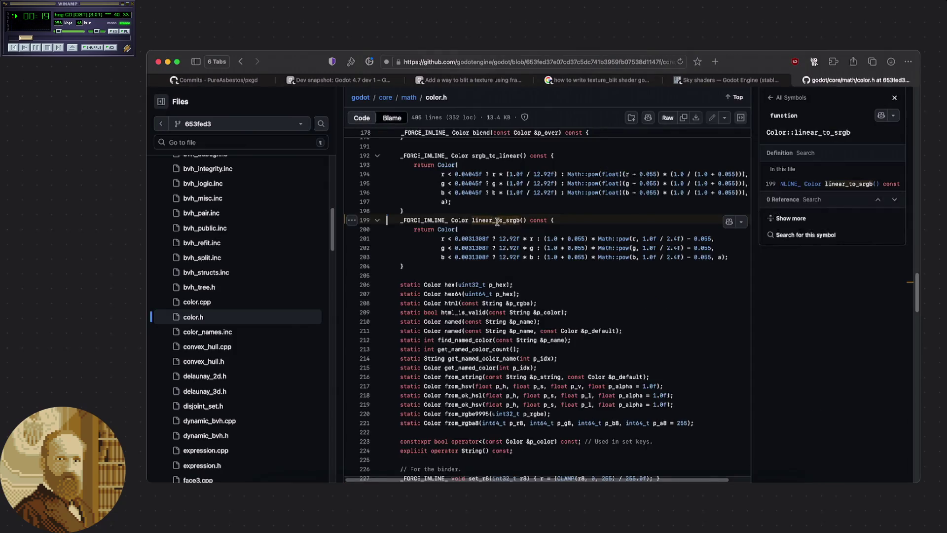
left_click(475, 267)
scroll(475, 265, "up", 2)
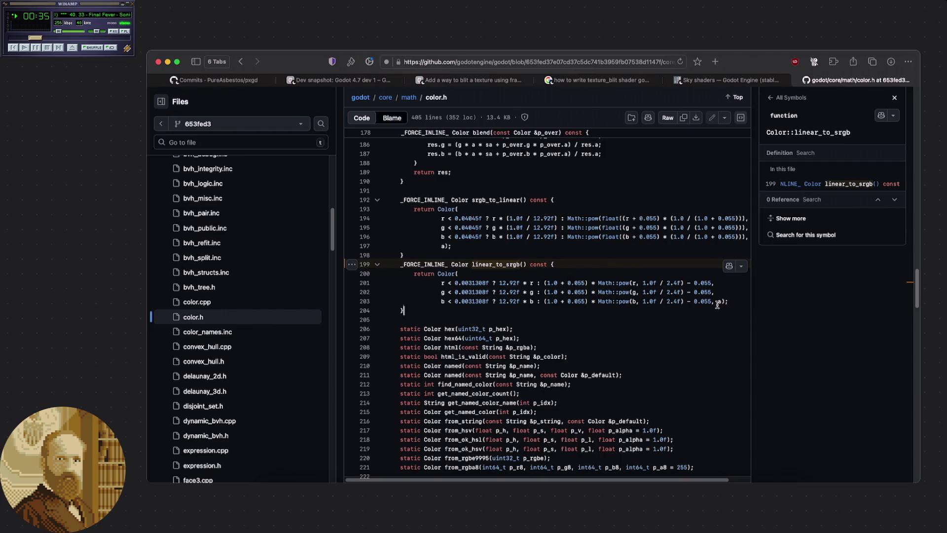
left_click(517, 246)
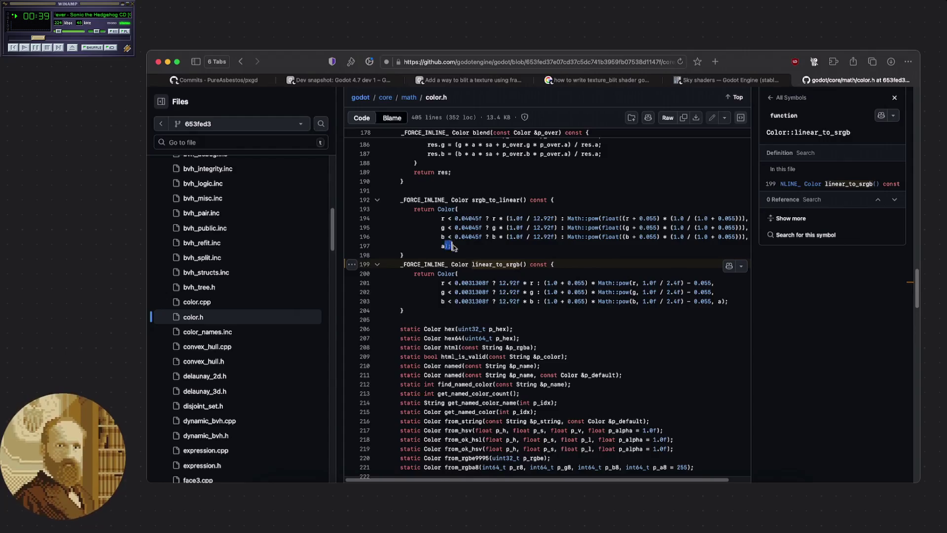
left_click_drag(729, 301, 709, 301)
Copy color.h's srgb_to_linear return expression (lines 194–197) and return to the Godot shader editor
left_click(678, 291)
left_click(620, 493)
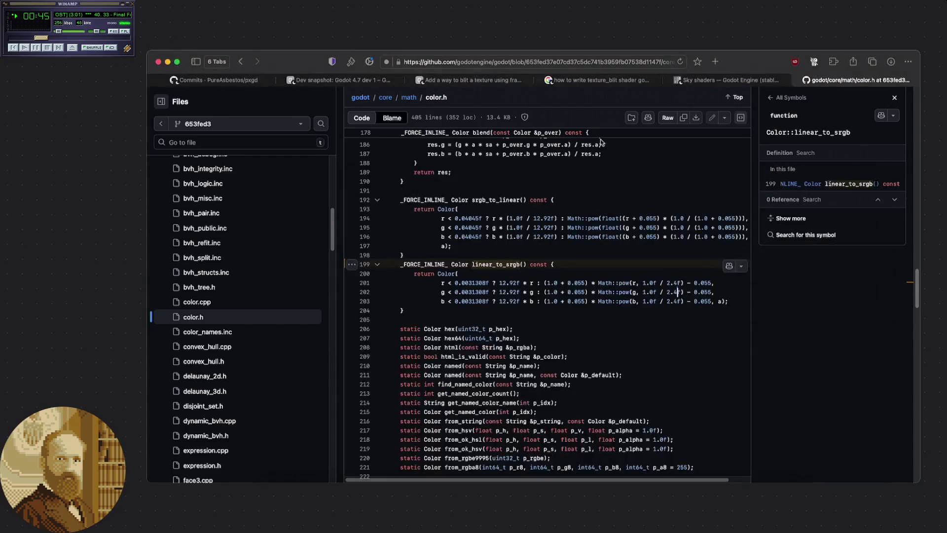
key("super+h")
left_click(620, 493)
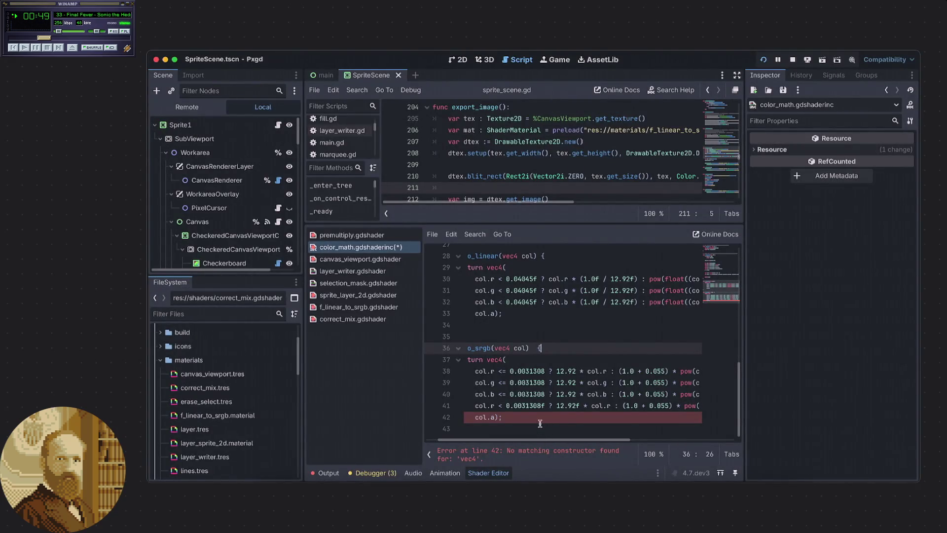
key("super+h")
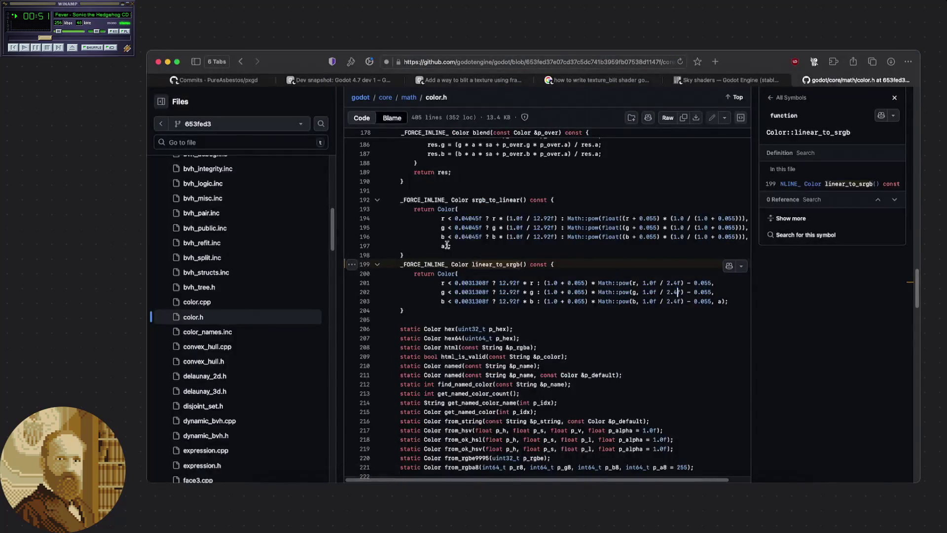
mouse_move(445, 246)
left_mouse_down()
mouse_move(493, 226)
mouse_move(440, 218)
left_mouse_up()
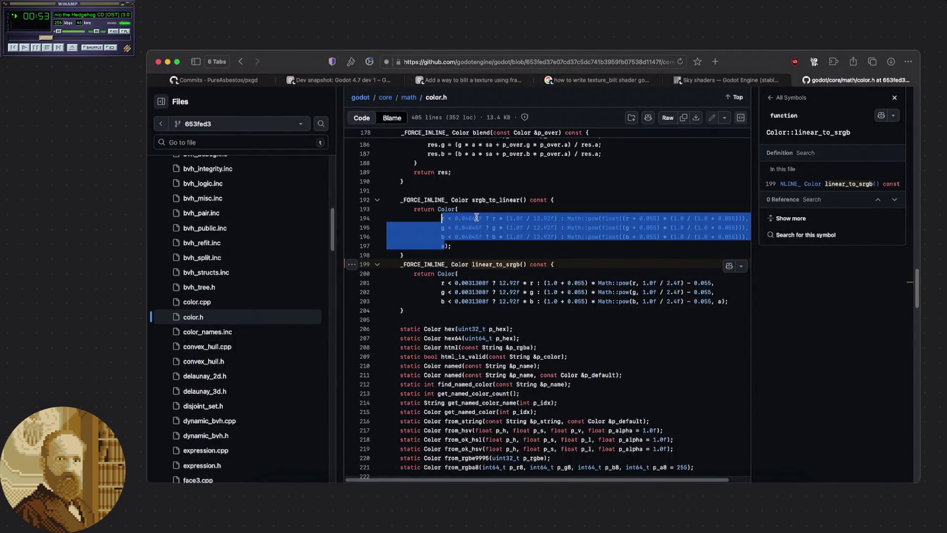
left_click(494, 248)
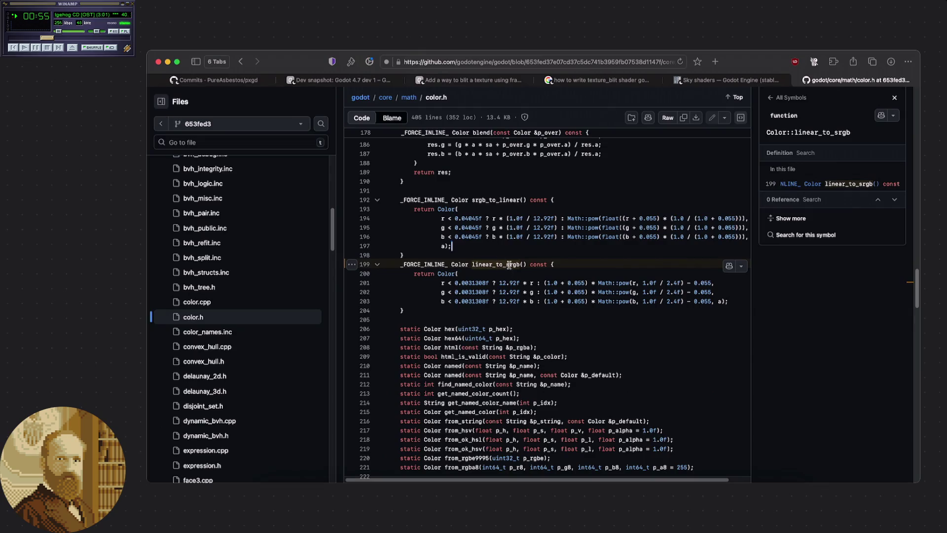
left_click(620, 498)
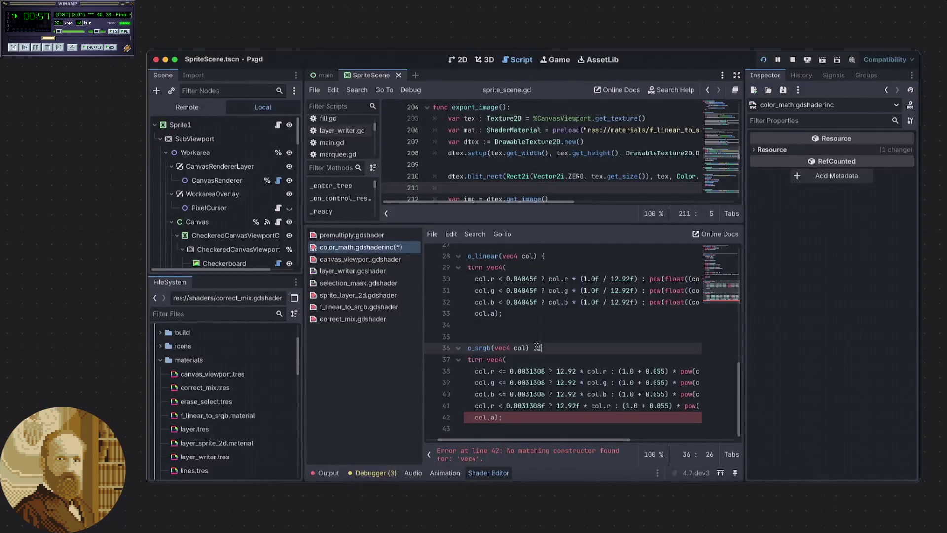
Paste the srgb_to_linear code over to_linear's old return lines 30–33 and unindent it
left_click(493, 314)
left_click_drag(493, 313, 476, 280)
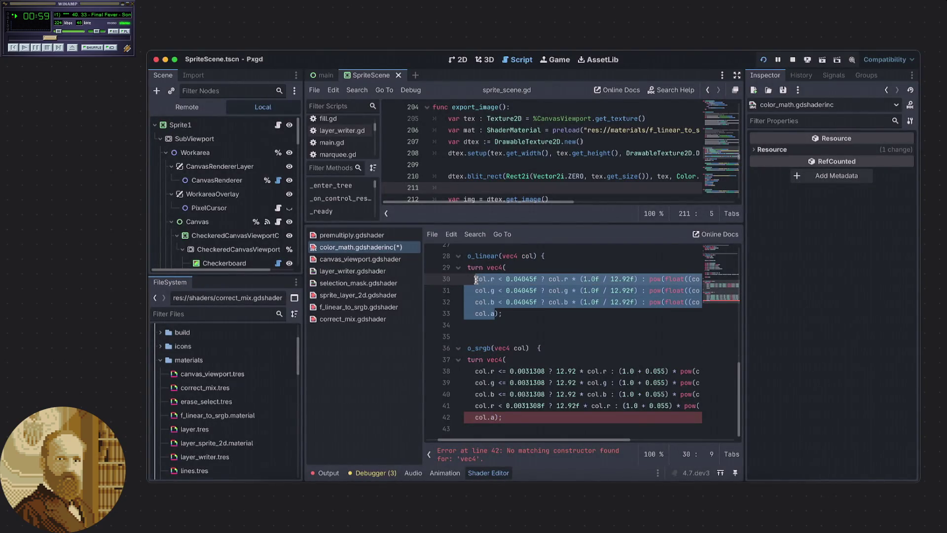
key("ctrl+v")
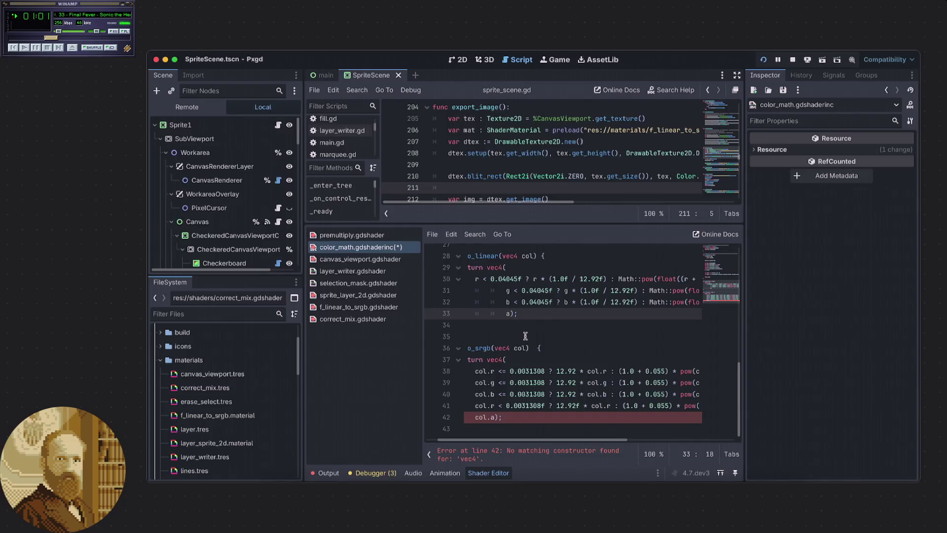
left_click_drag(505, 290, 505, 314)
key("shift+Tab")
key("shift+Tab")
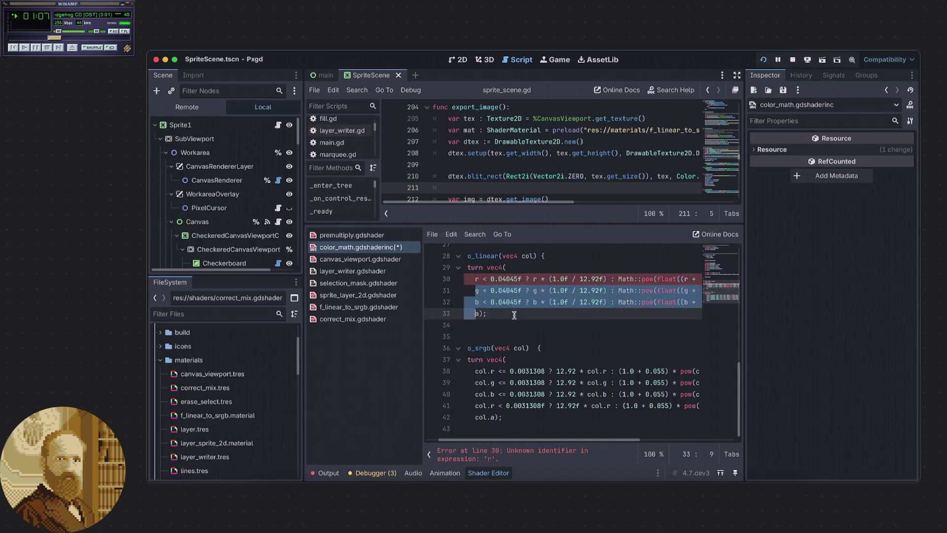
Prefix the red channel on line 30 with col. and compare against color.h in the browser
left_click(475, 279)
type("col.")
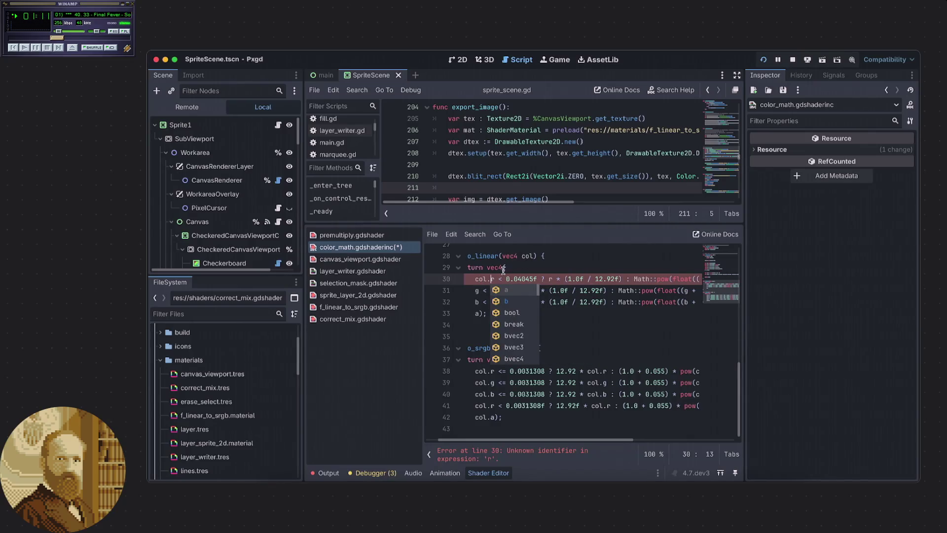
key("Escape")
key("Right")
key("shift+Home")
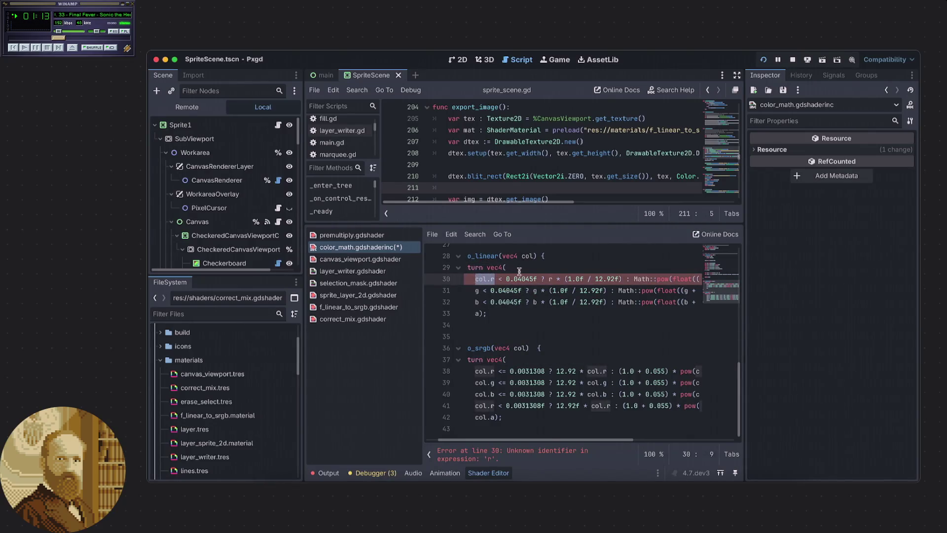
mouse_move(533, 436)
left_mouse_down()
mouse_move(632, 450)
mouse_move(489, 443)
left_mouse_up()
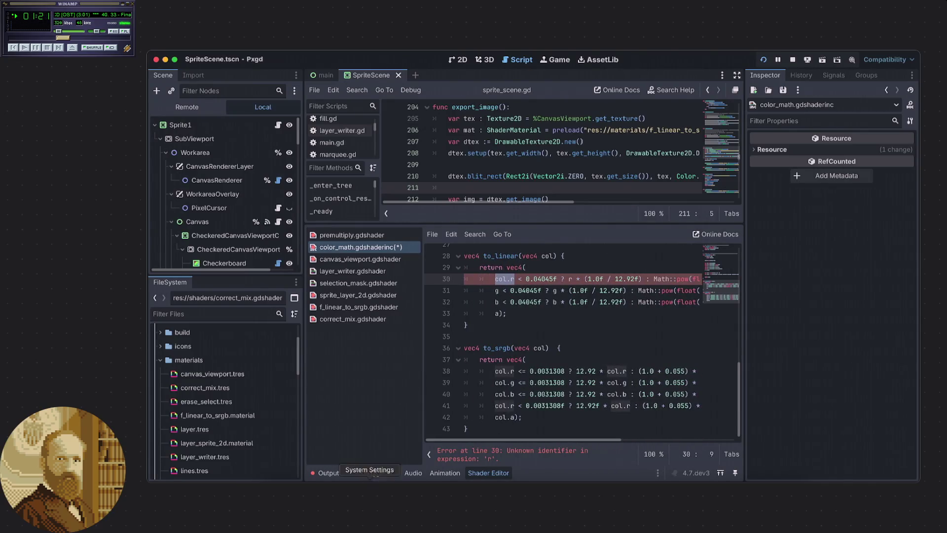
key("super+Tab")
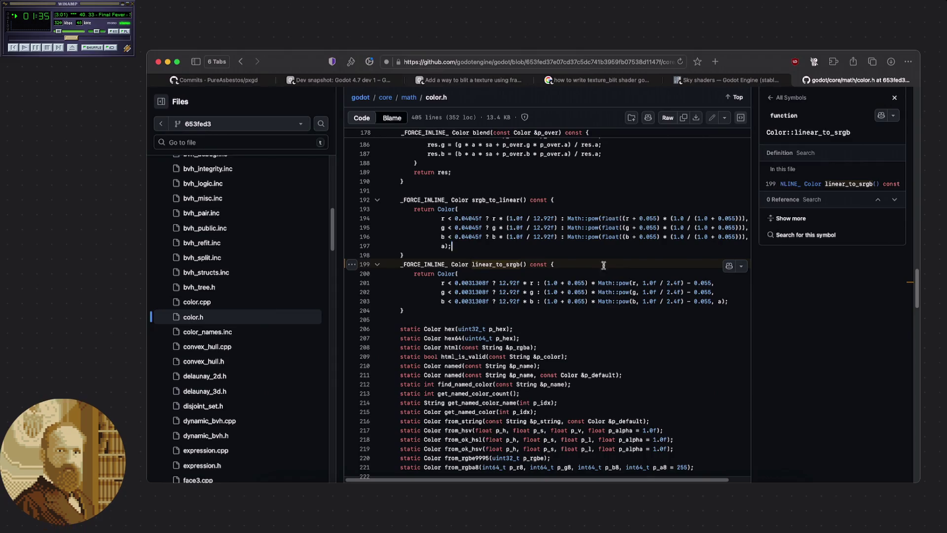
key("super+Tab")
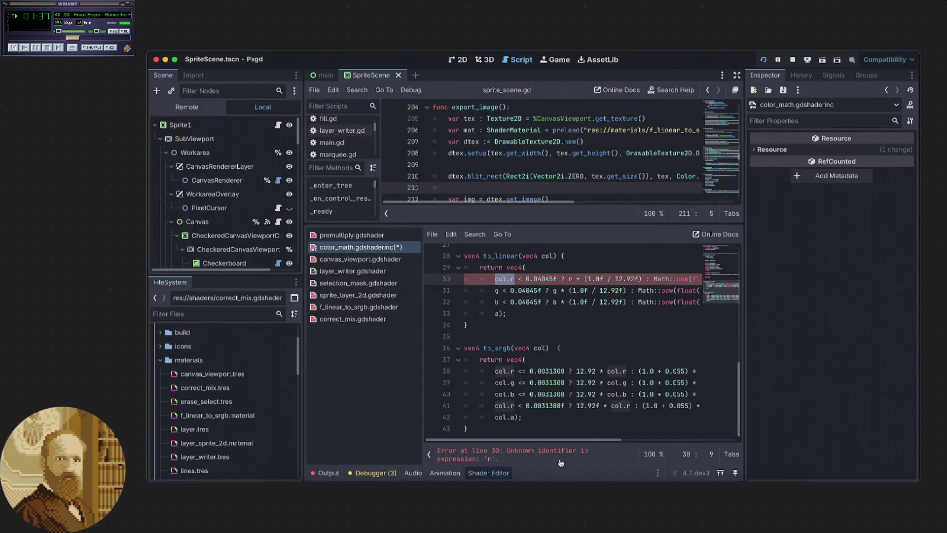
left_click_drag(550, 440, 621, 440)
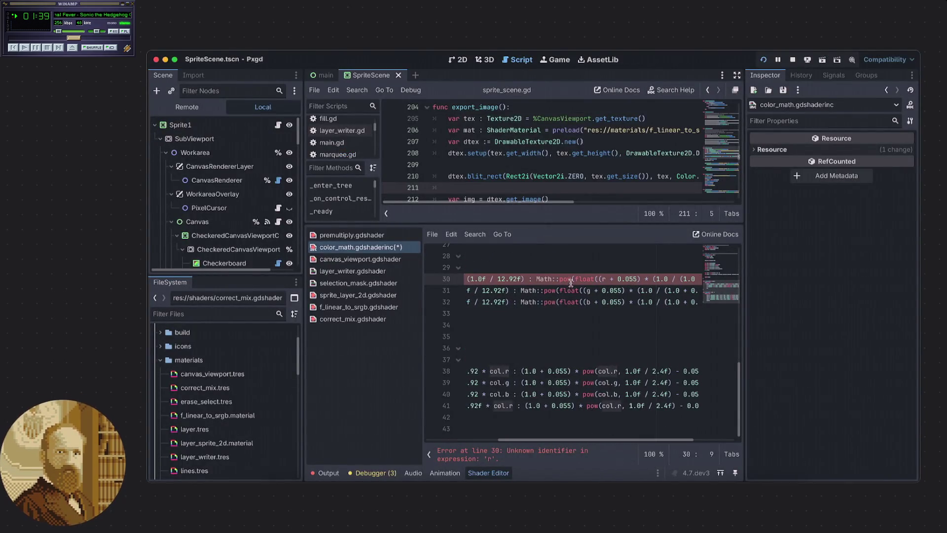
Delete the Math:: prefixes from the pow calls on lines 30–32
left_click_drag(573, 278, 538, 280)
left_click(555, 280)
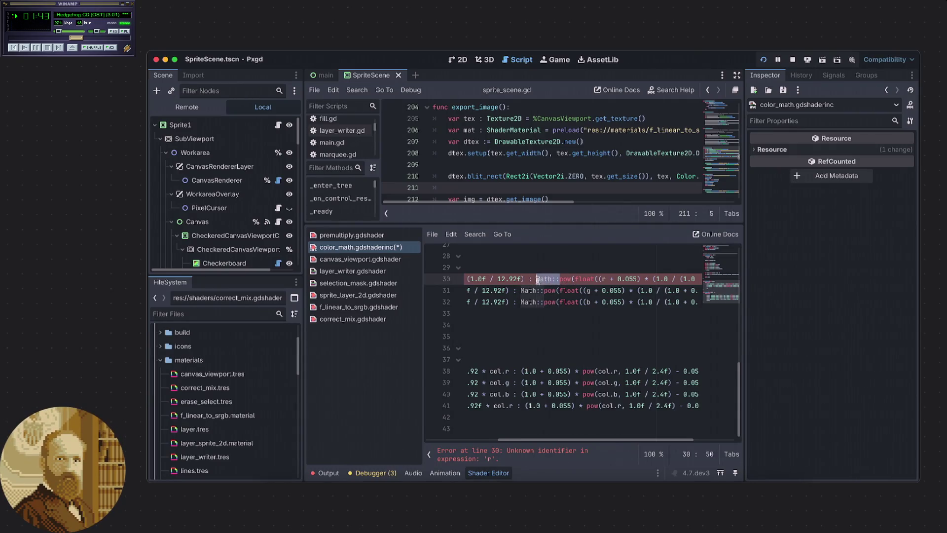
mouse_move(589, 439)
left_mouse_down()
mouse_move(641, 447)
mouse_move(595, 446)
left_mouse_up()
mouse_move(536, 291)
left_mouse_down()
mouse_move(513, 291)
mouse_move(513, 302)
left_mouse_up()
key("BackSpace")
key("BackSpace")
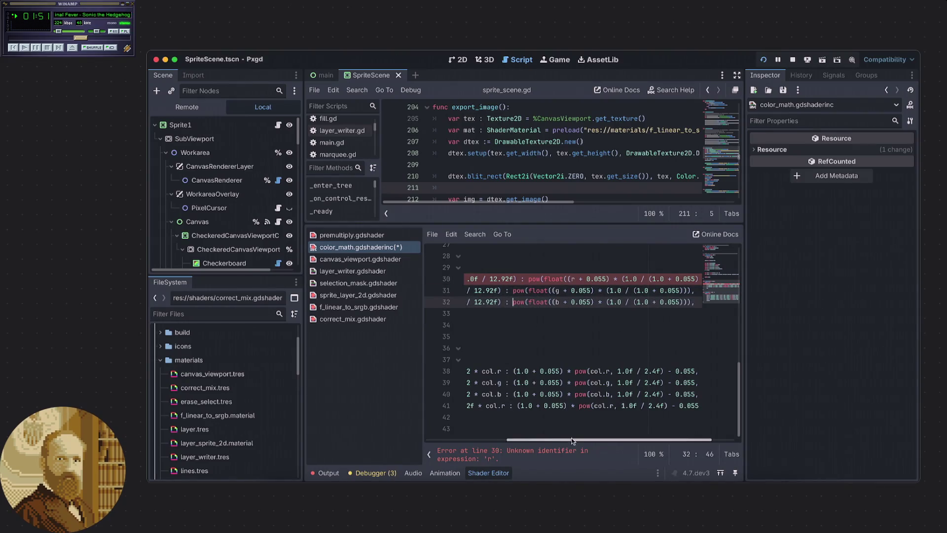
left_click_drag(572, 439, 495, 432)
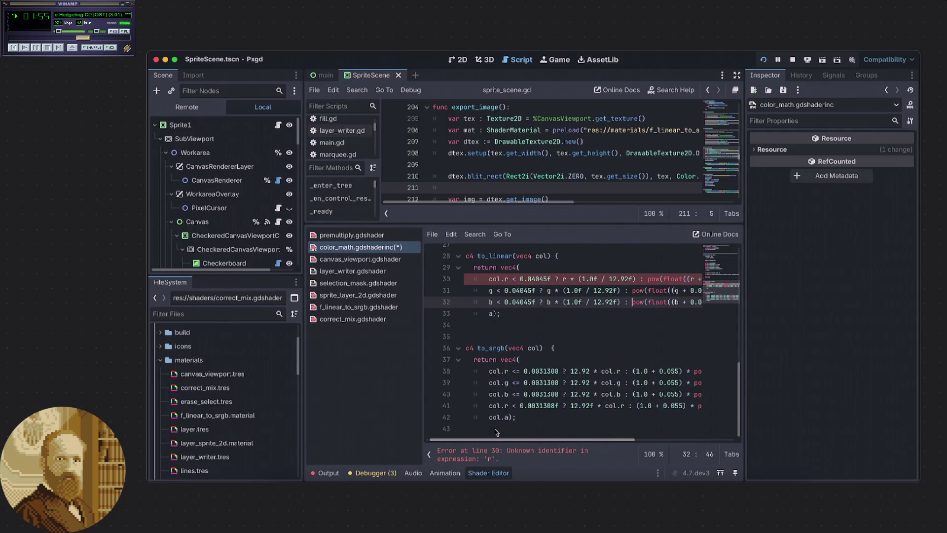
Prefix the green, blue and alpha channel names at the start of lines 31–33 with col
left_click(490, 290)
type("col.r")
key("ctrl+z")
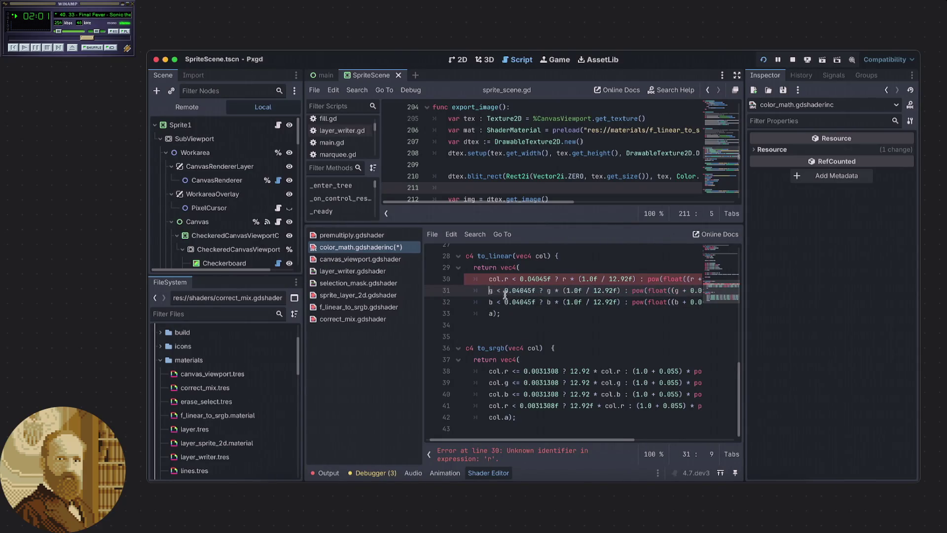
left_click_drag(503, 279, 489, 279)
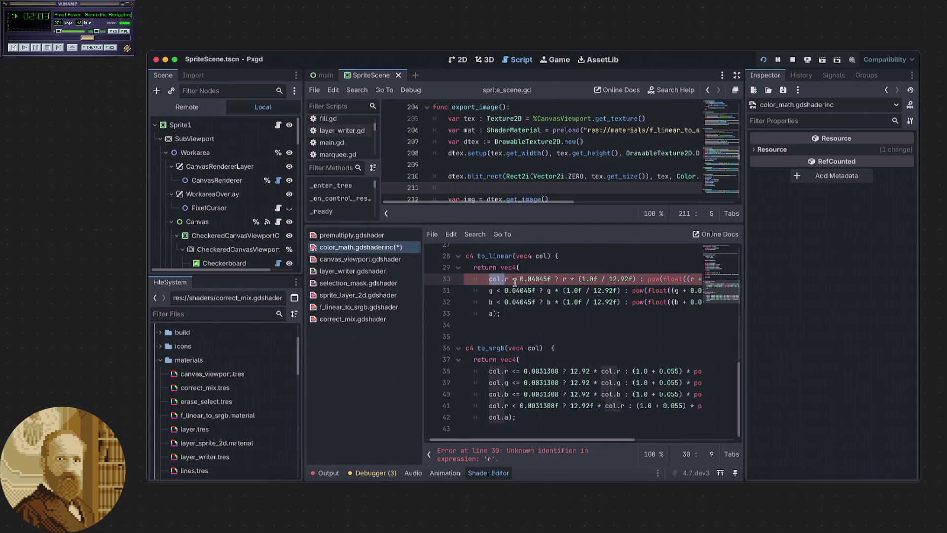
left_click(490, 290)
type("col.")
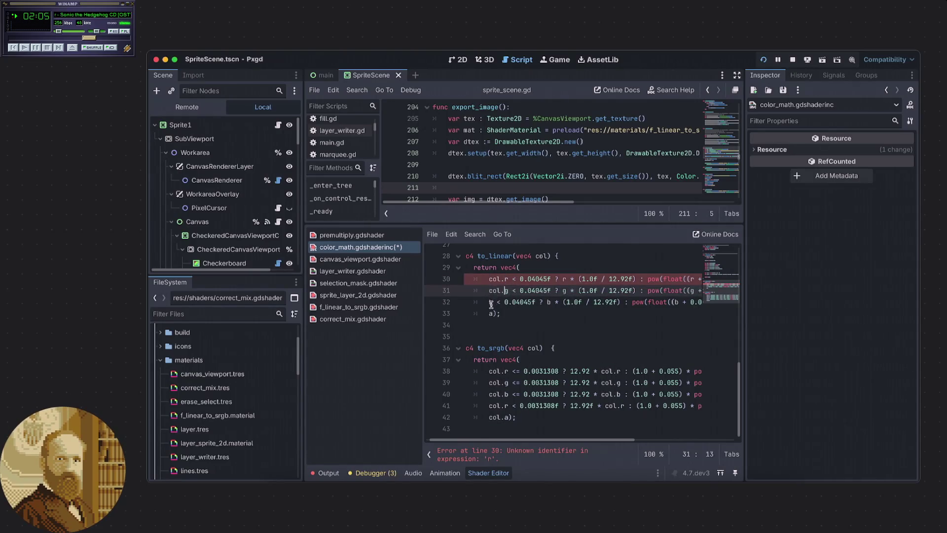
left_click(491, 302)
type("col.")
left_click(491, 314)
type("col.")
scroll(537, 442, "left", 1)
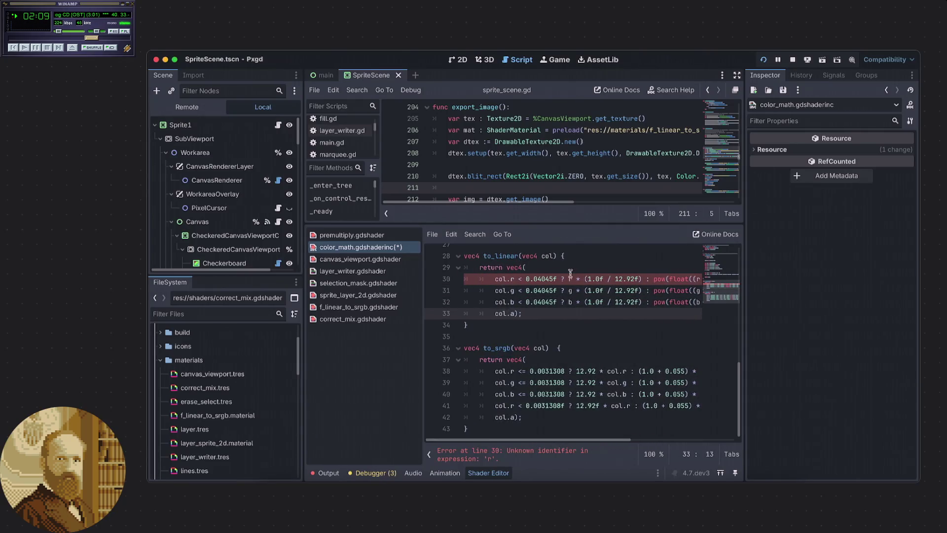
Add col. before the channel names following the ? on lines 30–32
left_click(568, 278)
type("col.")
left_click(568, 291)
type("col.")
left_click(568, 302)
type("col.")
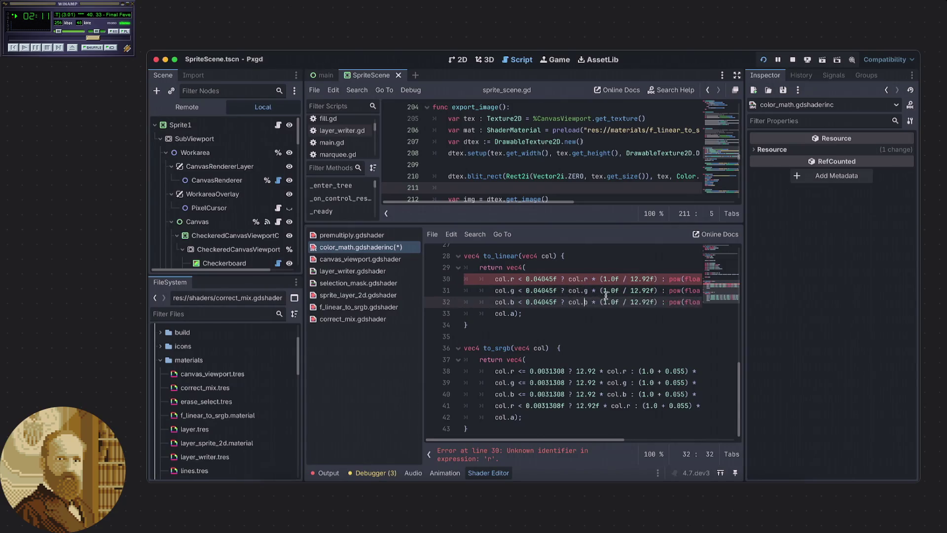
Open blank lines at the top of to_linear, below its signature
left_click(600, 268)
left_click(581, 256)
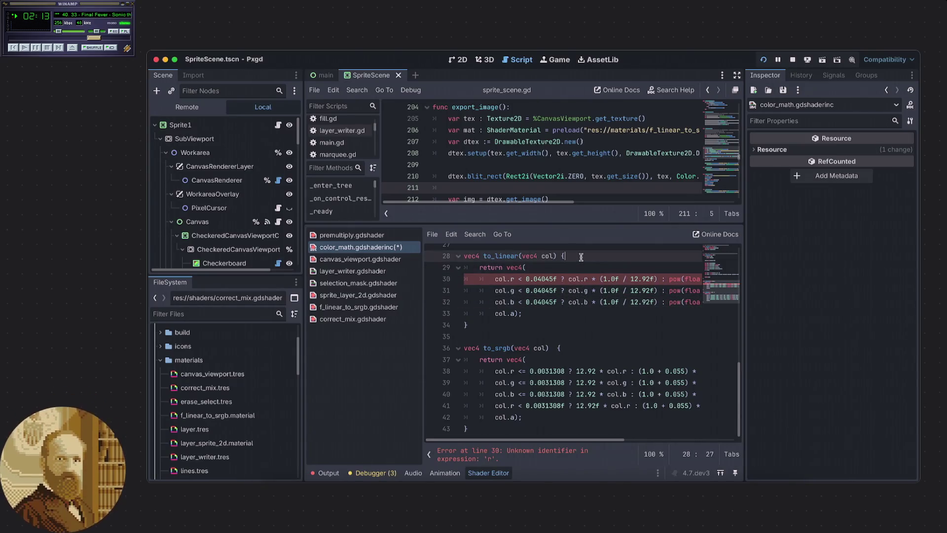
key("Return")
key("Return")
key("Up")
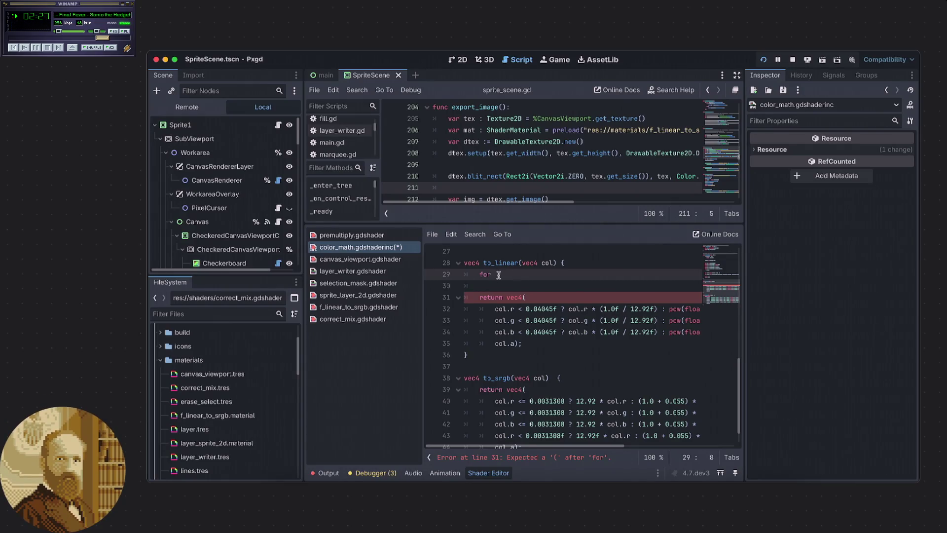
Add a 'vec4 output = col;' line above the for statement in to_linear
key("ctrl+shift+Return")
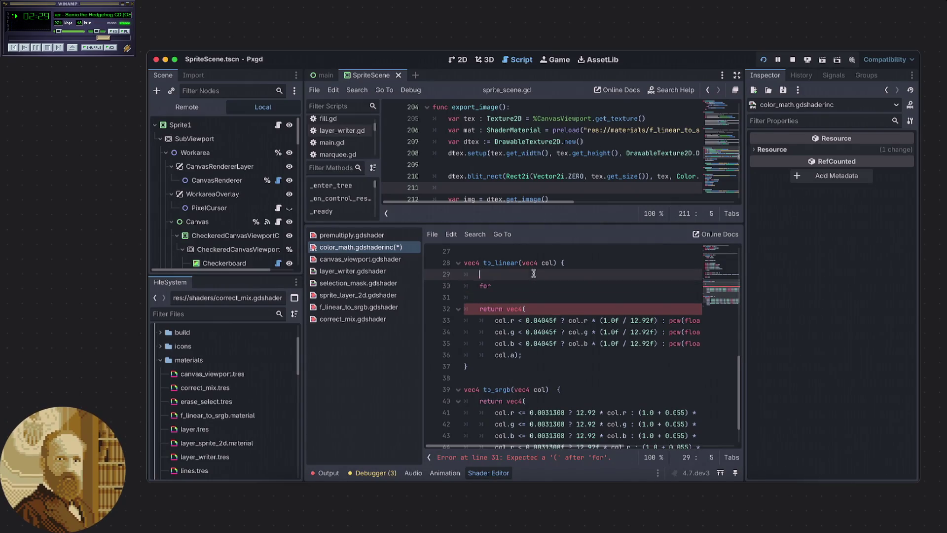
type("vec4 out")
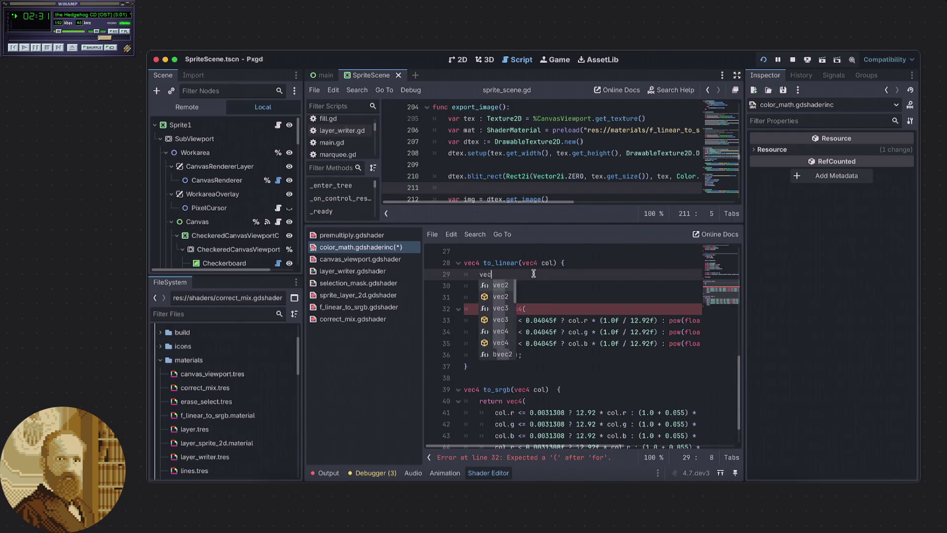
key("Escape")
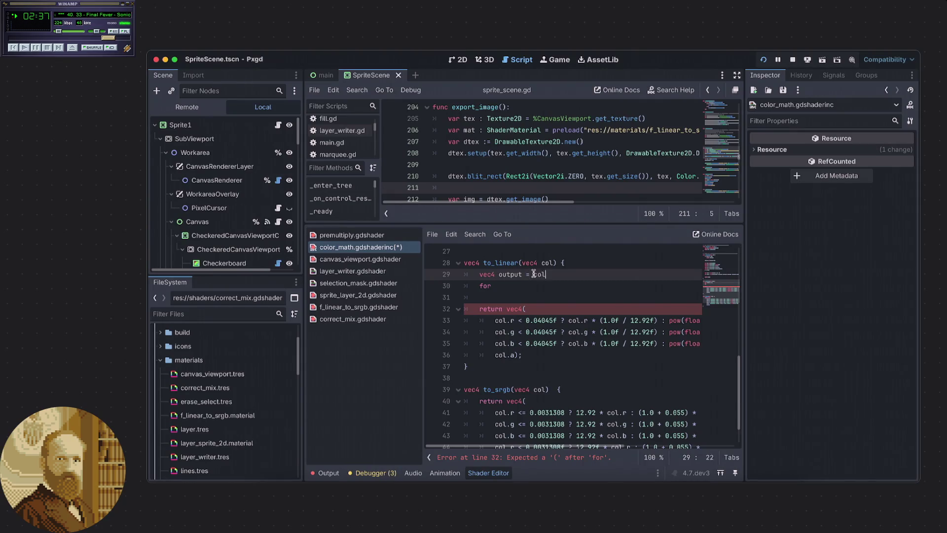
key("Escape")
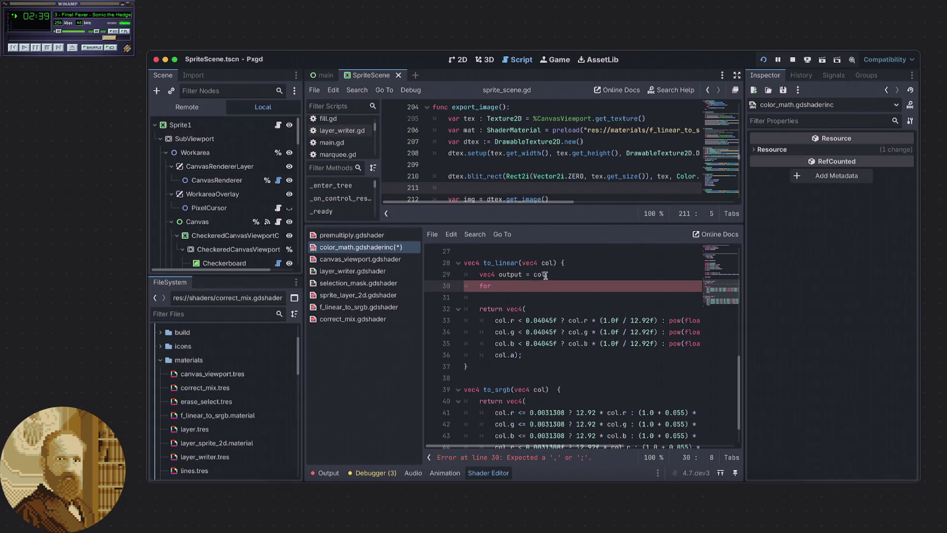
type(";")
Complete the loop header as 'for (int i = 0; i < 3; i++) {' with its body braces
left_click(542, 285)
type("()")
key("Left")
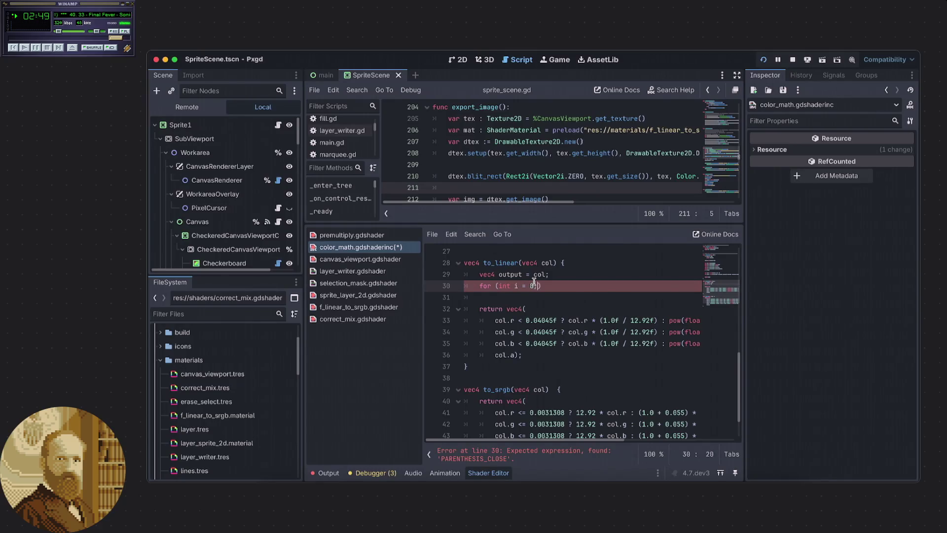
type("i+")
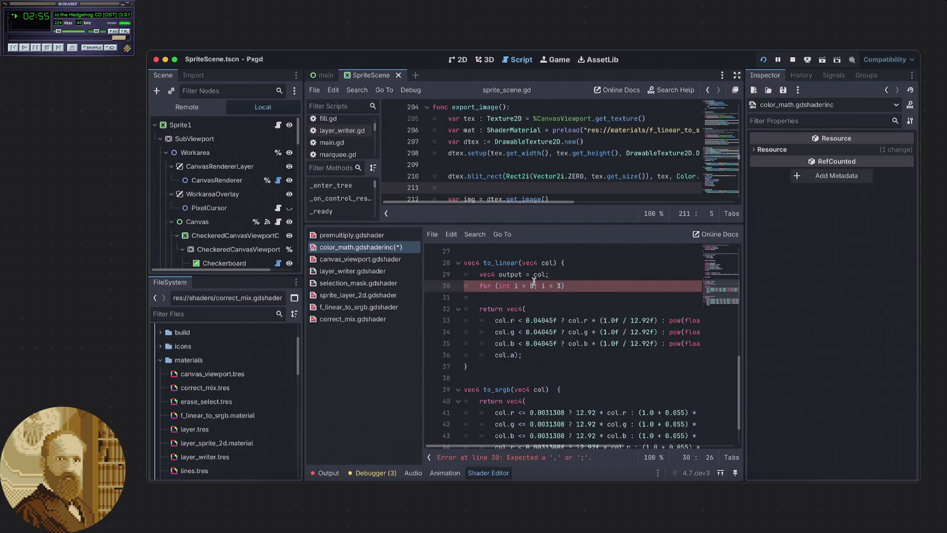
type("+) ")
type("{")
key("Return")
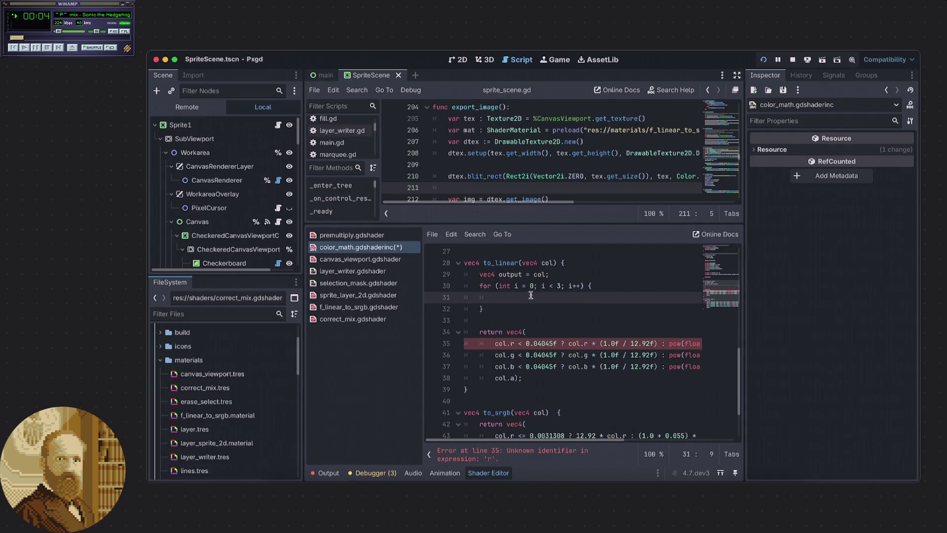
Write 'output[i] = col[i]' as the first statement in the to_linear loop body
left_click_drag(546, 275, 524, 277)
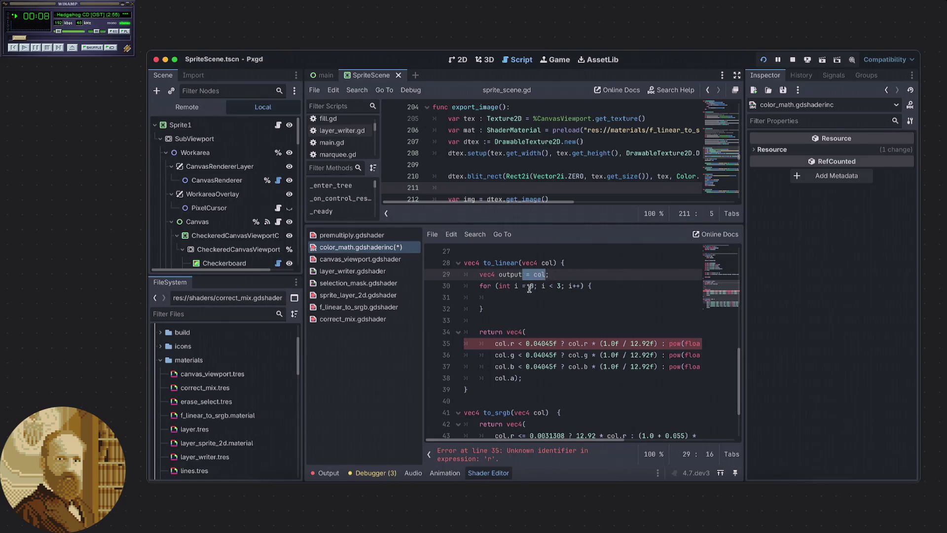
left_click(523, 296)
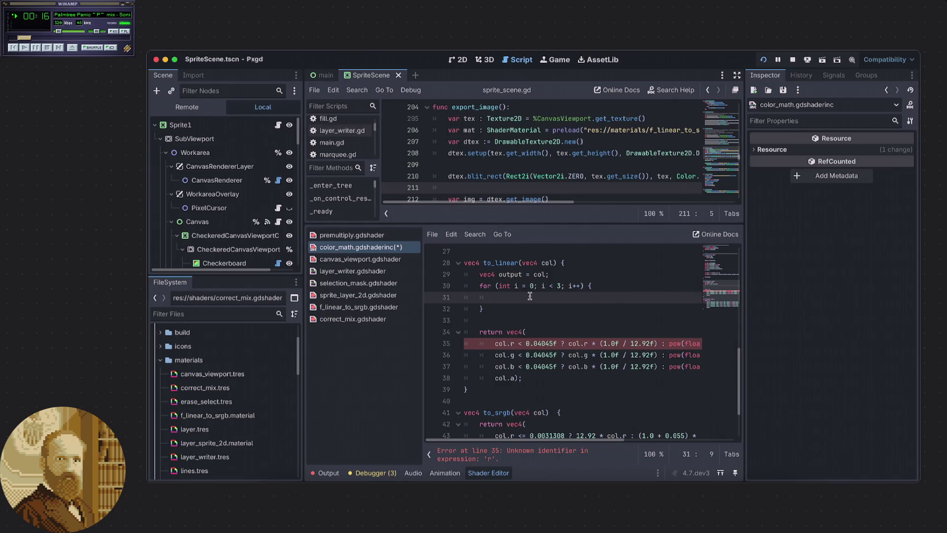
type("output")
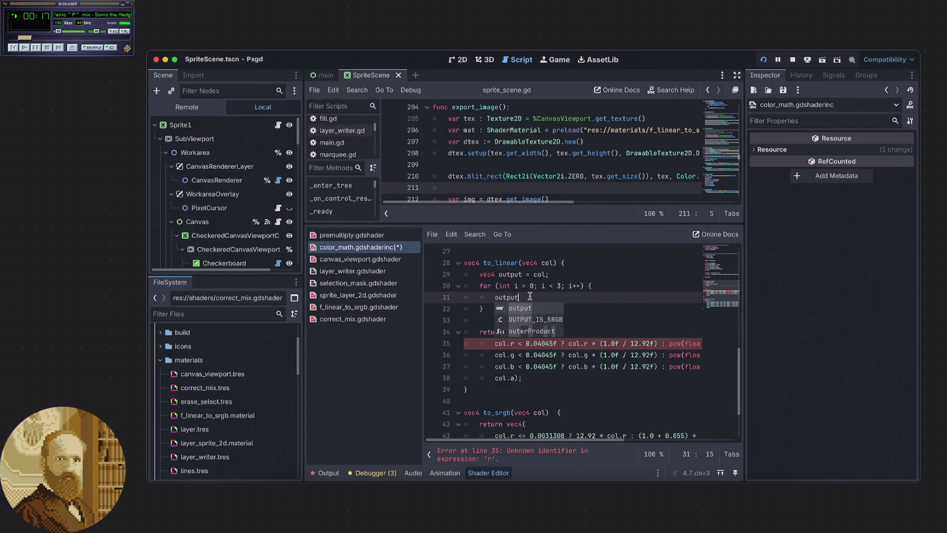
type("[")
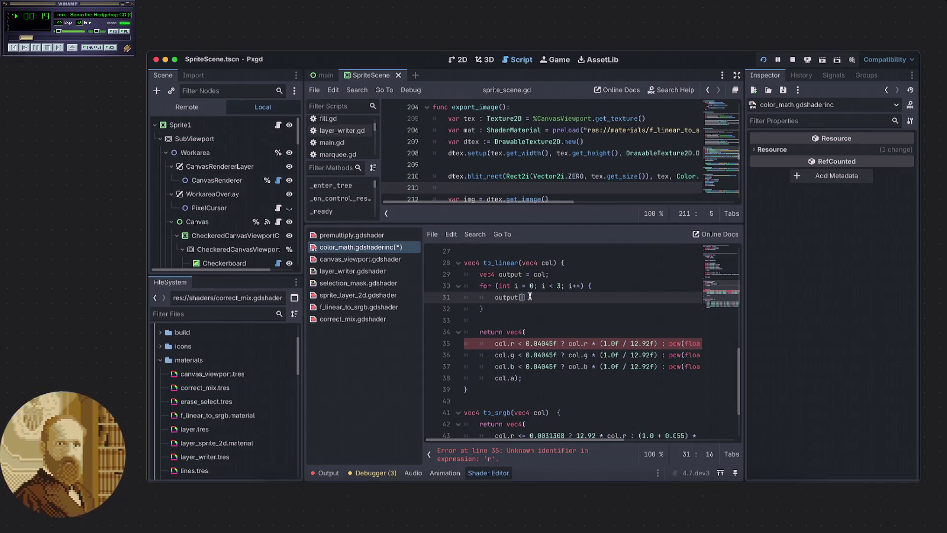
type("i]")
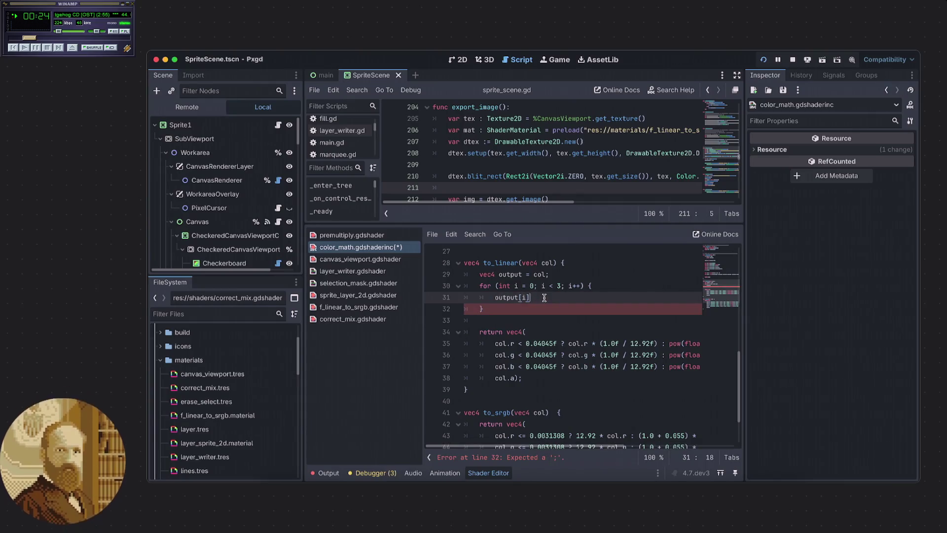
type(" -")
key("BackSpace")
type("=")
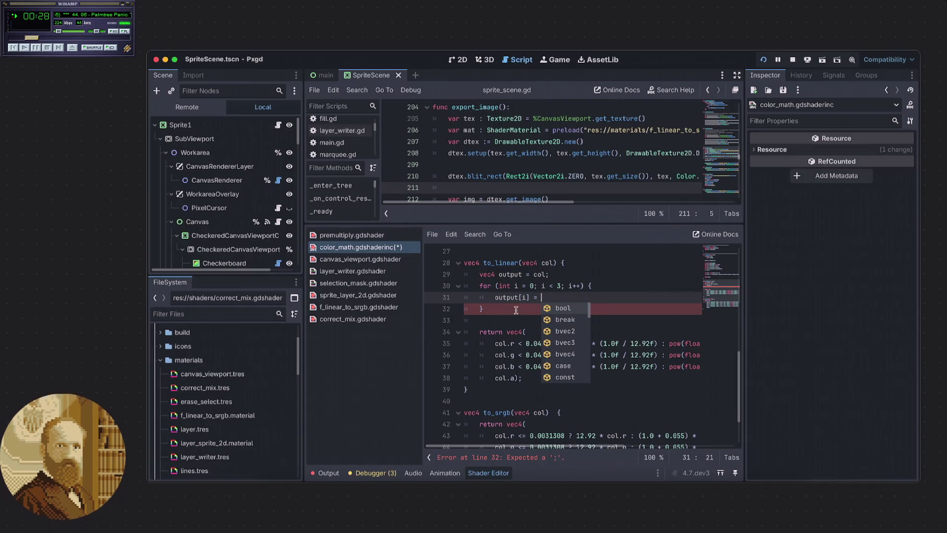
left_click(500, 310)
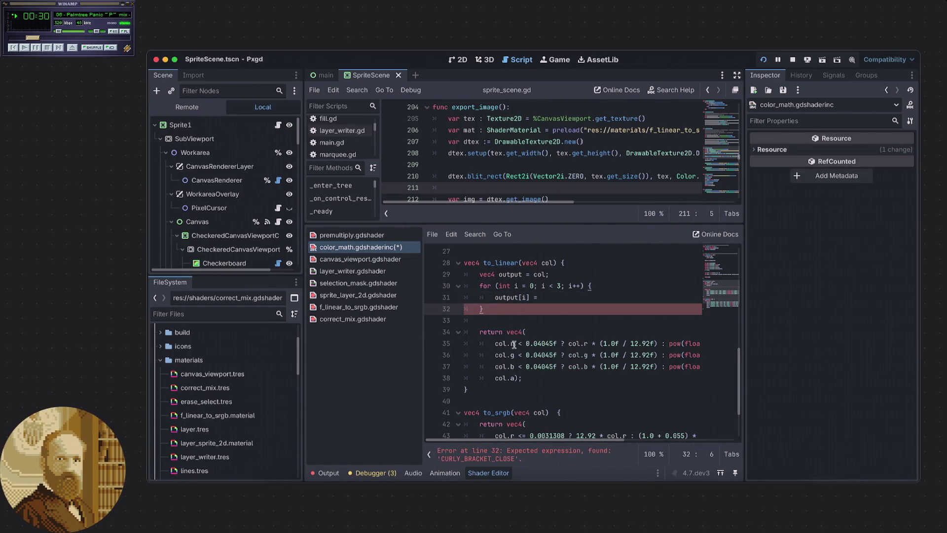
left_click(549, 297)
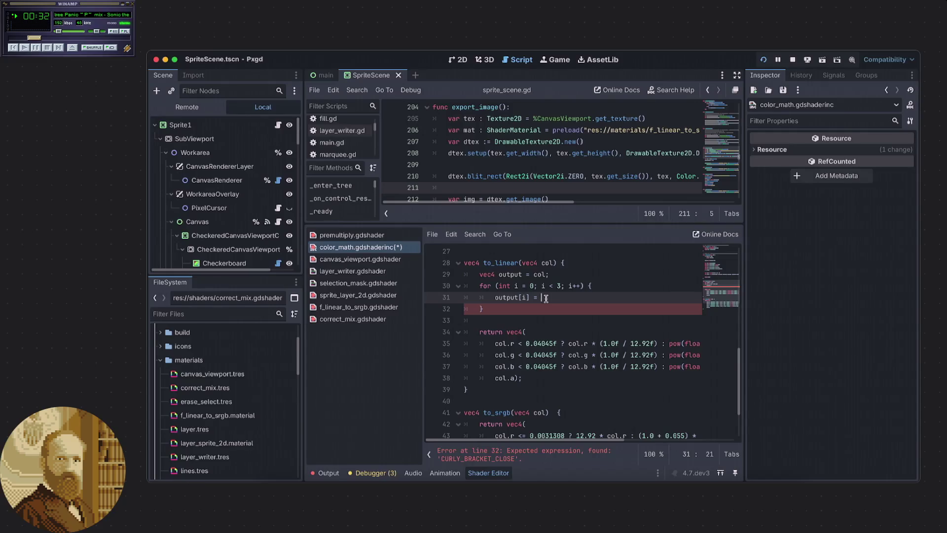
type("col[i")
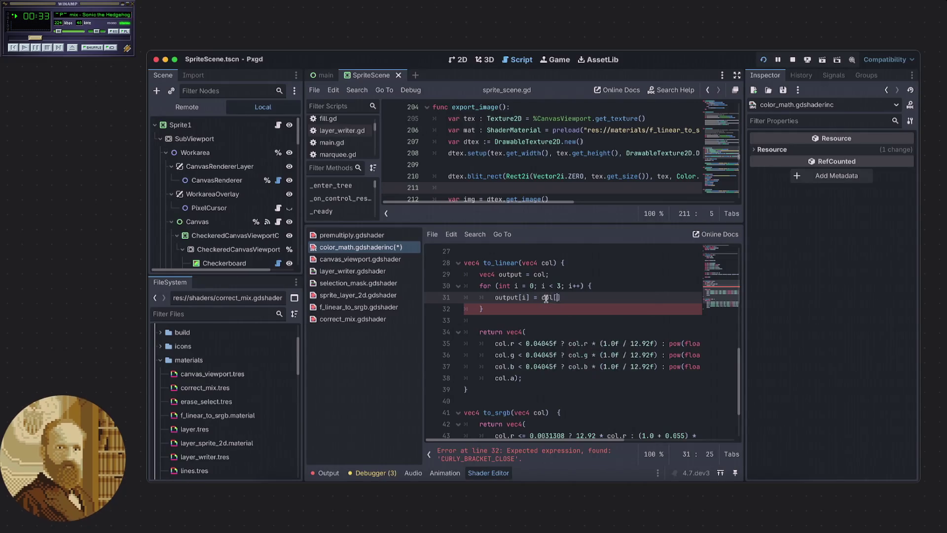
type("]")
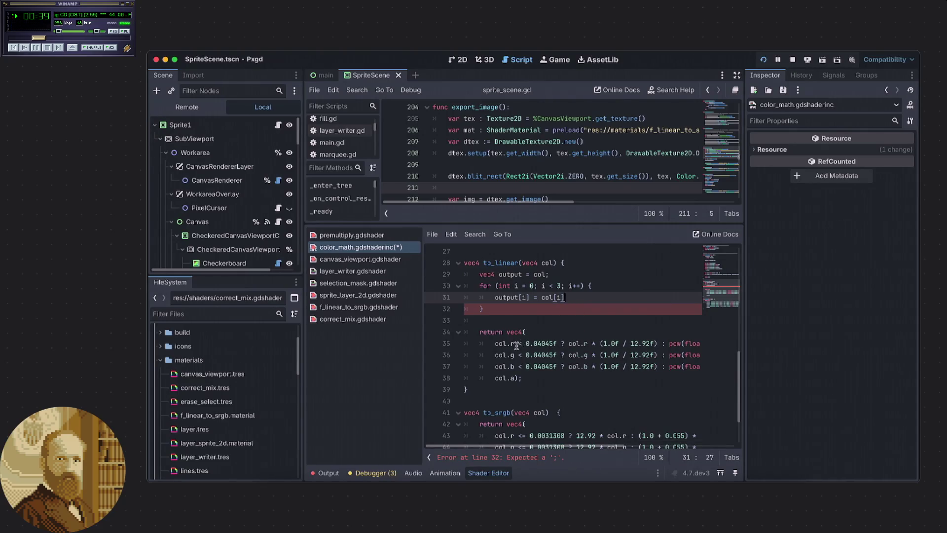
mouse_move(494, 343)
left_mouse_down()
mouse_move(774, 340)
mouse_move(753, 347)
left_mouse_up()
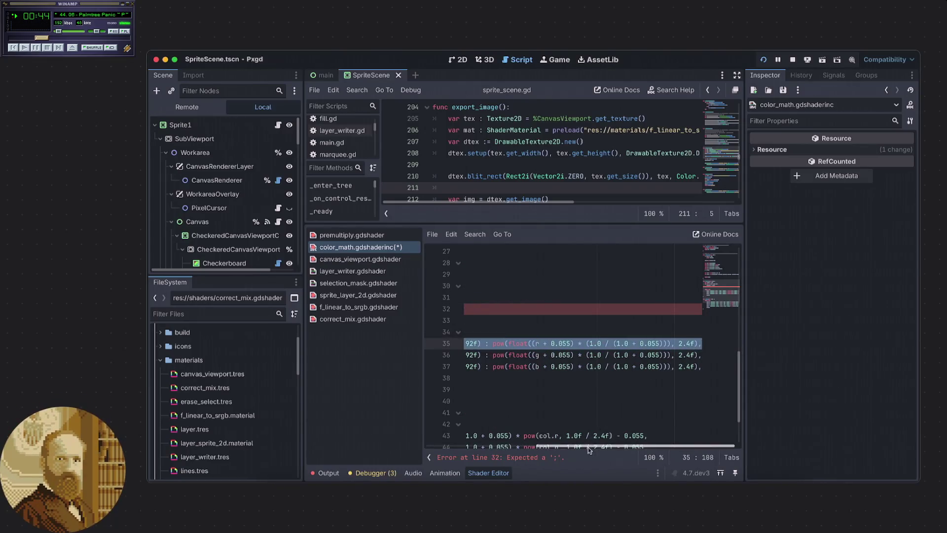
Paste line 35's sRGB-to-linear formula over col[i] on line 31, indexing its first col.r
left_click_drag(587, 446, 514, 447)
left_click_drag(565, 298, 544, 298)
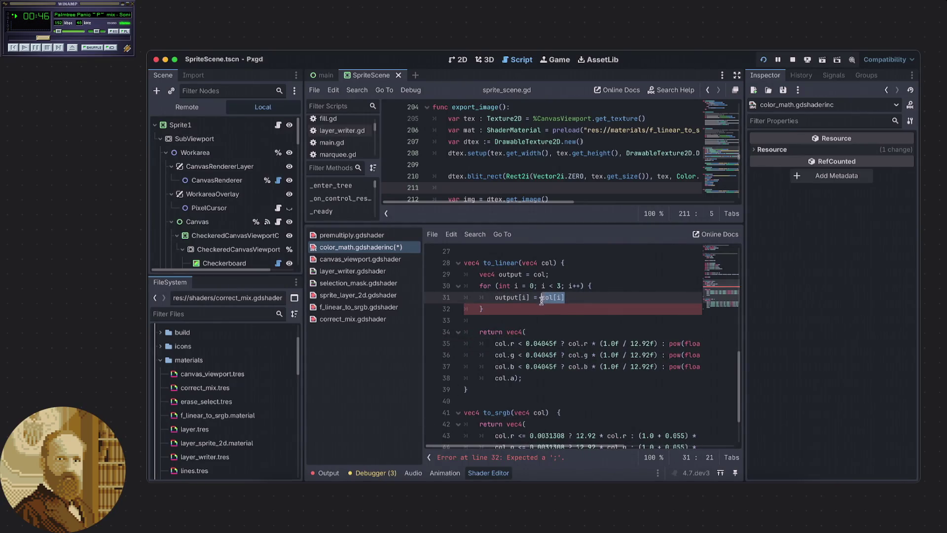
type("col.r < 0.04045f ? col.r * (1.0f / 12.92f) : pow(float((r + 0.055) * (1.0 / (1.0 + 0.055))), 2.4f),")
left_click_drag(608, 449, 468, 434)
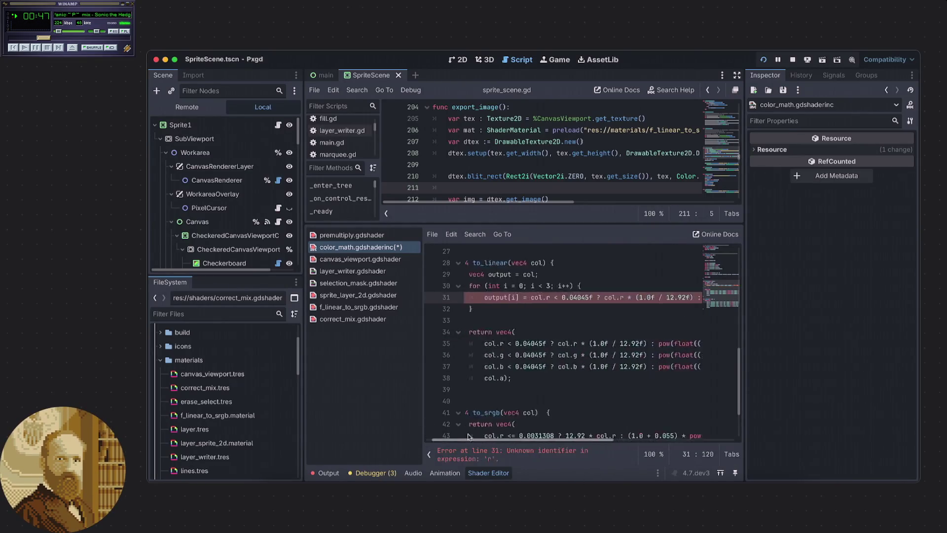
key("shift+Left")
type("[i")
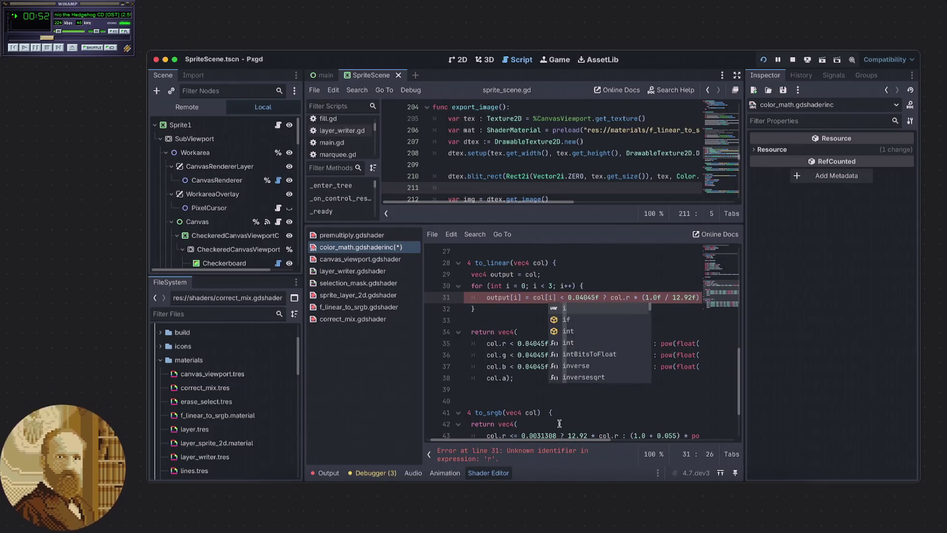
mouse_move(555, 440)
left_mouse_down()
mouse_move(587, 443)
mouse_move(521, 434)
mouse_move(566, 439)
mouse_move(532, 439)
mouse_move(560, 435)
mouse_move(569, 414)
left_mouse_up()
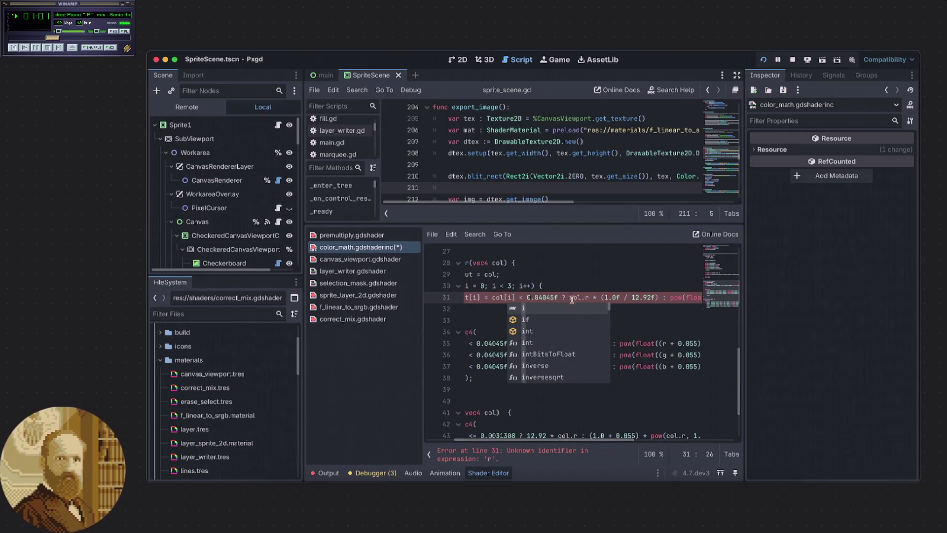
Replace the remaining col.r and the lone r inside pow with col[i]
left_click_drag(515, 298, 494, 299)
key("ctrl+c")
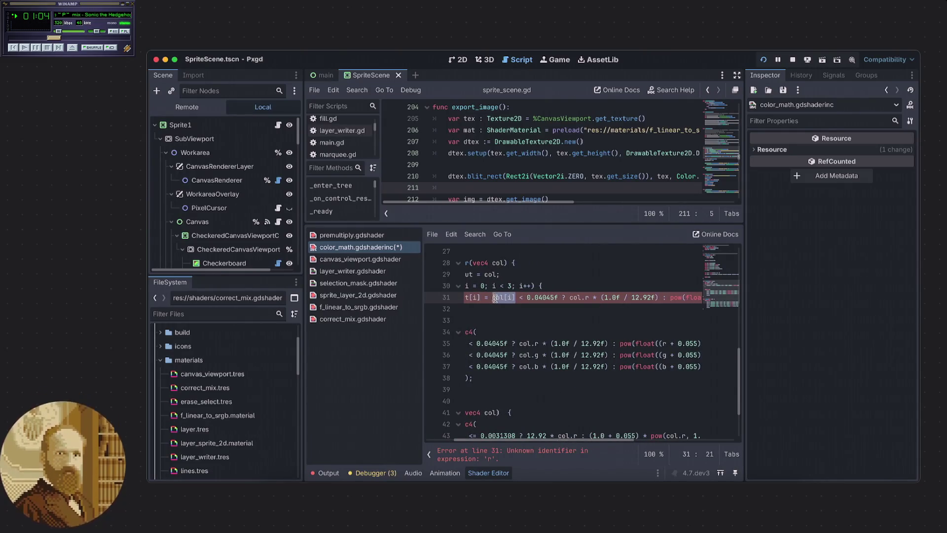
left_click_drag(579, 440, 618, 442)
left_click_drag(521, 300, 504, 298)
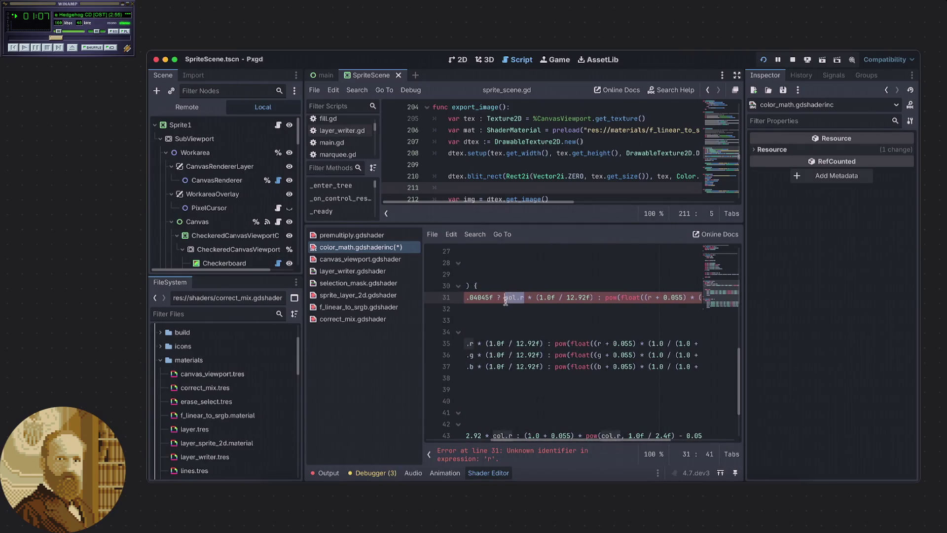
key("ctrl+v")
mouse_move(592, 442)
left_mouse_down()
mouse_move(659, 442)
mouse_move(650, 439)
mouse_move(672, 440)
mouse_move(601, 445)
mouse_move(829, 416)
left_mouse_up()
double_click(556, 297)
key("ctrl+v")
End line 31 with a semicolon instead of the trailing comma
left_click_drag(674, 298, 711, 302)
left_click(711, 302)
key("BackSpace")
type(";")
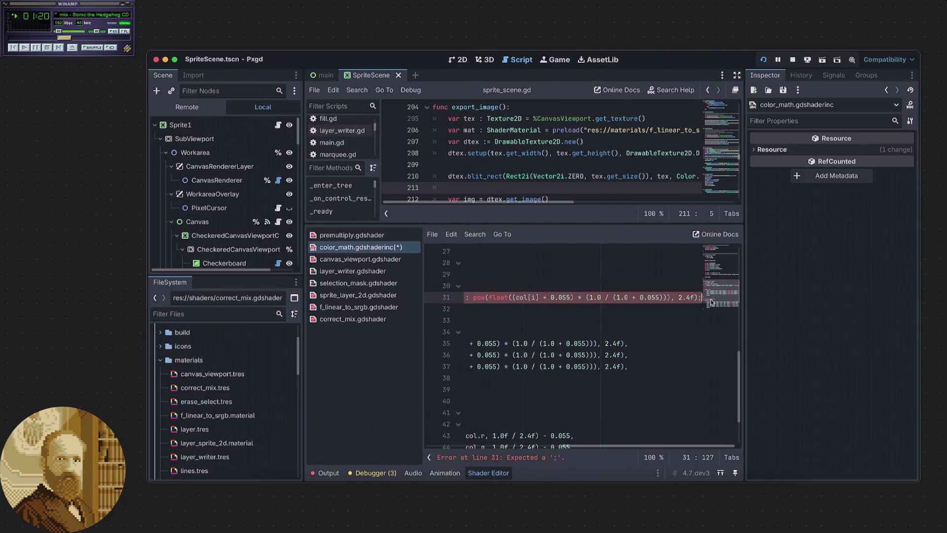
mouse_move(648, 448)
left_mouse_down()
mouse_move(496, 435)
mouse_move(546, 440)
mouse_move(505, 439)
left_mouse_up()
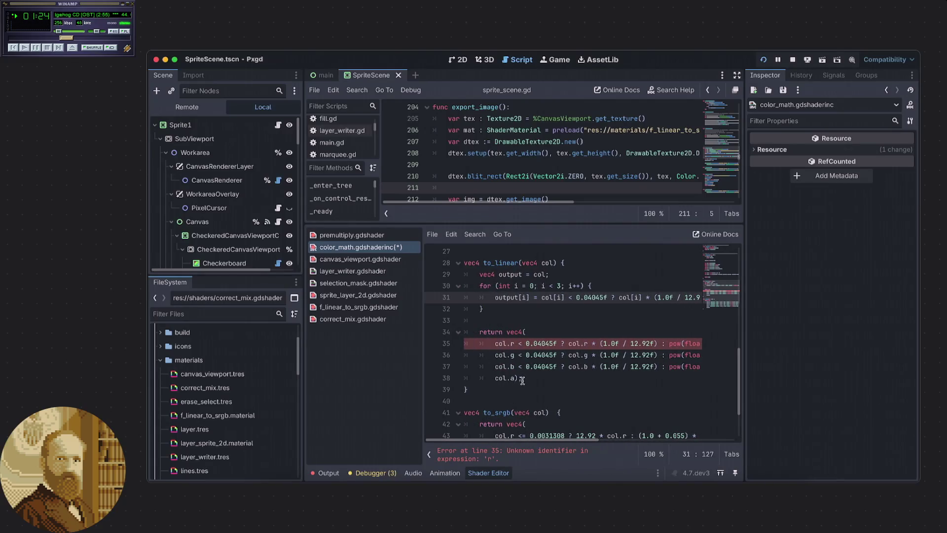
left_click_drag(524, 378, 506, 332)
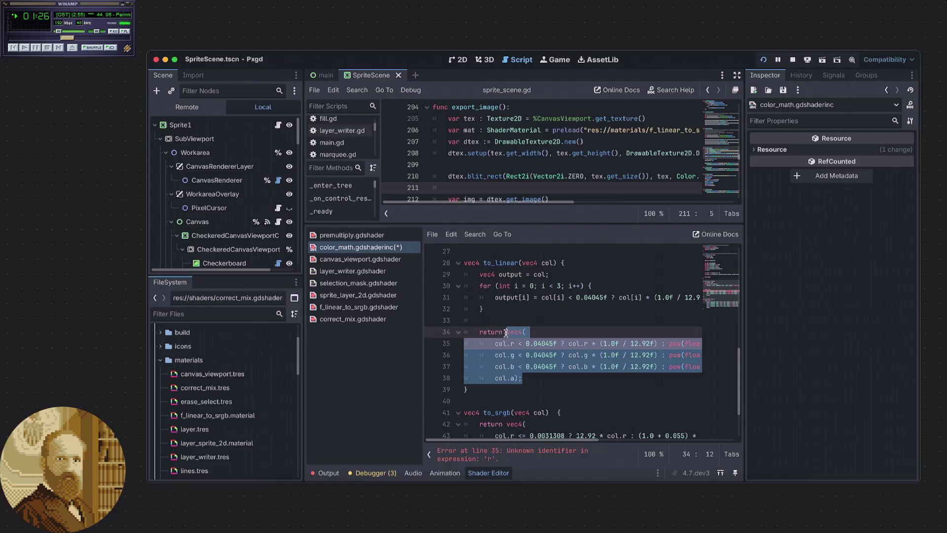
mouse_move(549, 440)
left_mouse_down()
mouse_move(678, 446)
mouse_move(485, 434)
left_mouse_up()
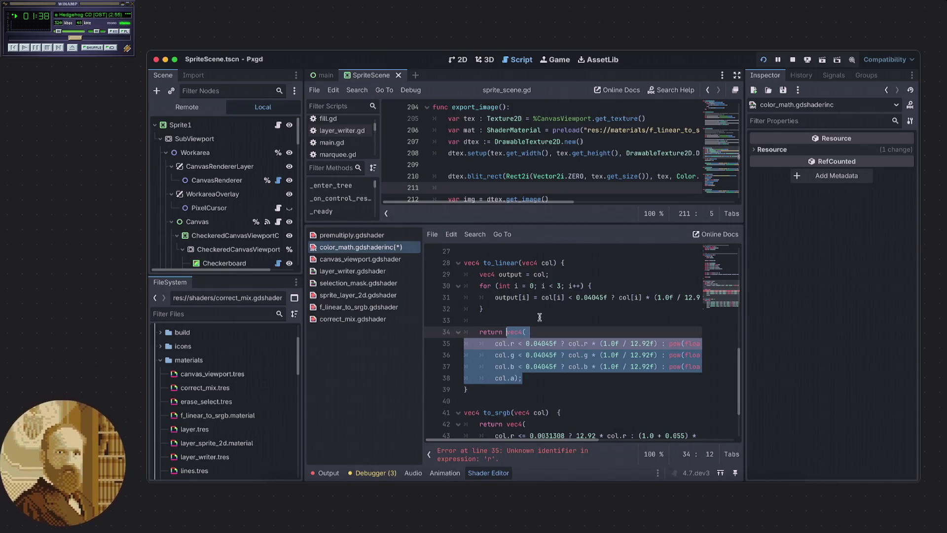
Make to_linear end with 'return output;', take an 'in vec4 col' parameter, and drop the trailing blank line
key("BackSpace")
type("t;")
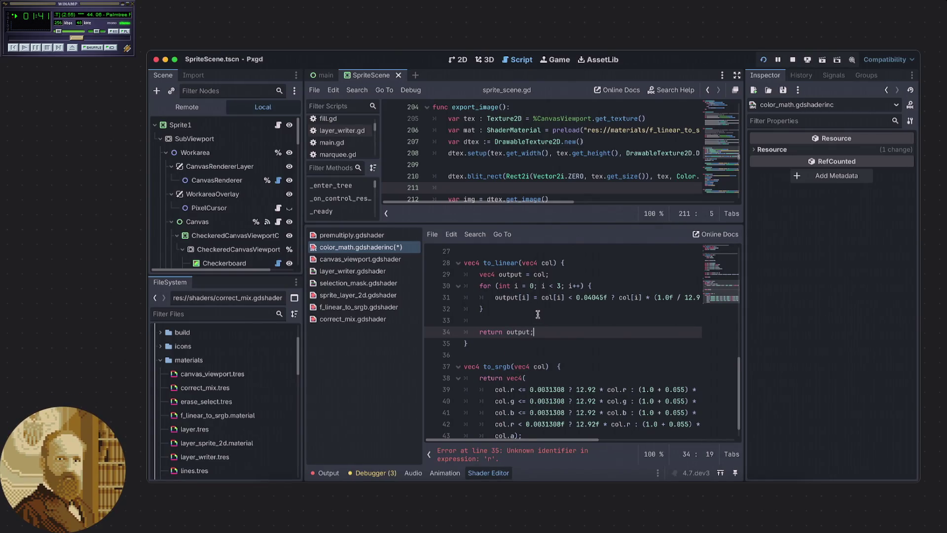
left_click(522, 263)
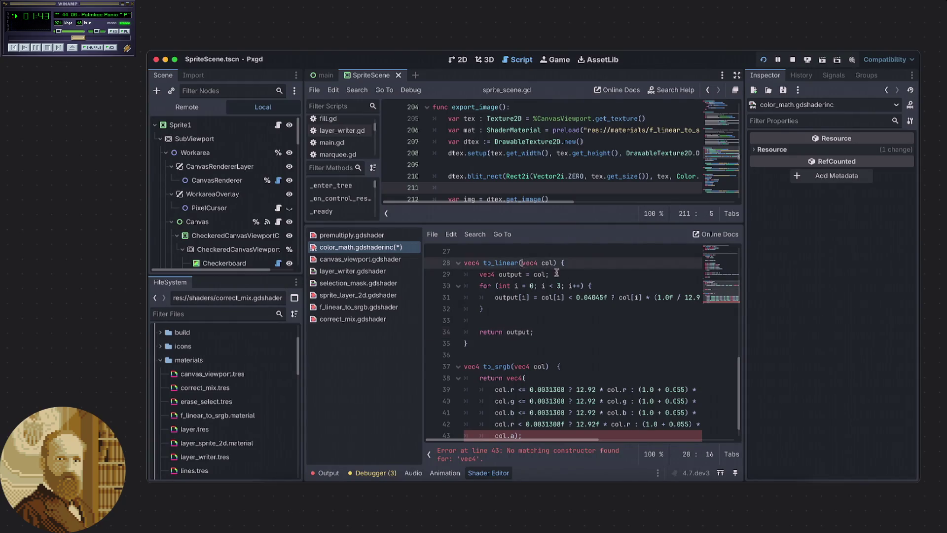
type("in")
left_click(531, 308)
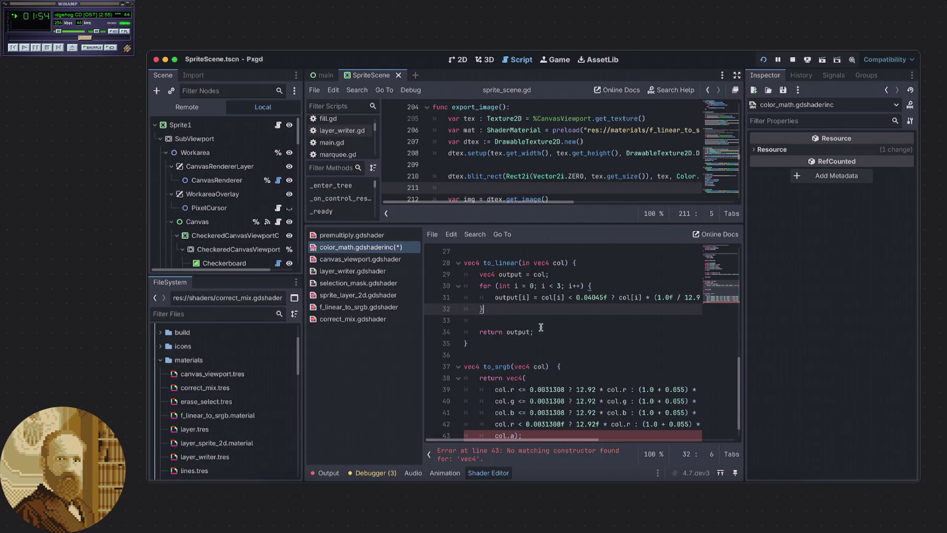
scroll(539, 327, "down", 1)
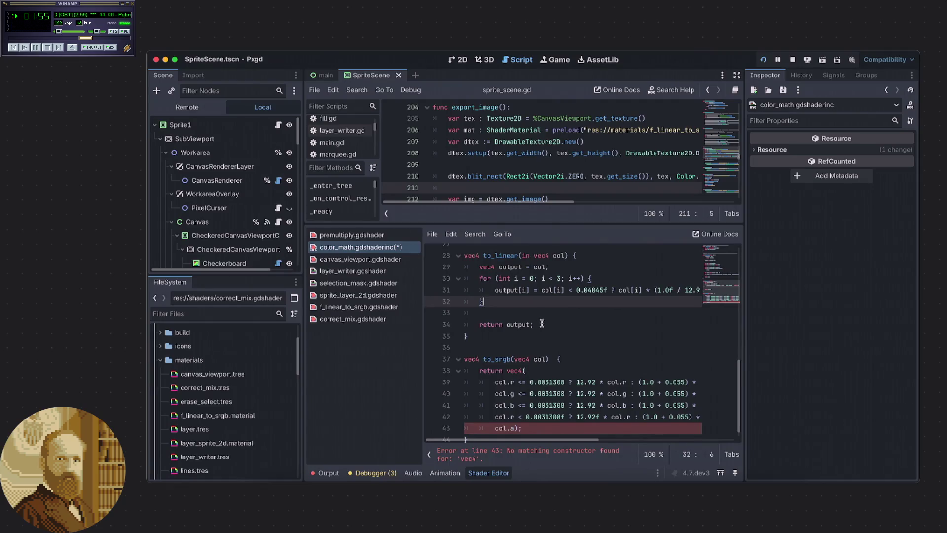
left_click(522, 315)
key("BackSpace")
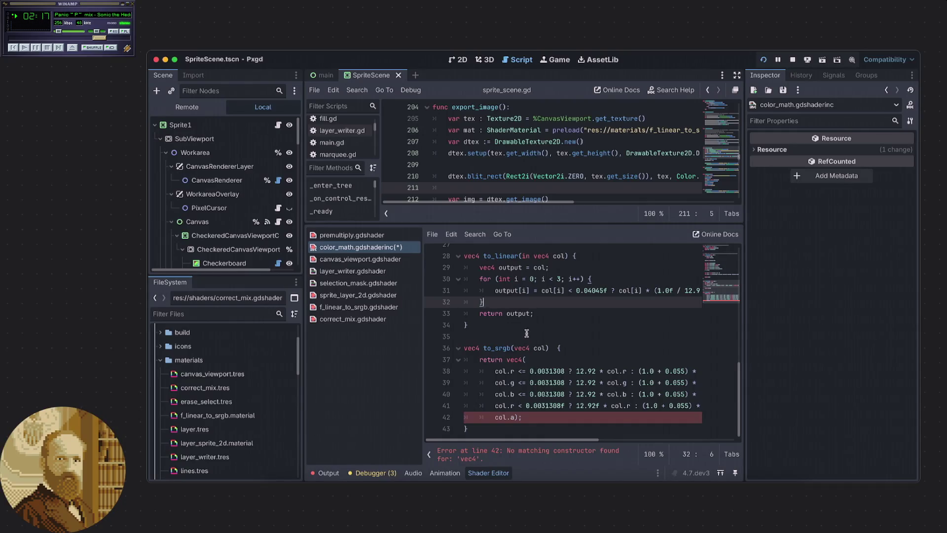
Copy to_linear's per-channel loop body over to_srgb's old body
mouse_move(548, 313)
left_mouse_down()
mouse_move(493, 306)
mouse_move(442, 267)
left_mouse_up()
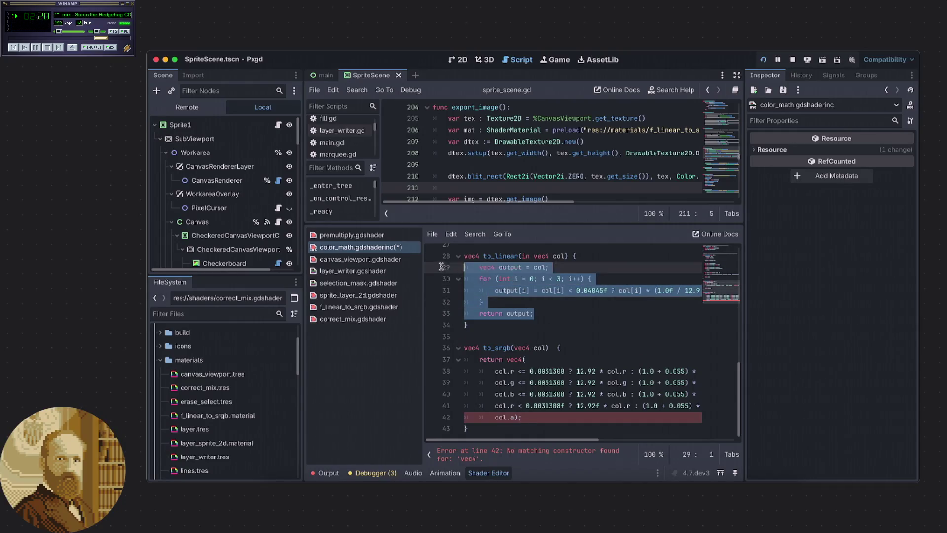
left_click(543, 336)
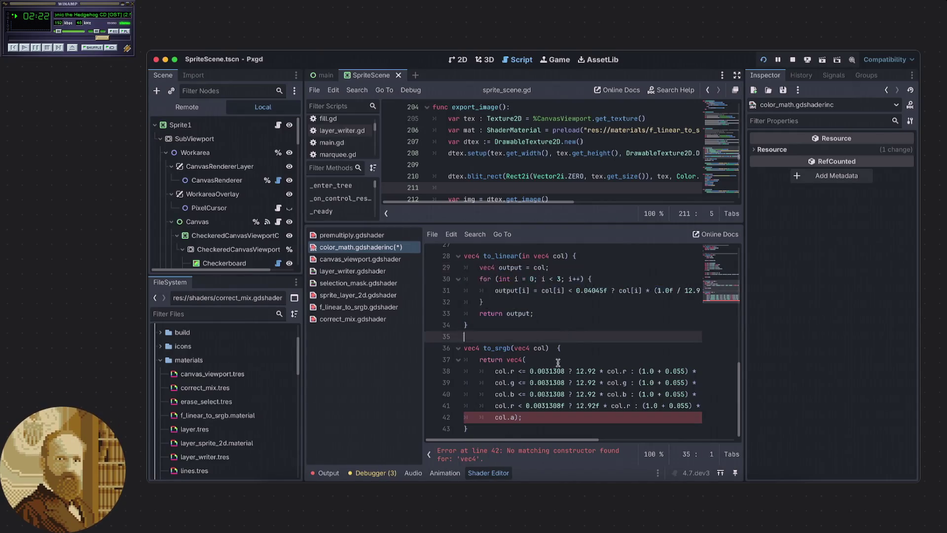
left_click_drag(535, 313, 481, 268)
key("ctrl+c")
left_click(572, 348)
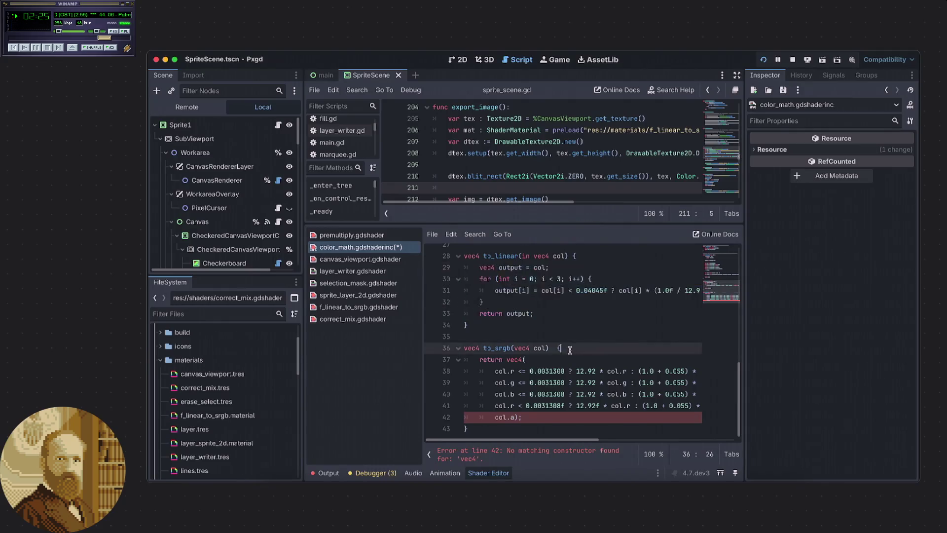
mouse_move(479, 360)
left_mouse_down()
mouse_move(518, 402)
mouse_move(541, 410)
left_mouse_up()
key("ctrl+v")
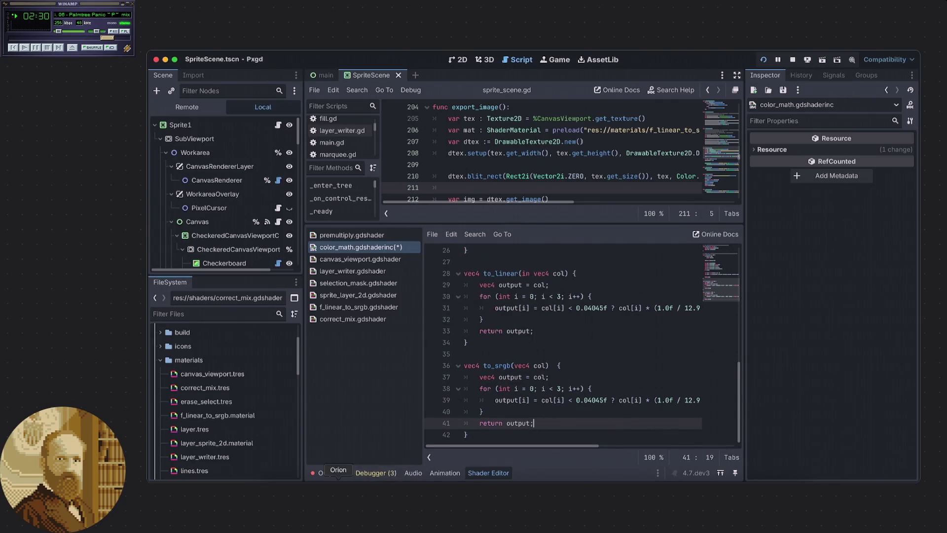
key("super+Tab")
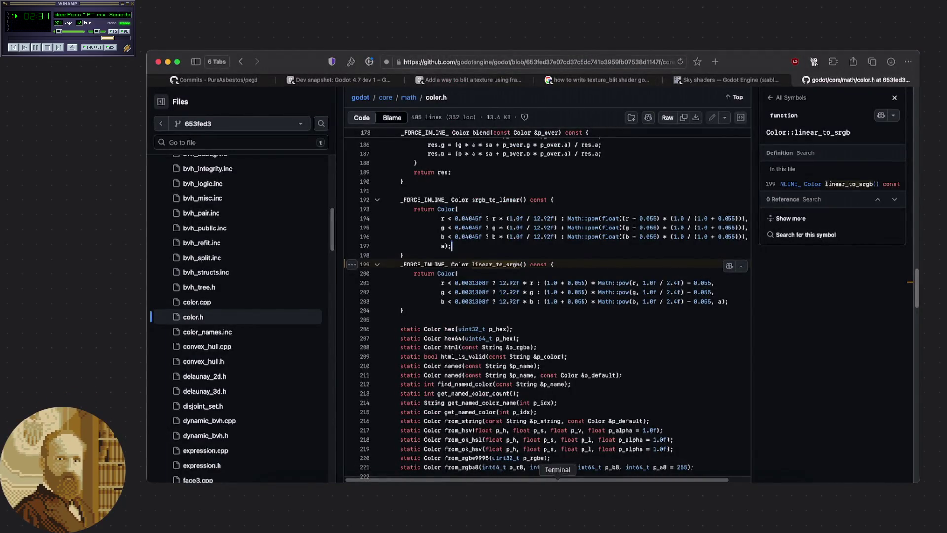
Select the red-channel linear-to-sRGB formula on line 201 of color.h, then return to Godot
key("super+Tab")
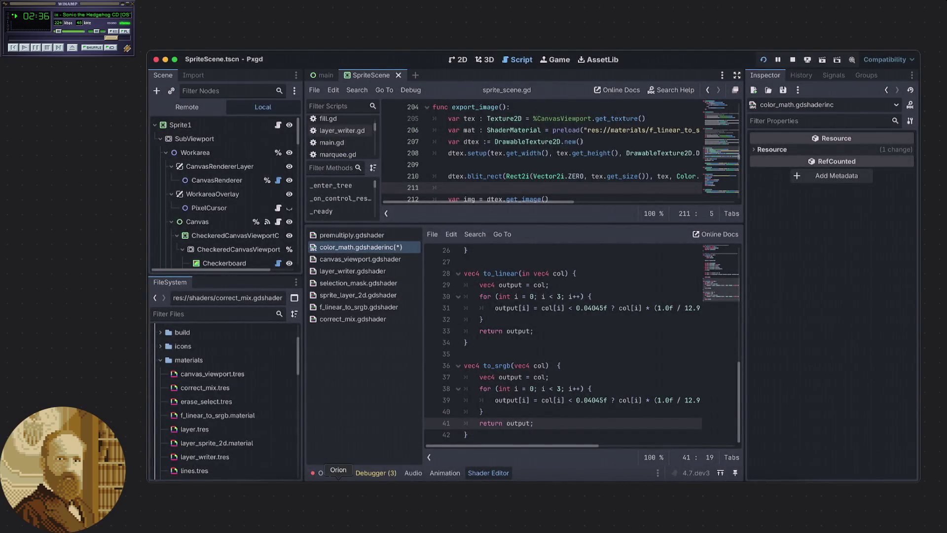
key("super+Tab")
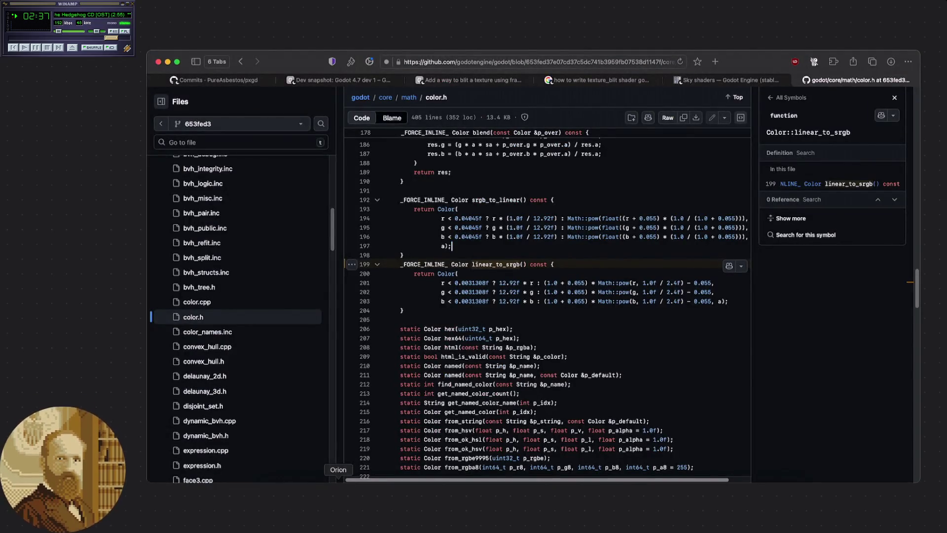
left_click_drag(443, 285, 715, 284)
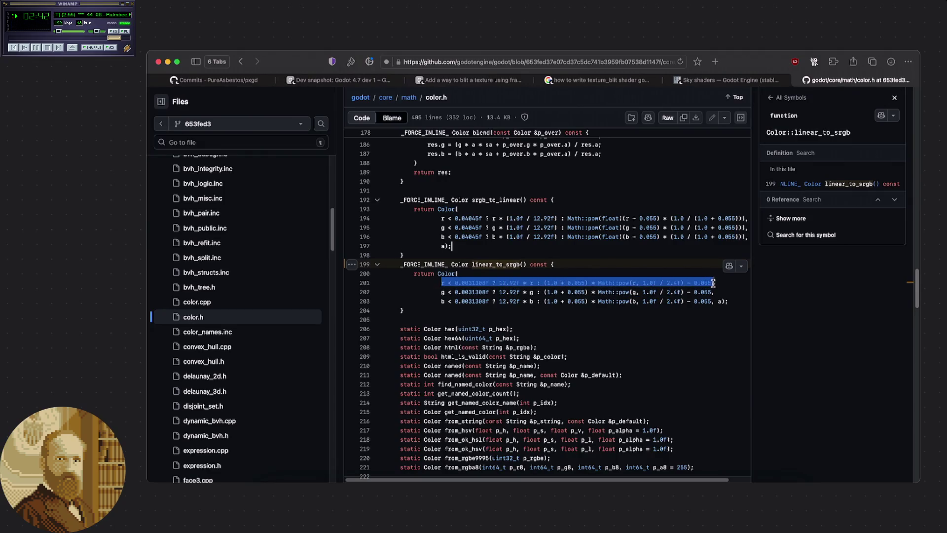
left_click(666, 348)
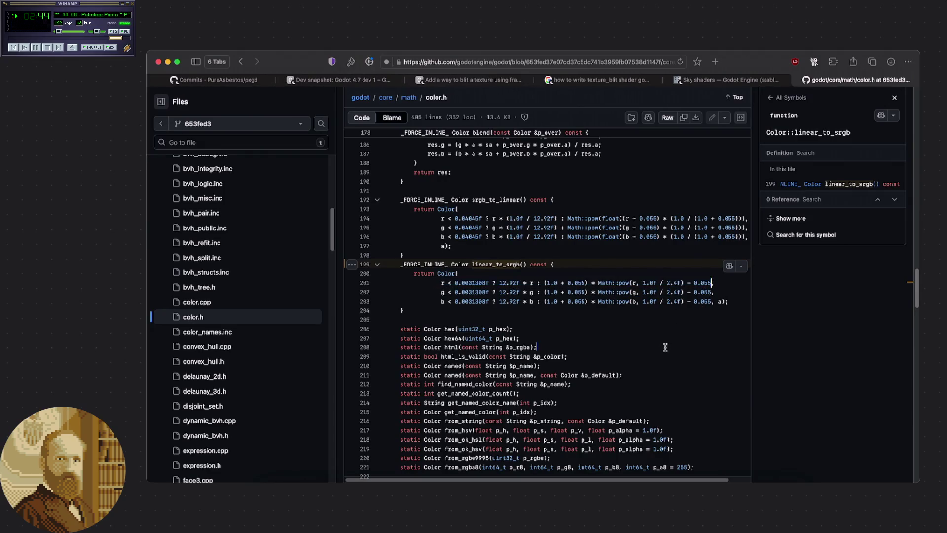
key("super+Tab")
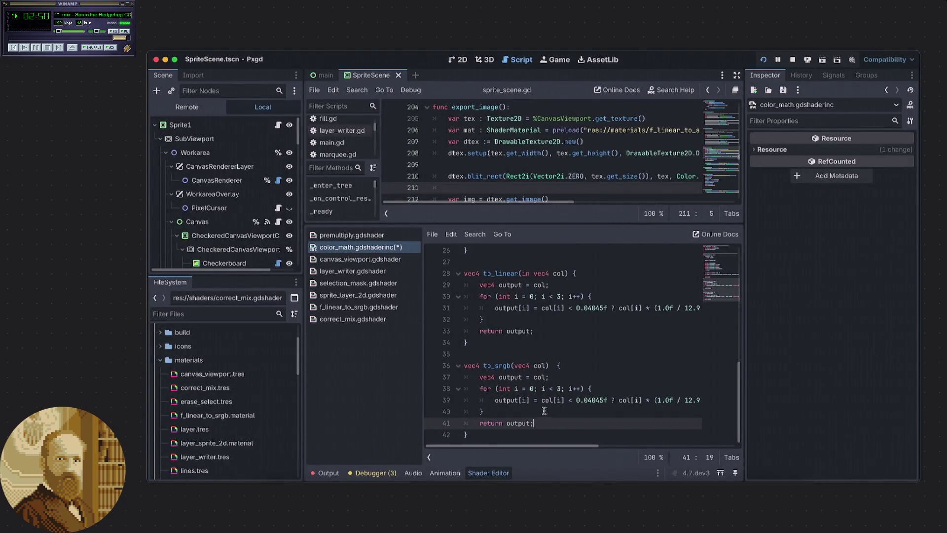
Put the 0.0031308f / 12.92f linear-to-sRGB formula on line 39, using col[i] and plain pow
mouse_move(542, 403)
left_mouse_down()
mouse_move(736, 400)
mouse_move(698, 403)
left_mouse_up()
type("r < 0.0031308f ? 12.92f * r : (1.0 + 0.055) * Math::pow(r, 1.0f / 2.4f) - 0.055;")
mouse_move(653, 440)
left_mouse_down()
mouse_move(727, 440)
mouse_move(542, 432)
left_mouse_up()
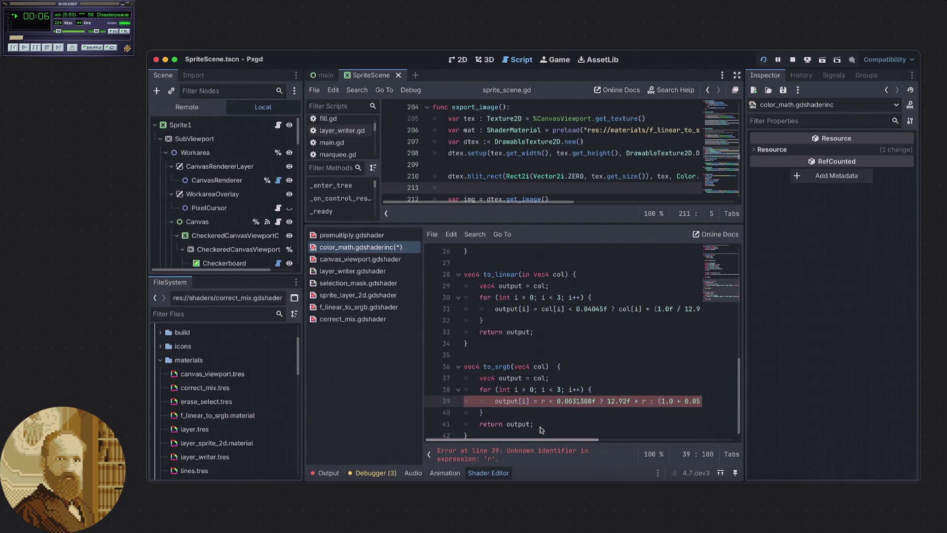
left_click_drag(565, 311, 542, 313)
key("ctrl+c")
double_click(544, 402)
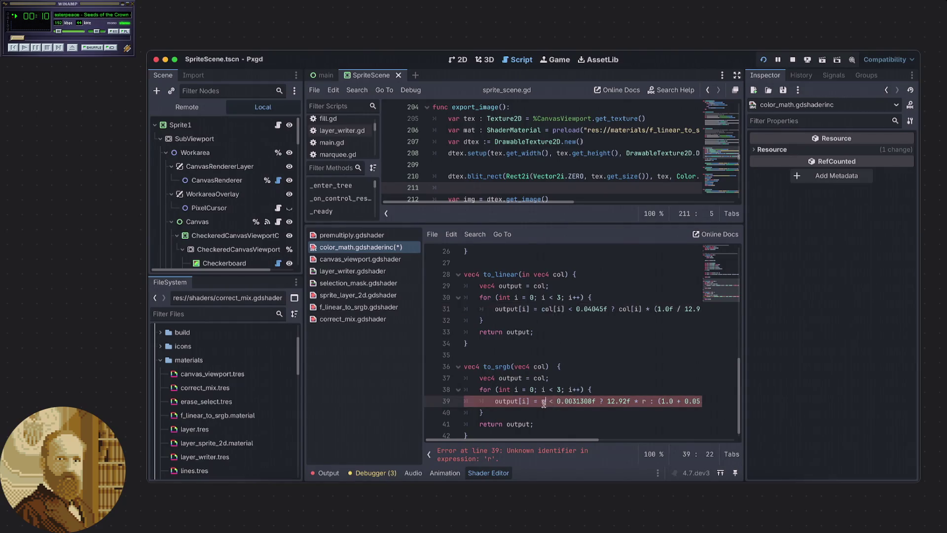
key("ctrl+v")
scroll(562, 404, "right", 5)
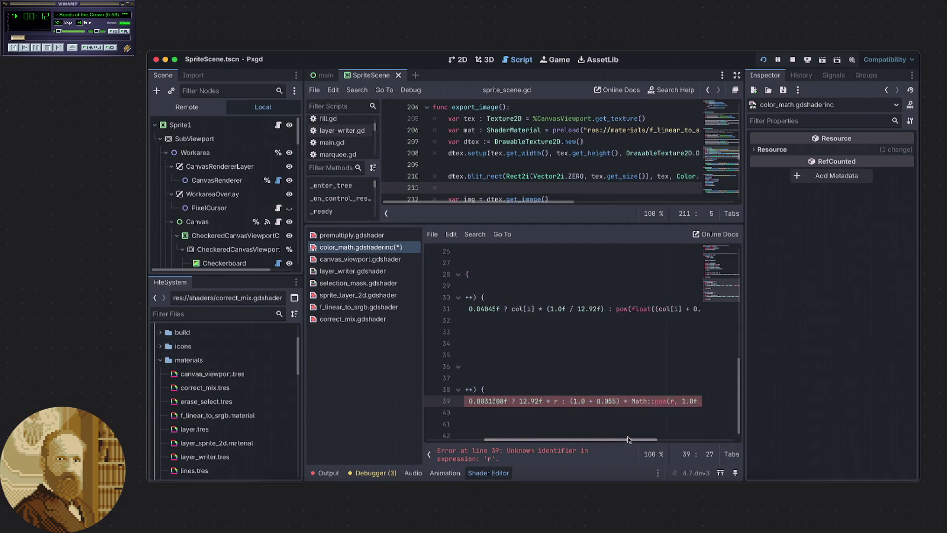
double_click(558, 401)
key("ctrl+v")
scroll(567, 404, "right", 5)
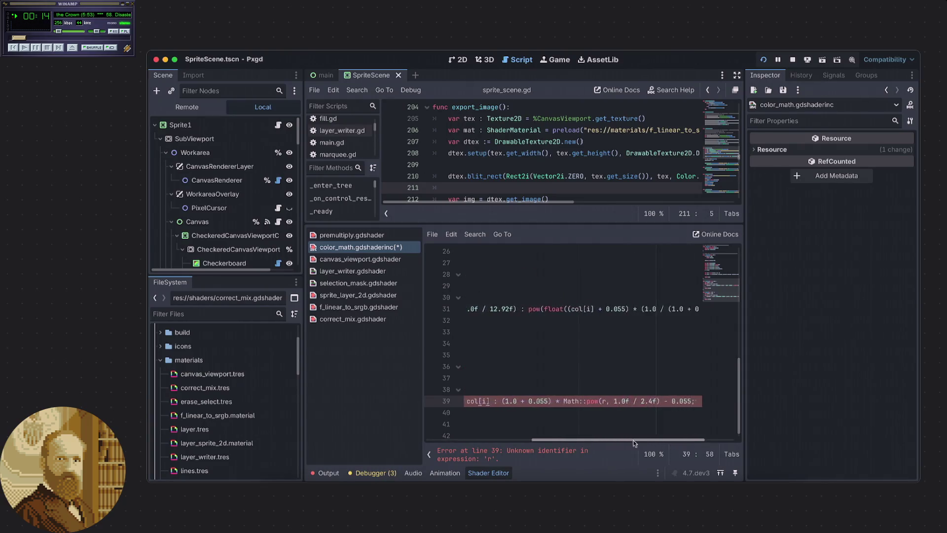
left_click_drag(553, 401, 568, 401)
key("BackSpace")
key("ctrl+v")
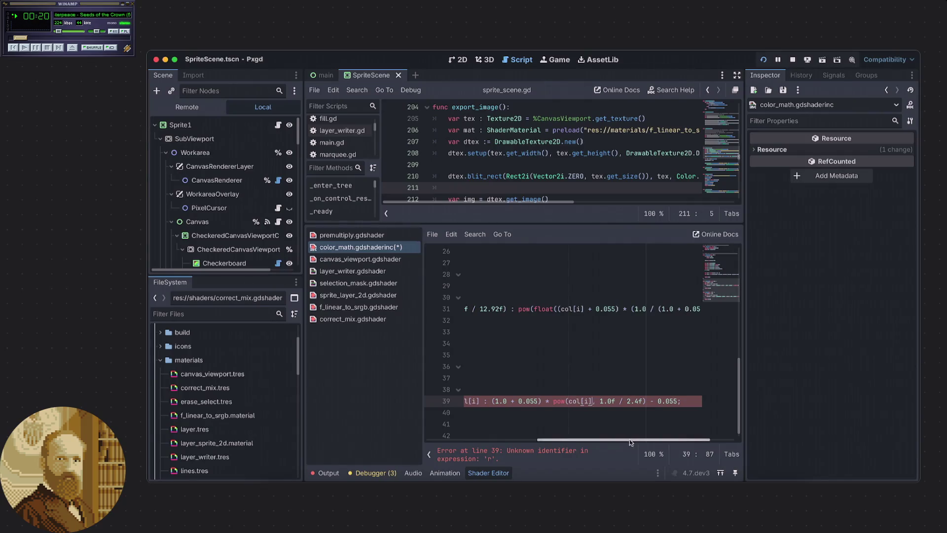
Insert a new line above to_linear for the source comment
left_click(629, 439)
left_click(544, 417)
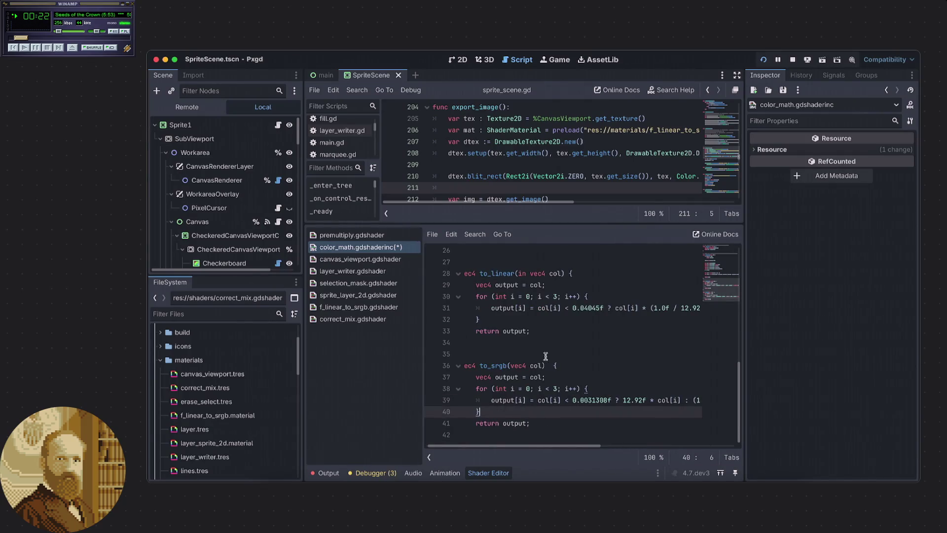
left_click(515, 351)
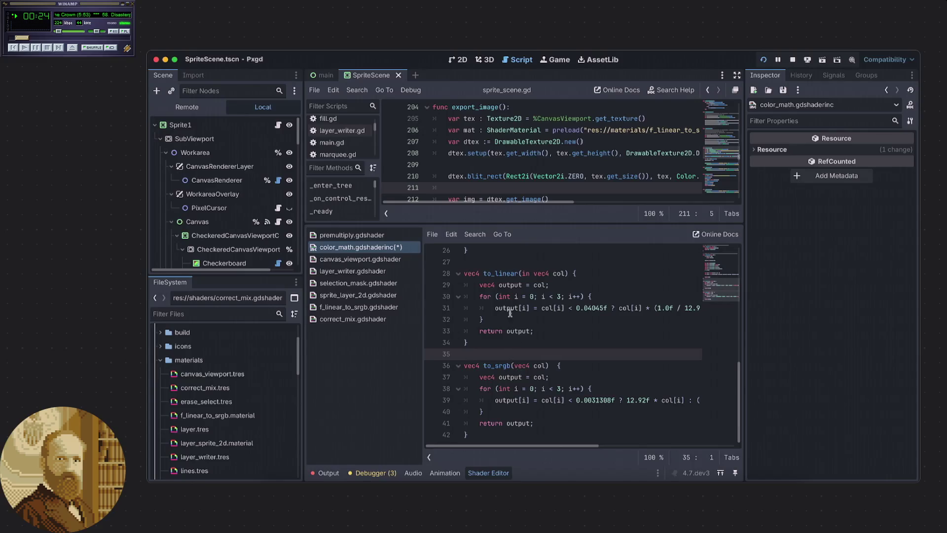
left_click(482, 261)
key("Return")
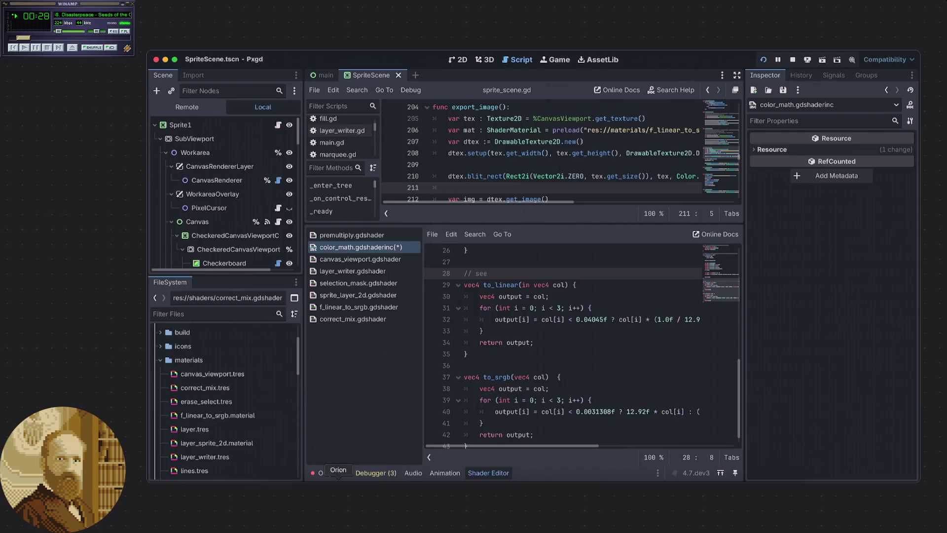
Select the current color.h page address in the browser
key("super+Tab")
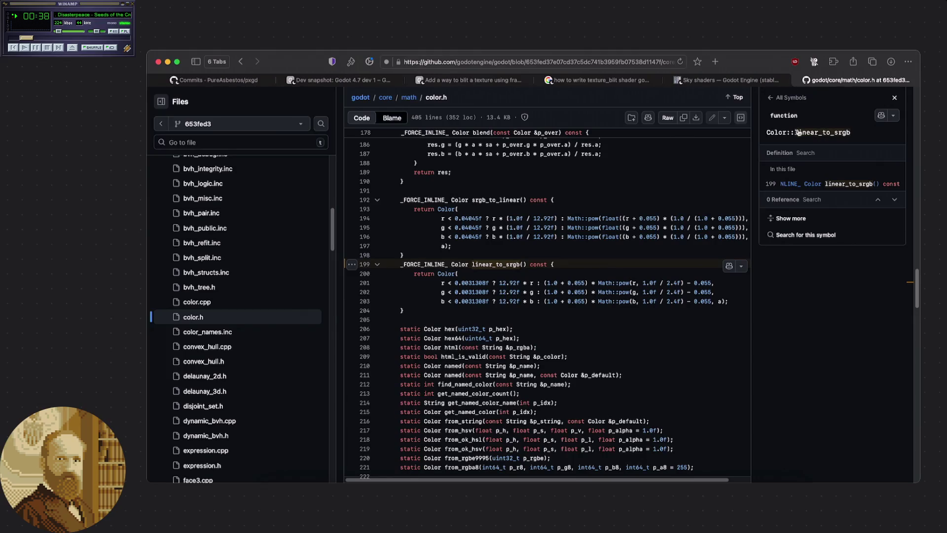
left_click(577, 63)
left_click_drag(577, 62, 798, 72)
triple_click(615, 62)
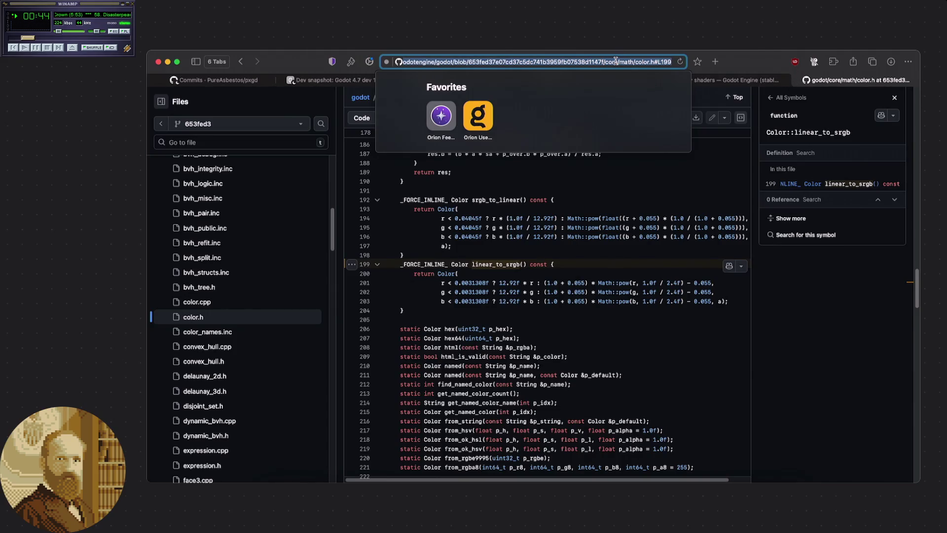
left_click(650, 236)
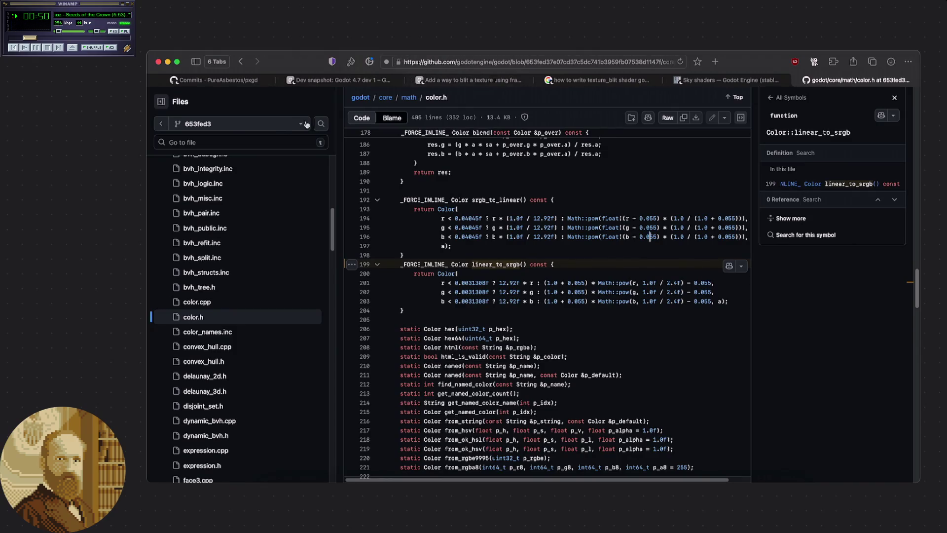
Switch color.h to the master branch, copy its address, and close the Pxgd game window
left_click(284, 124)
left_click(240, 210)
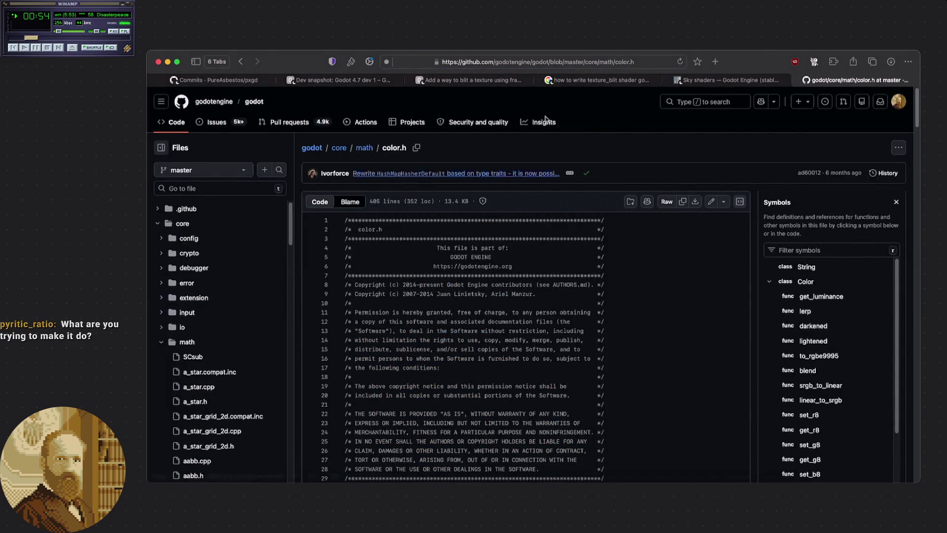
left_click(587, 62)
right_click(586, 61)
left_click(599, 76)
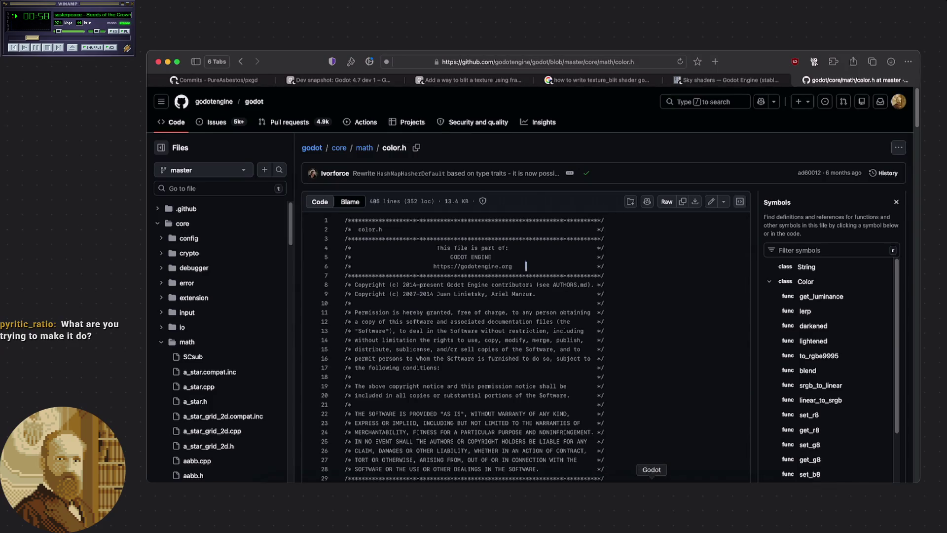
left_click(620, 494)
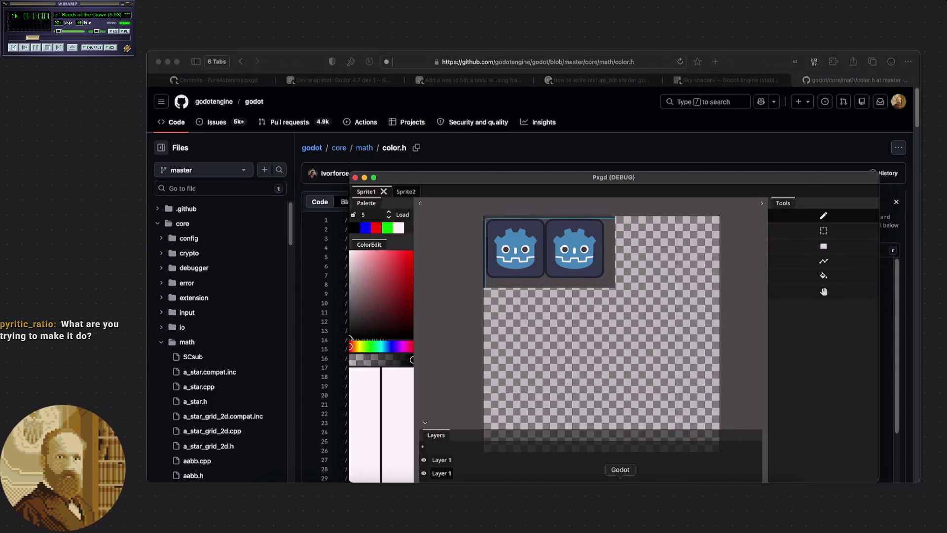
key("super+q")
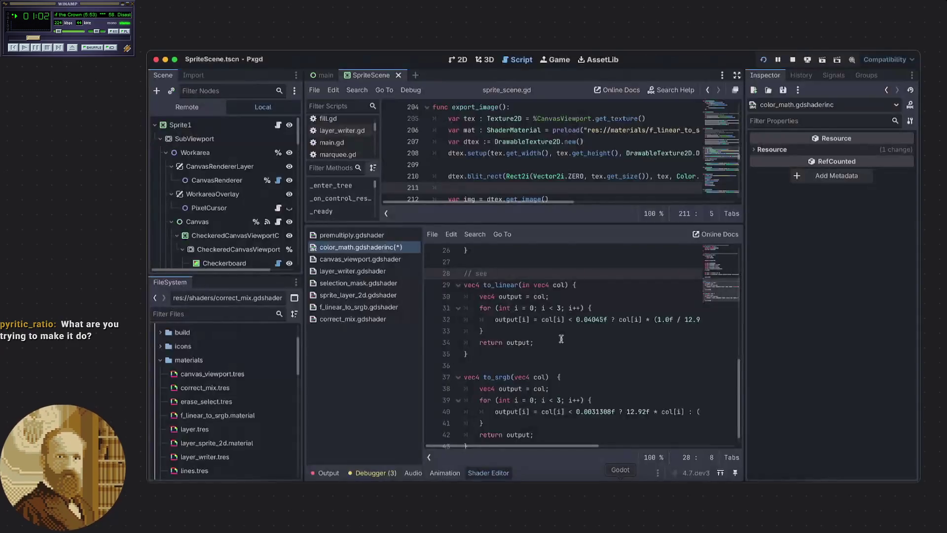
Paste the master color.h link into the '// see' comment, remove the extra blank line, and save
key("ctrl+v")
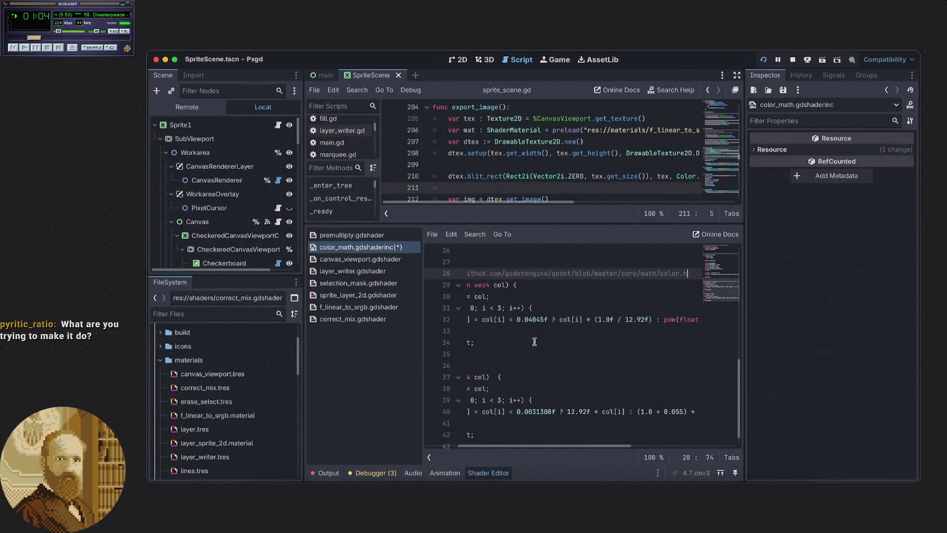
mouse_move(570, 448)
left_mouse_down()
mouse_move(447, 445)
mouse_move(587, 448)
mouse_move(538, 448)
left_mouse_up()
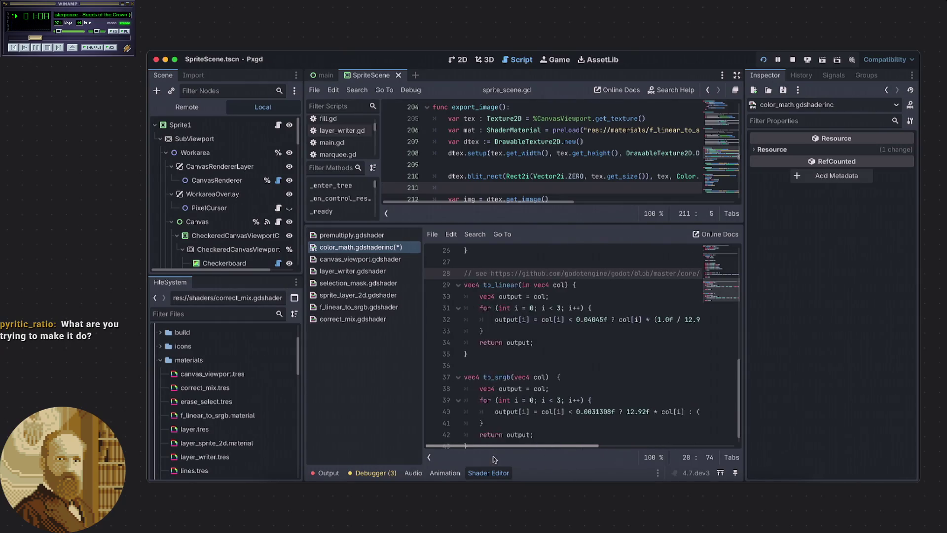
left_click(485, 368)
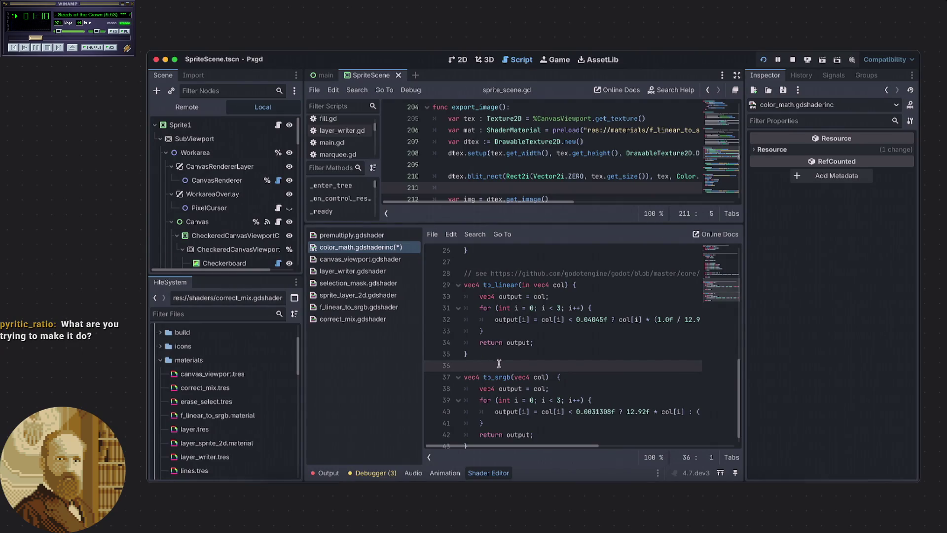
scroll(500, 364, "down", 1)
key("BackSpace")
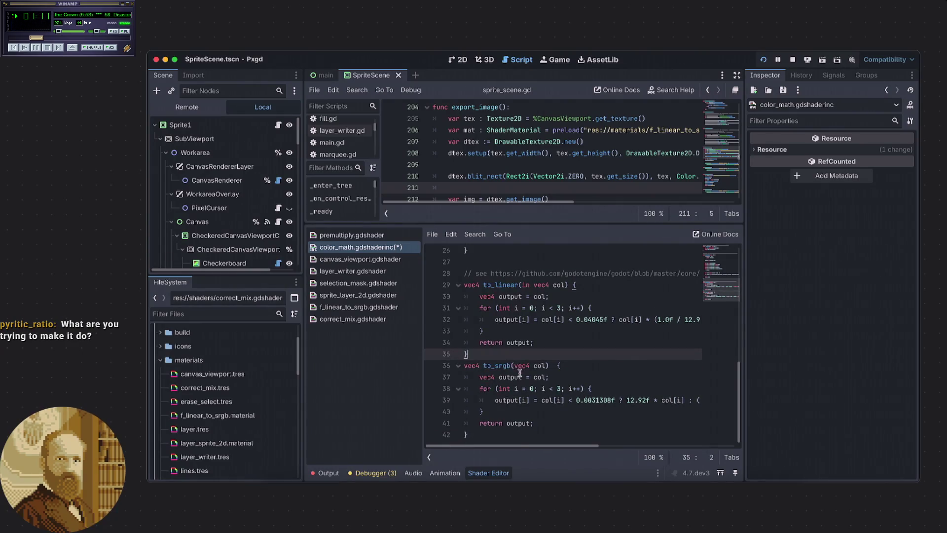
left_click(500, 436)
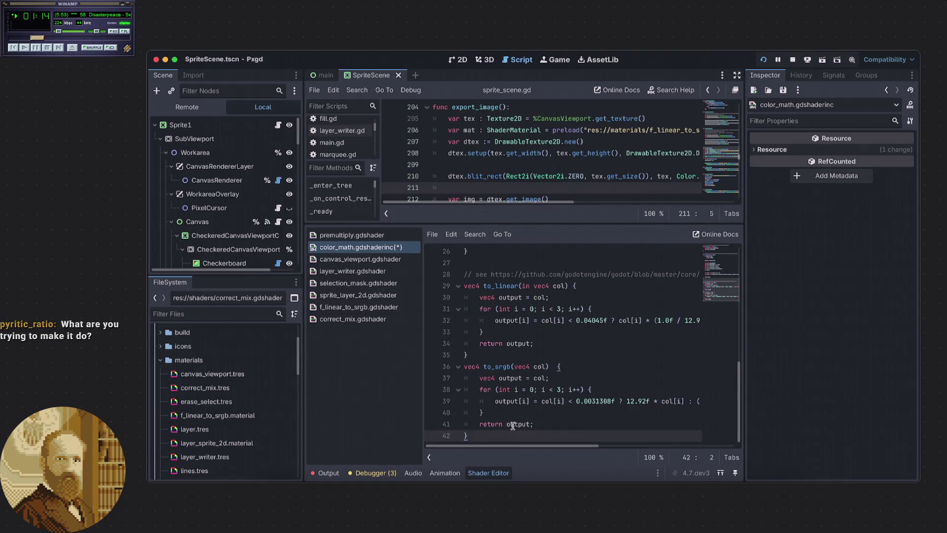
key("ctrl+s")
Add 'in' before to_srgb's vec4 col parameter
left_click(517, 366)
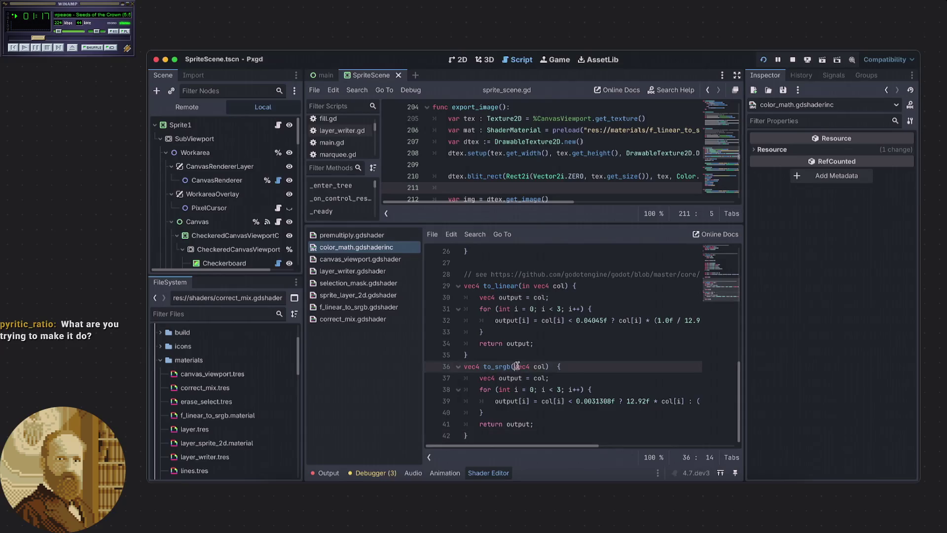
type("in")
left_click(513, 264)
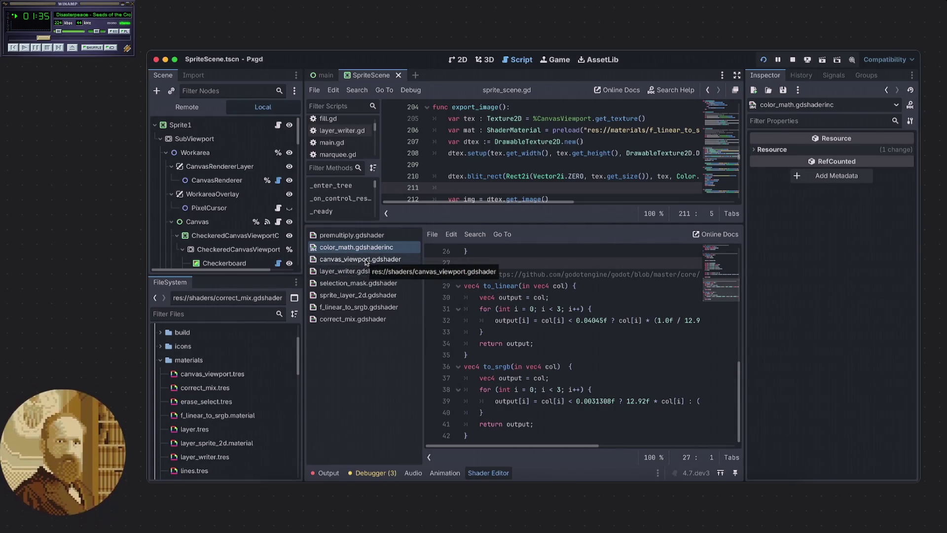
In f_linear_to_srgb.gdshader, delete ' + 1./256.' from line 14's to_srgb output
left_click(348, 306)
mouse_move(632, 400)
left_mouse_down()
mouse_move(710, 400)
mouse_move(696, 401)
left_mouse_up()
left_click(655, 401)
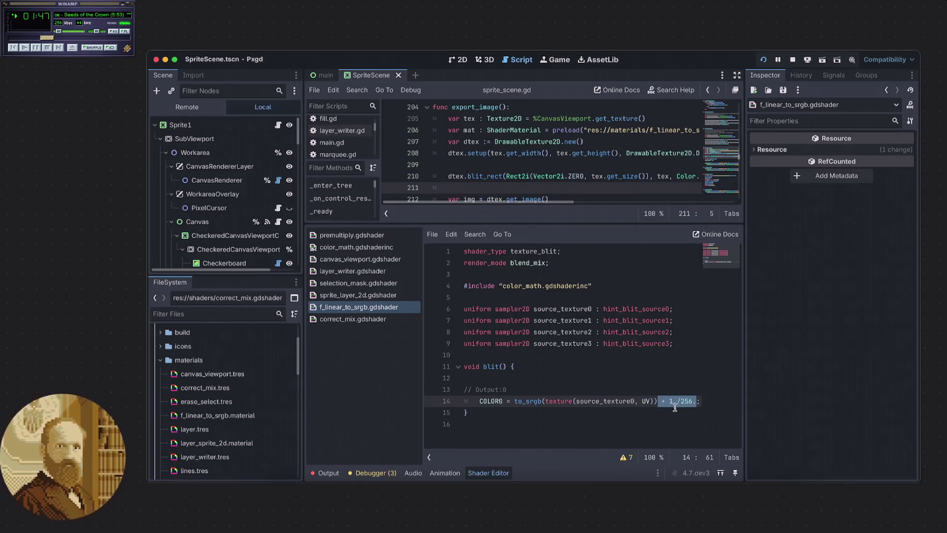
key("BackSpace")
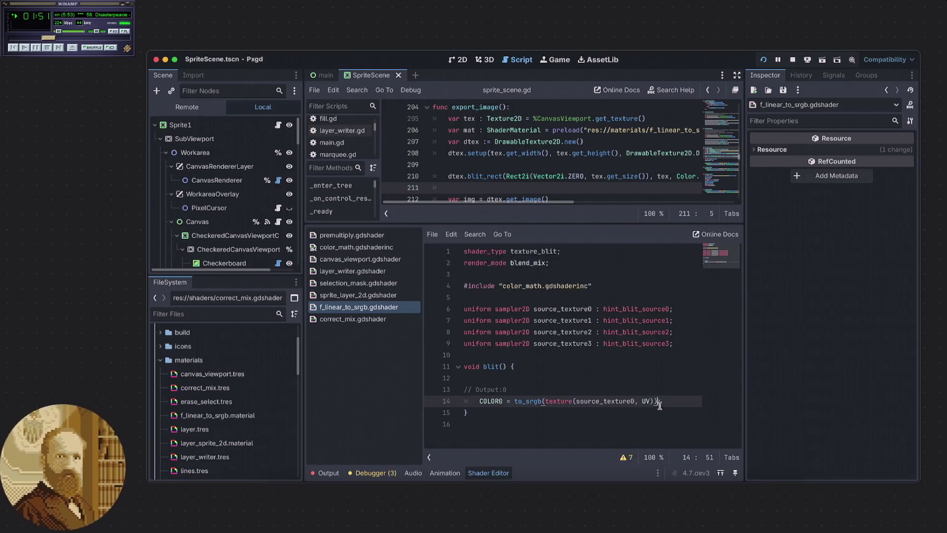
left_click(617, 409)
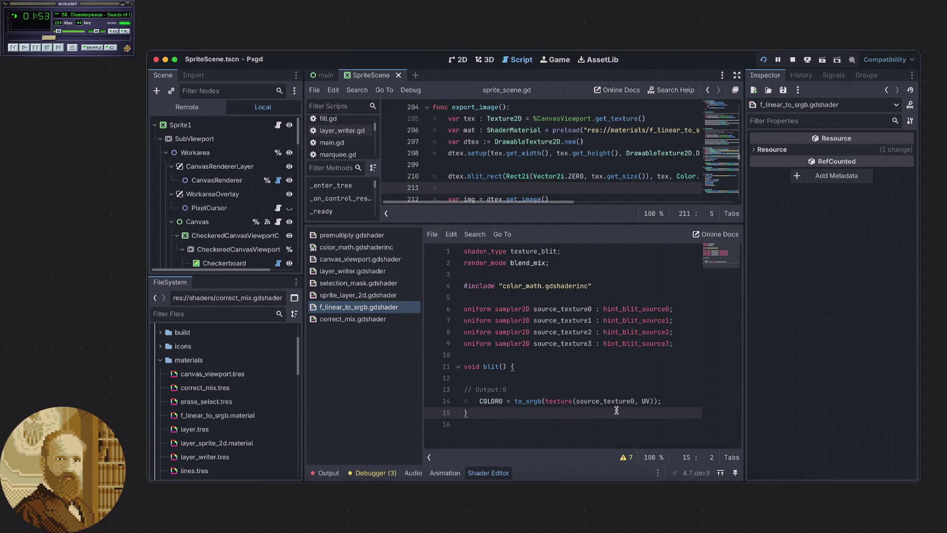
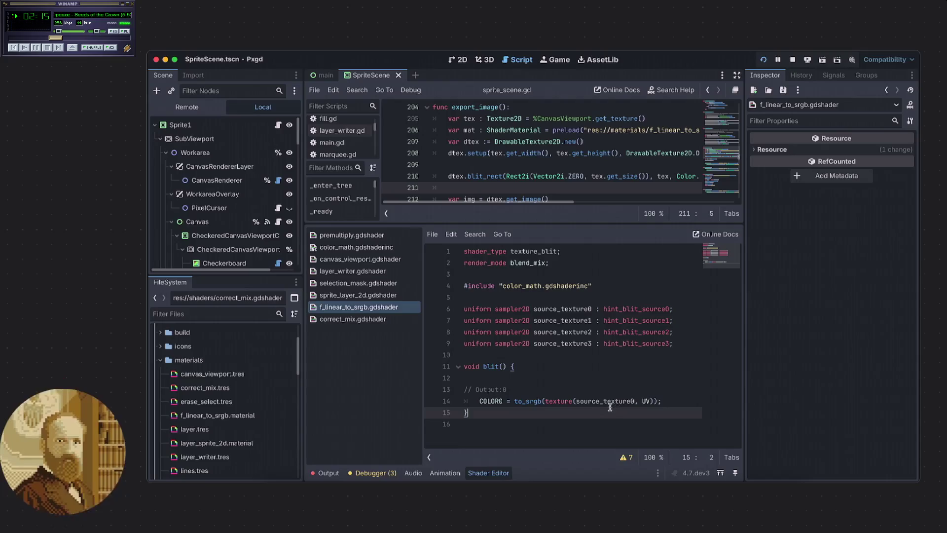
Stop and rerun the project so the Pxgd drawing canvas opens fresh
left_click(485, 426)
left_click(491, 413)
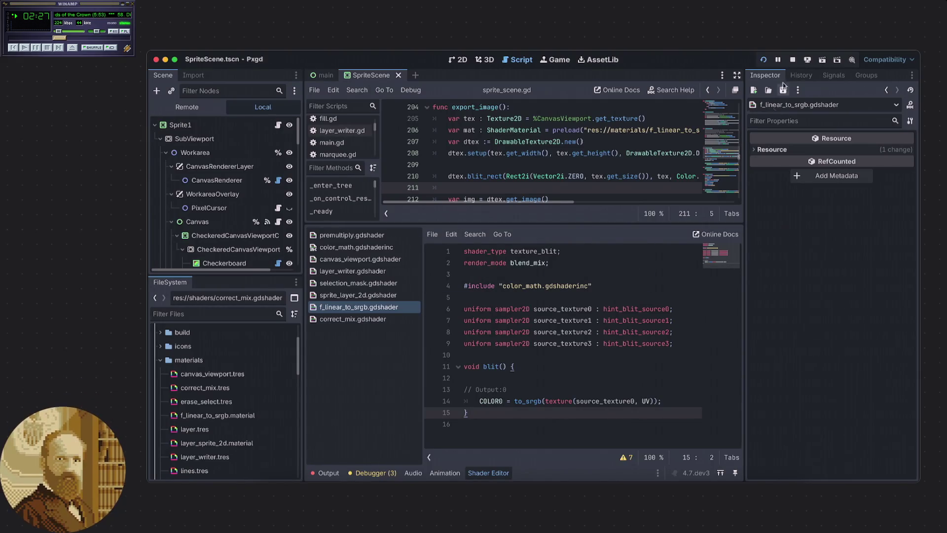
left_click(793, 60)
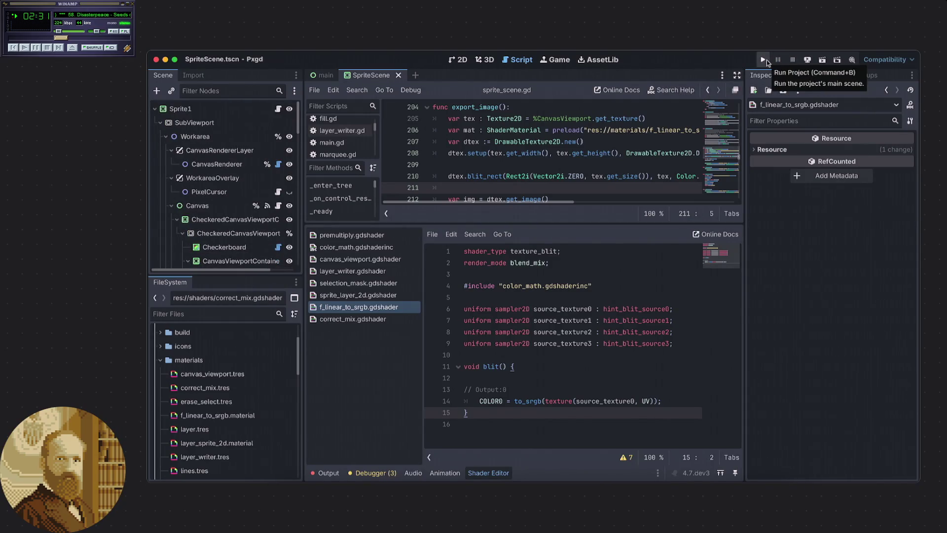
left_click(766, 60)
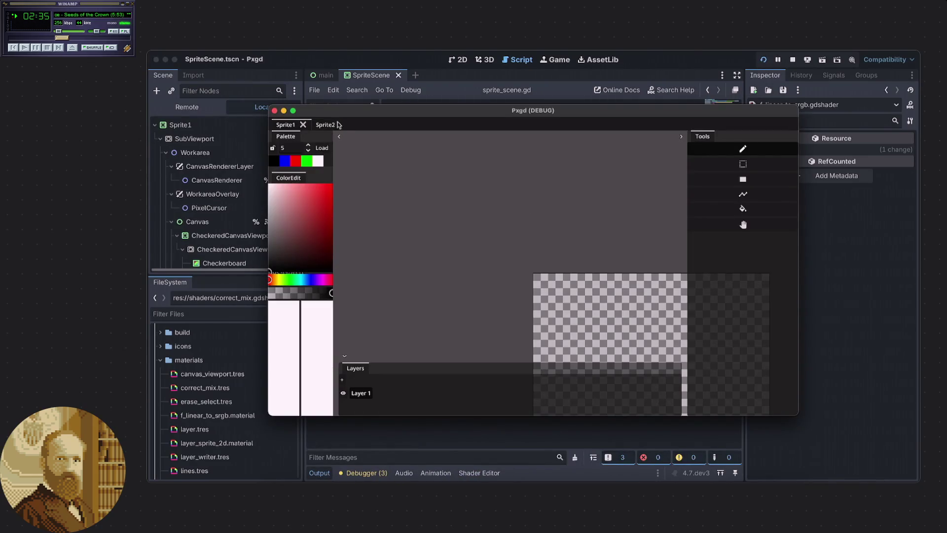
left_click_drag(338, 113, 341, 117)
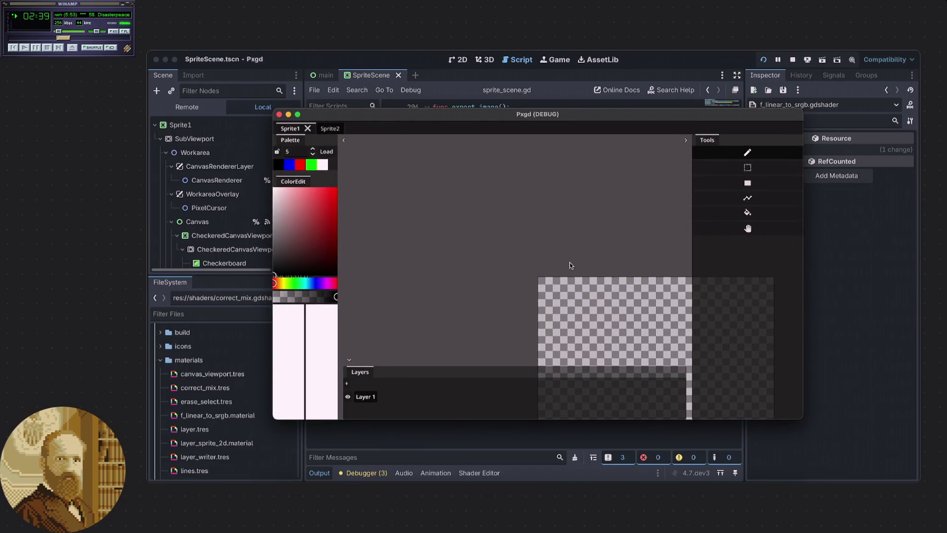
Import the Desktop screenshot of two Godot icons into the sprite, then begin exporting to Desktop
key("Escape")
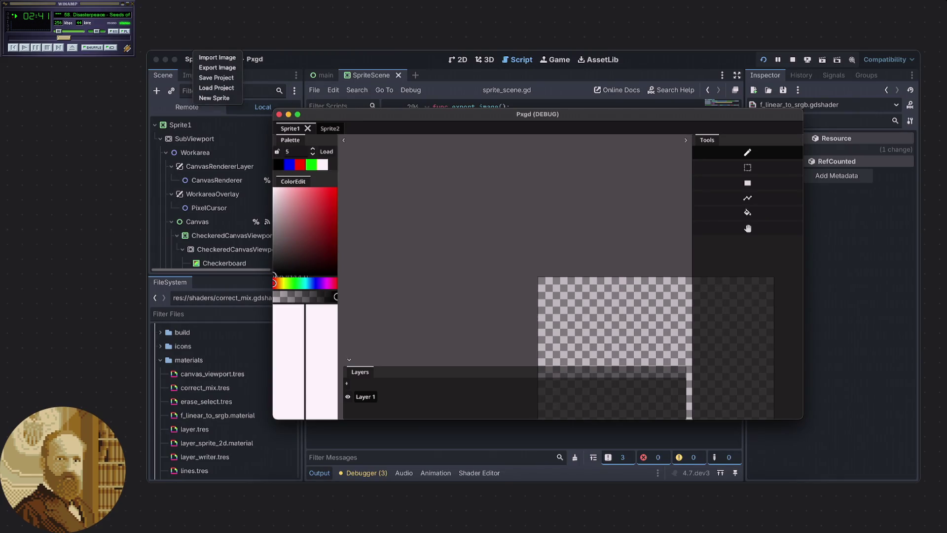
left_click(215, 64)
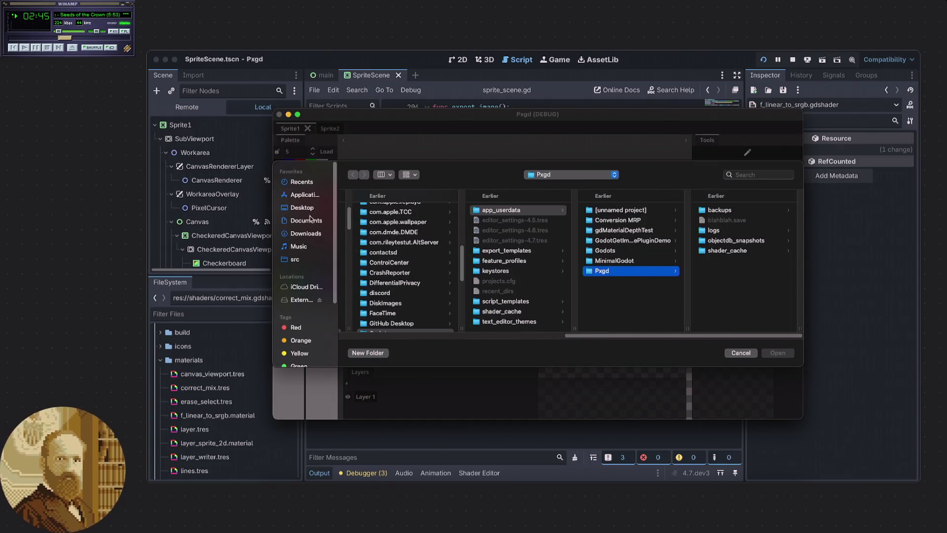
left_click(301, 207)
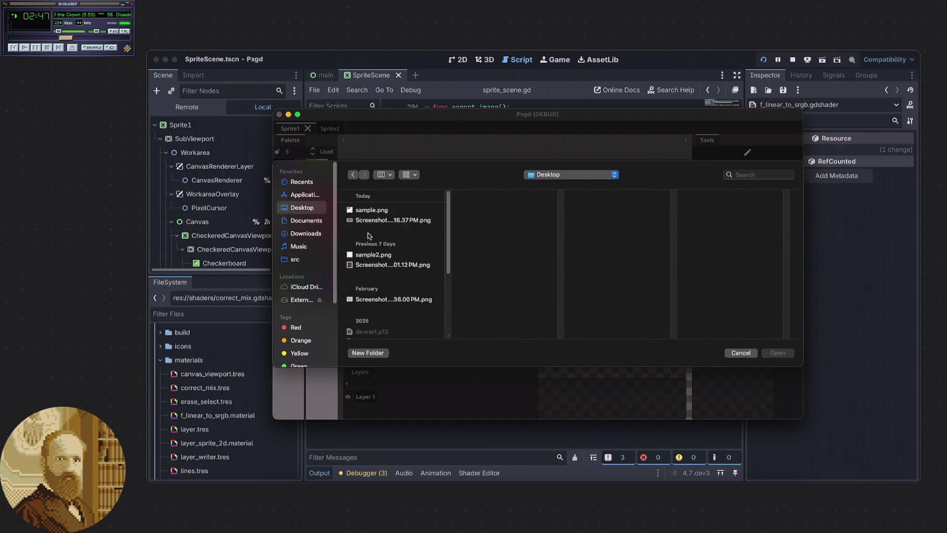
left_click(369, 221)
left_click(787, 355)
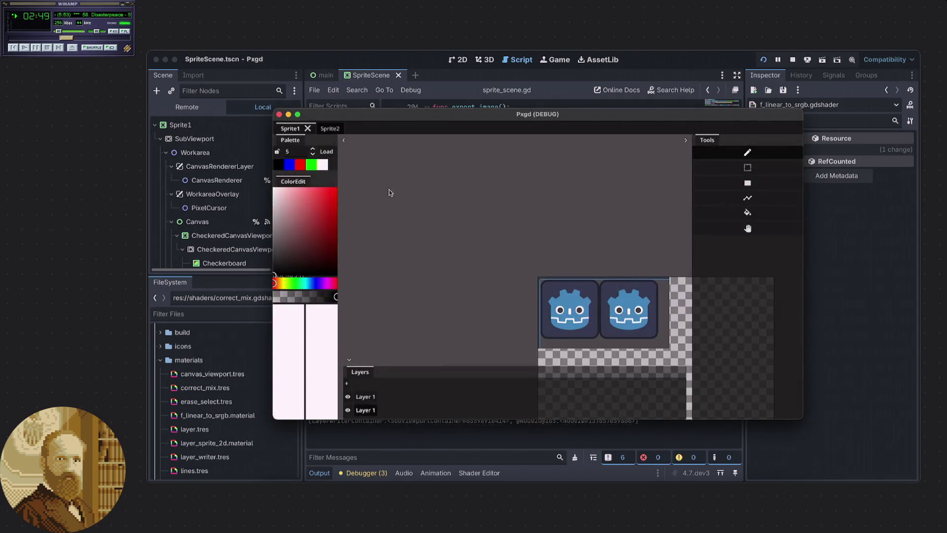
left_click(218, 50)
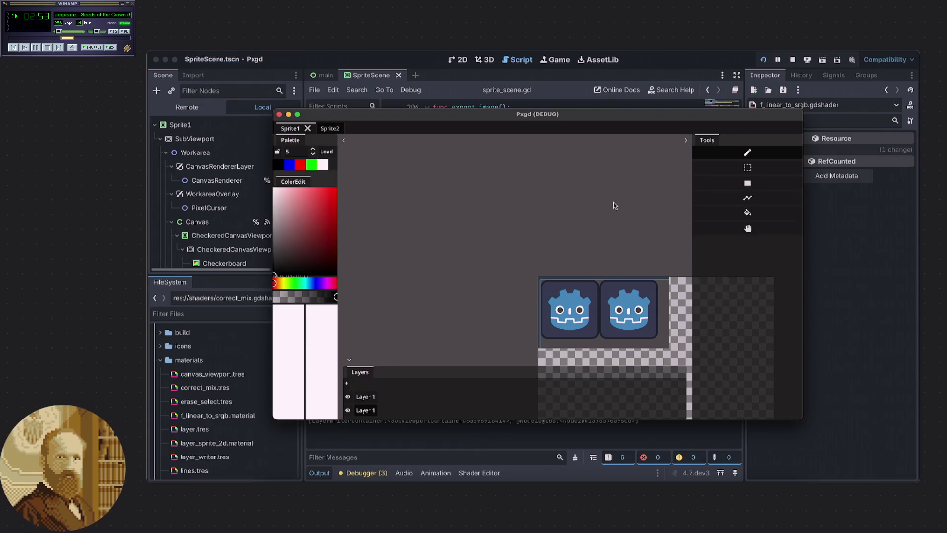
left_click(315, 195)
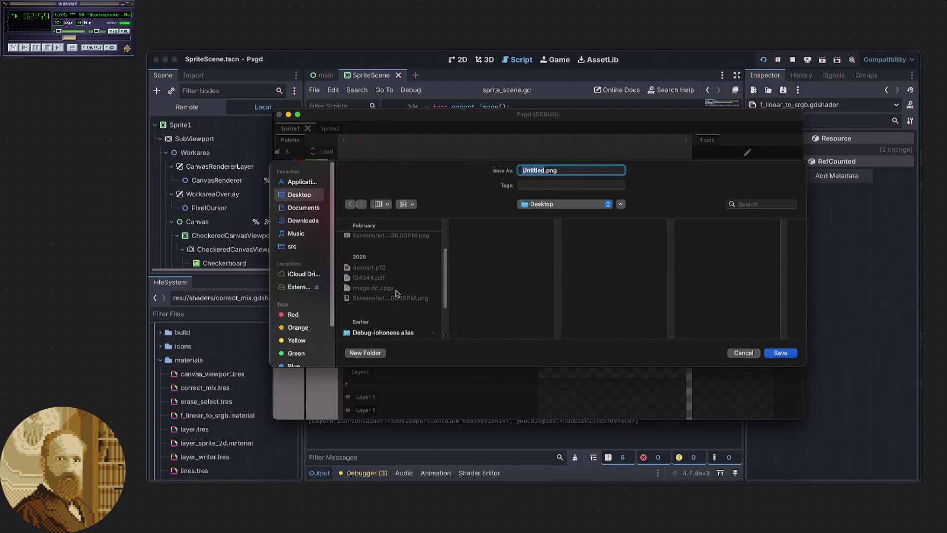
Export the image as sample.png on the Desktop, replacing the existing file
scroll(396, 293, "up", 3)
left_click(390, 243)
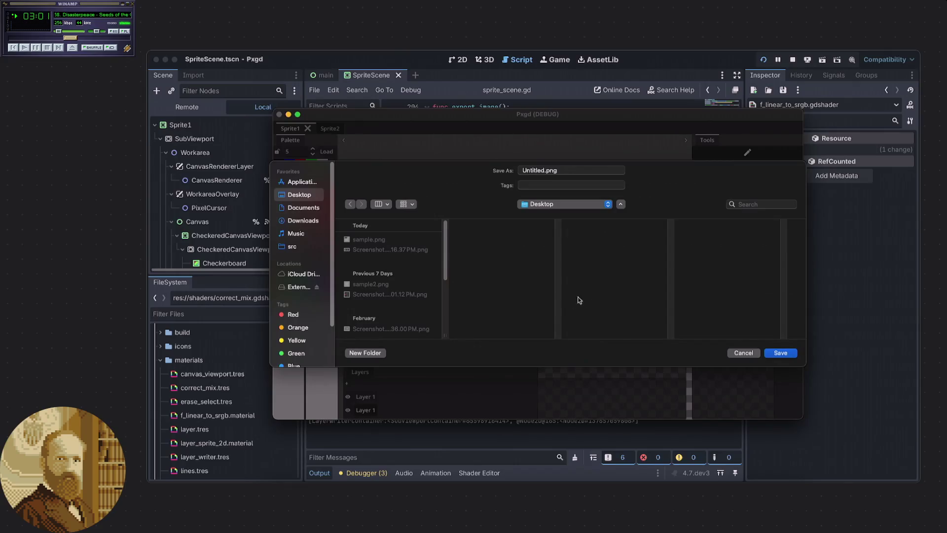
left_click(784, 355)
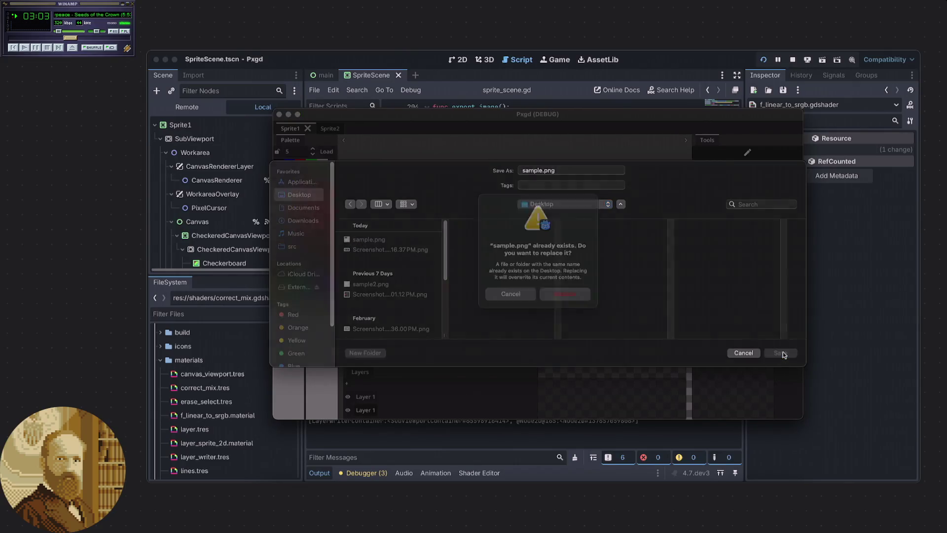
left_click(578, 310)
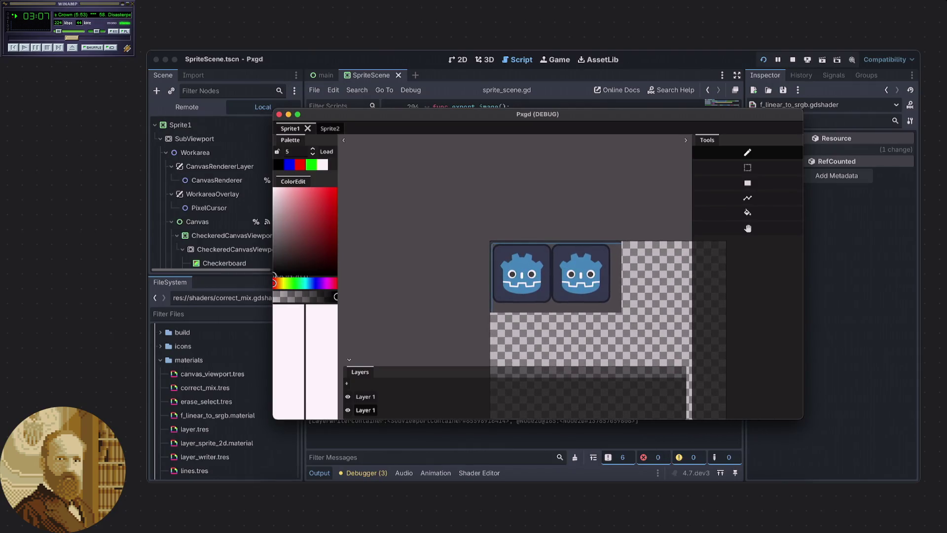
Open the original screenshot and sample.png side by side in Preview
key("F11")
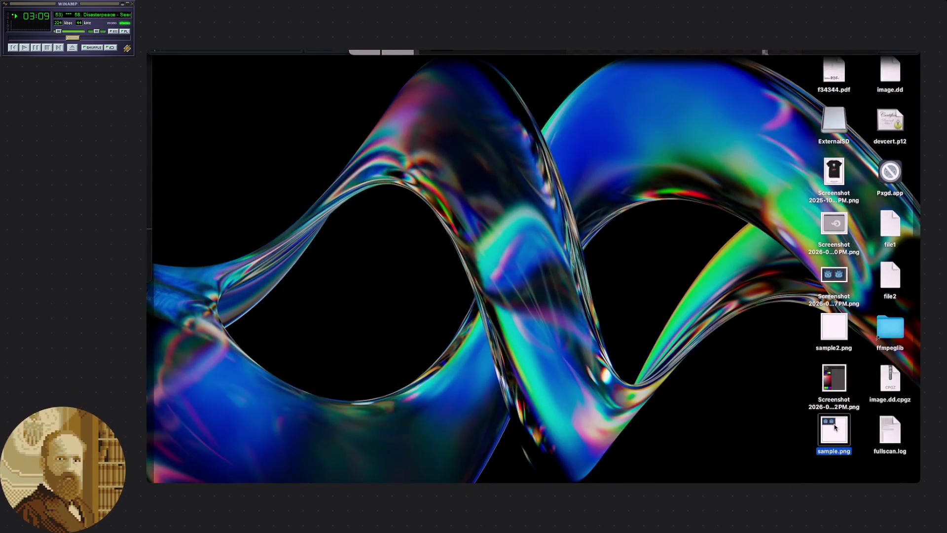
double_click(837, 295)
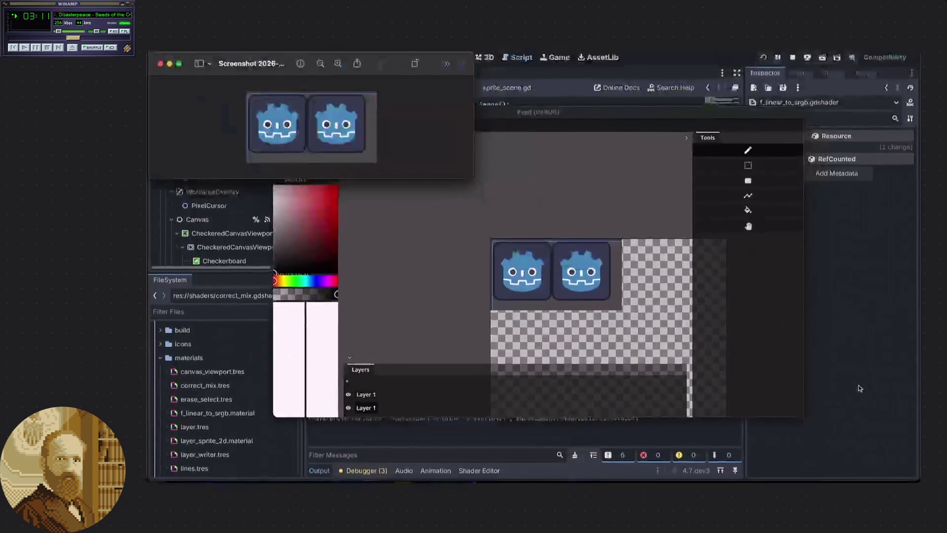
key("F11")
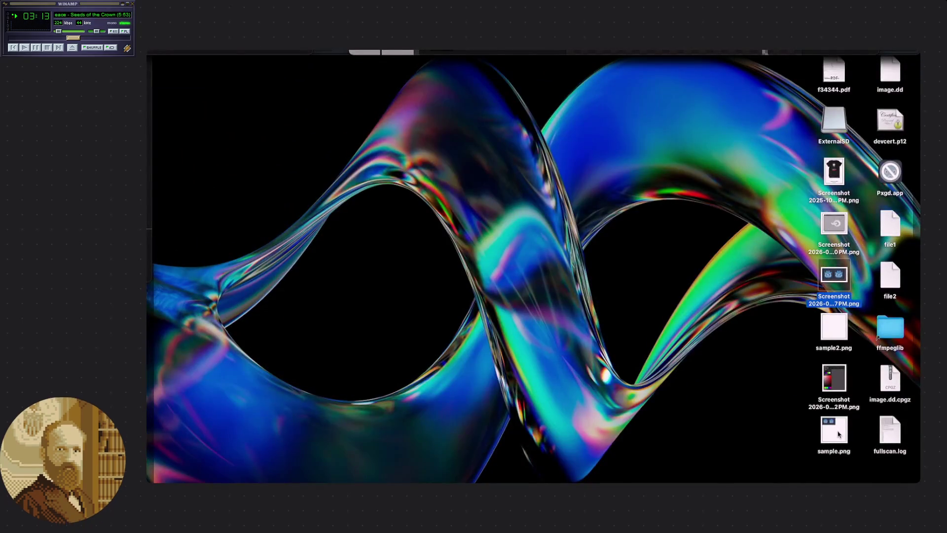
double_click(838, 432)
left_click_drag(272, 62, 811, 208)
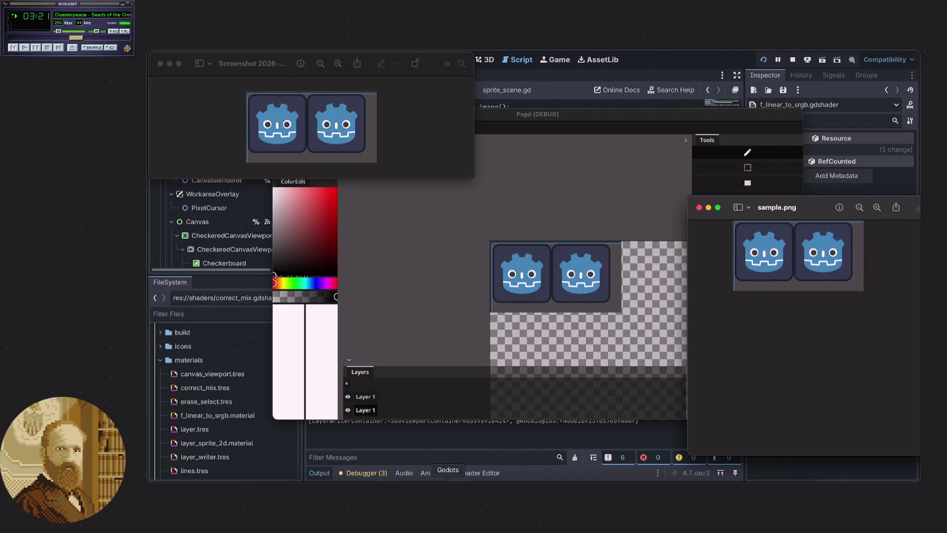
Measure the blue with Digital Color Meter: sample.png 70/139/190 versus original 71/140/191
left_click(353, 508)
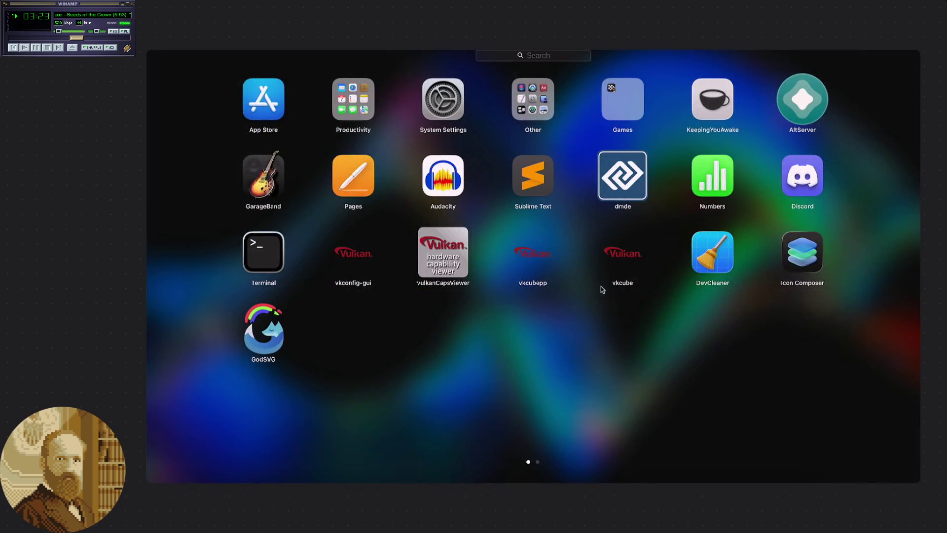
left_click(548, 57)
type("olor")
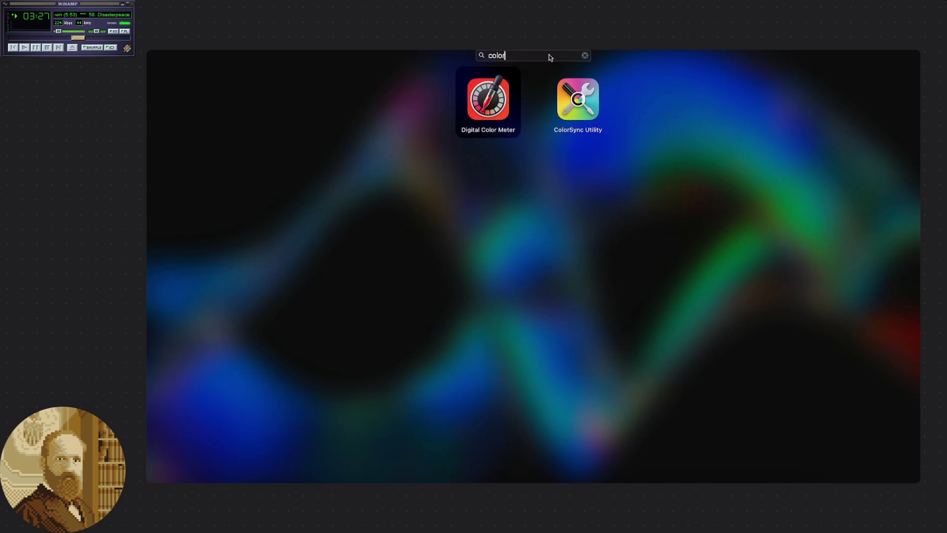
left_click(490, 100)
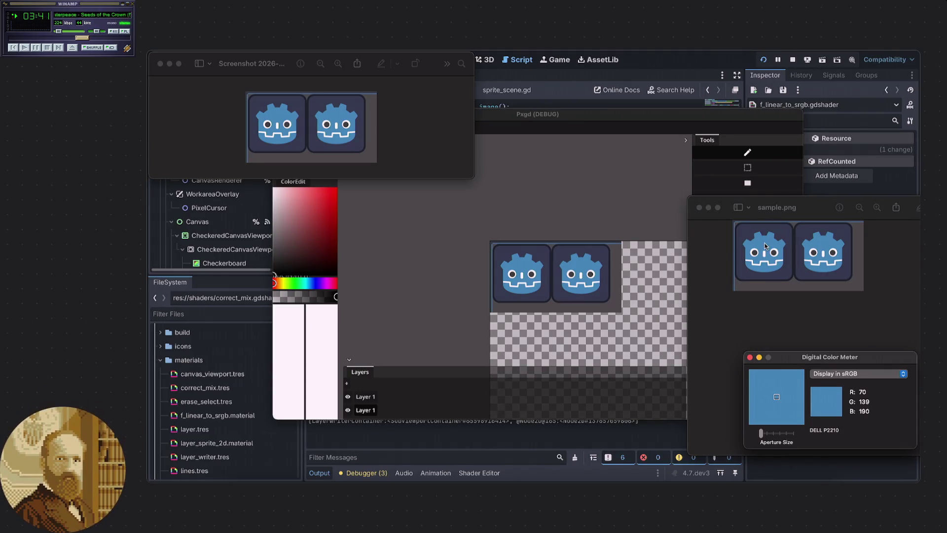
left_click(734, 310)
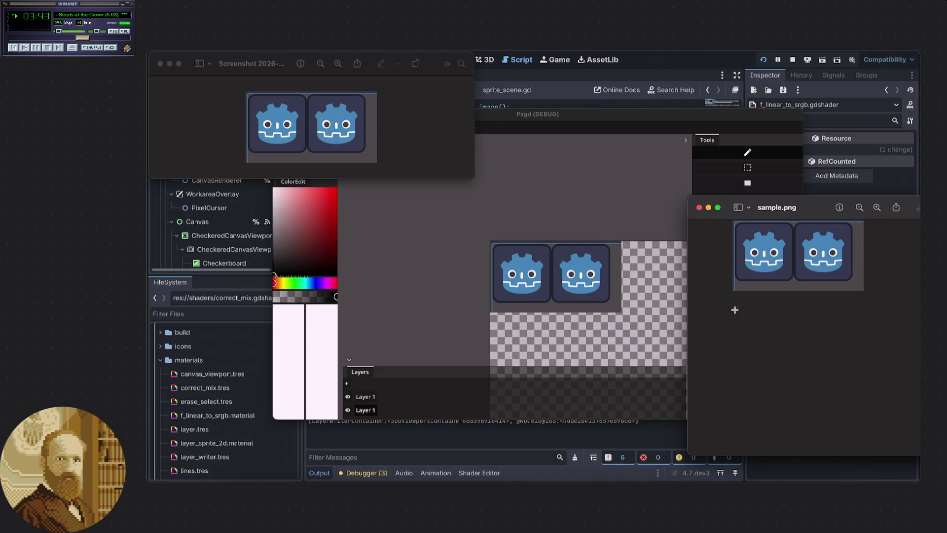
left_click_drag(814, 212, 800, 149)
left_click(872, 437)
left_click(493, 439)
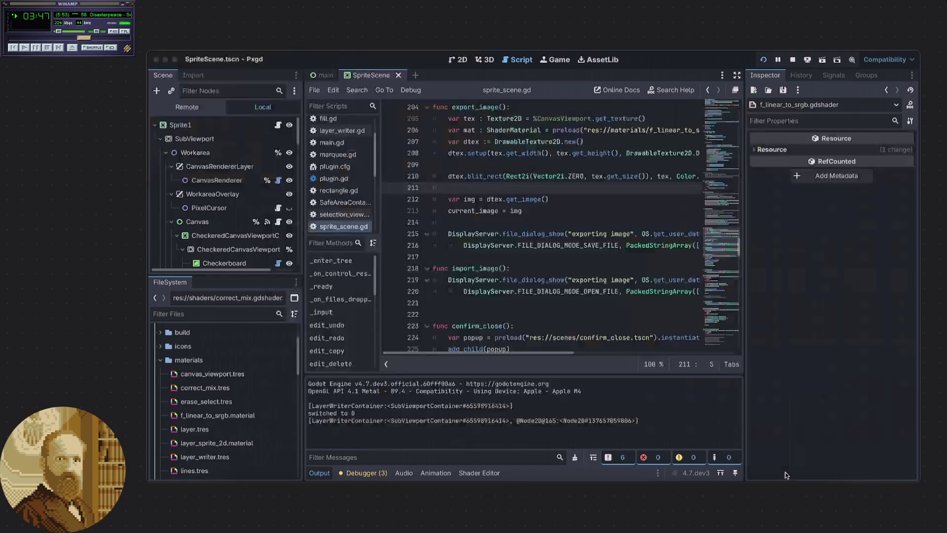
Append + 1./256. to the COLOR0 line of f_linear_to_srgb.gdshader and rerun the project
left_click(461, 472)
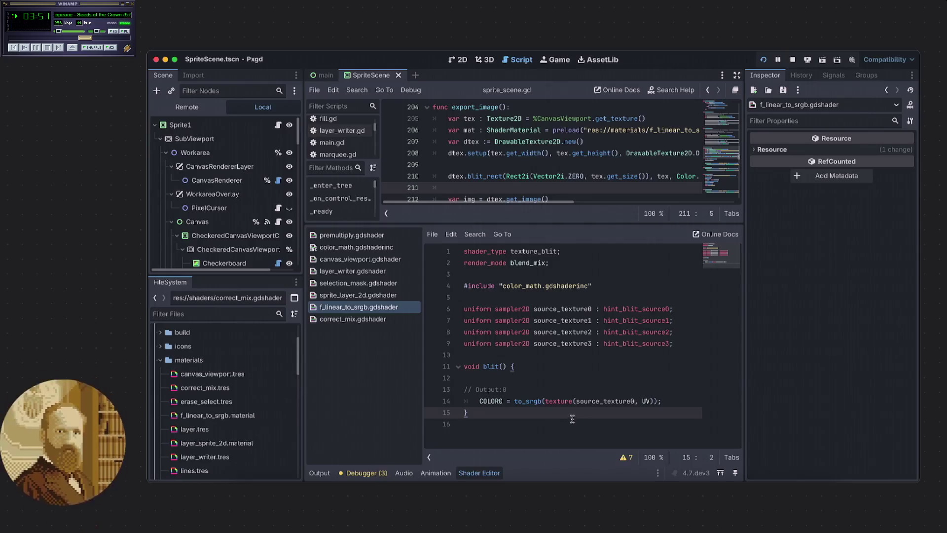
left_click(666, 401)
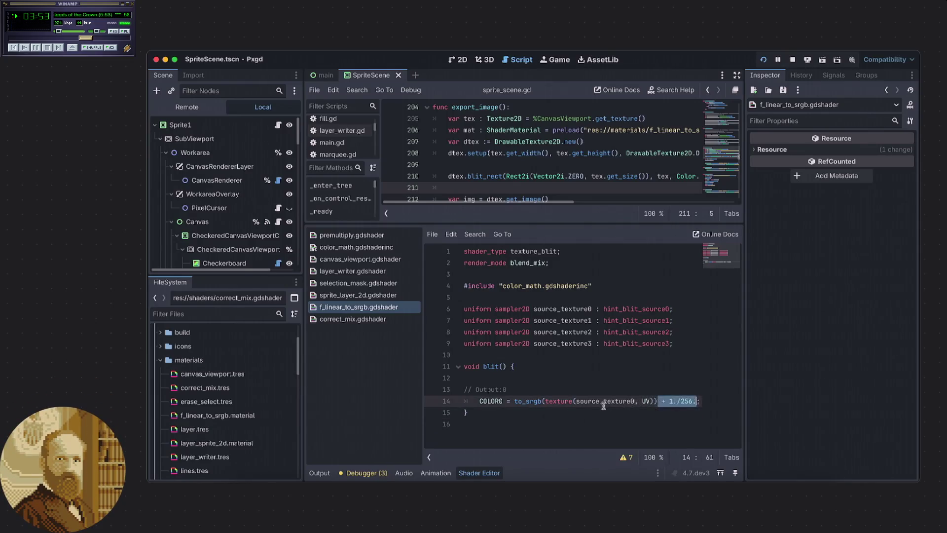
left_click(640, 414)
key("super+b")
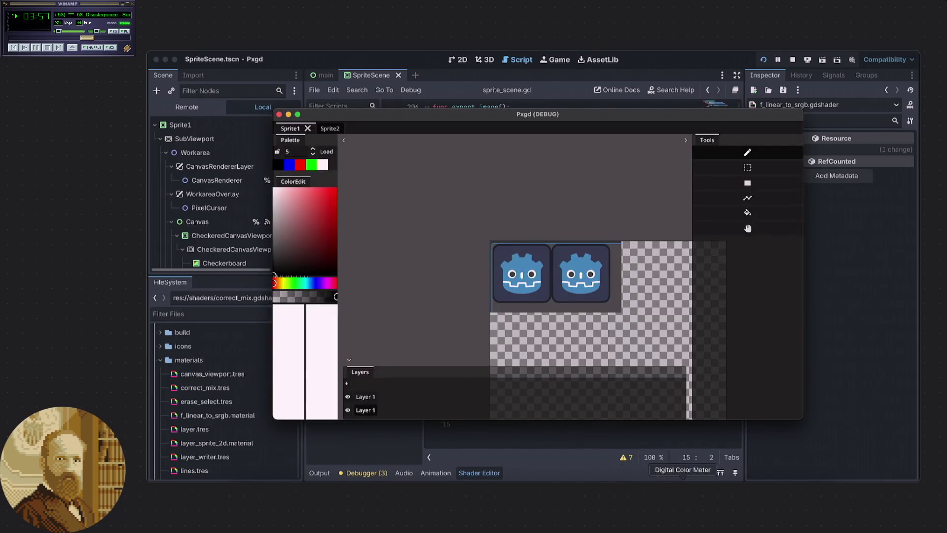
Compare the re-exported sample.png against the canvas; it still measures 70/139/190
left_click(652, 486)
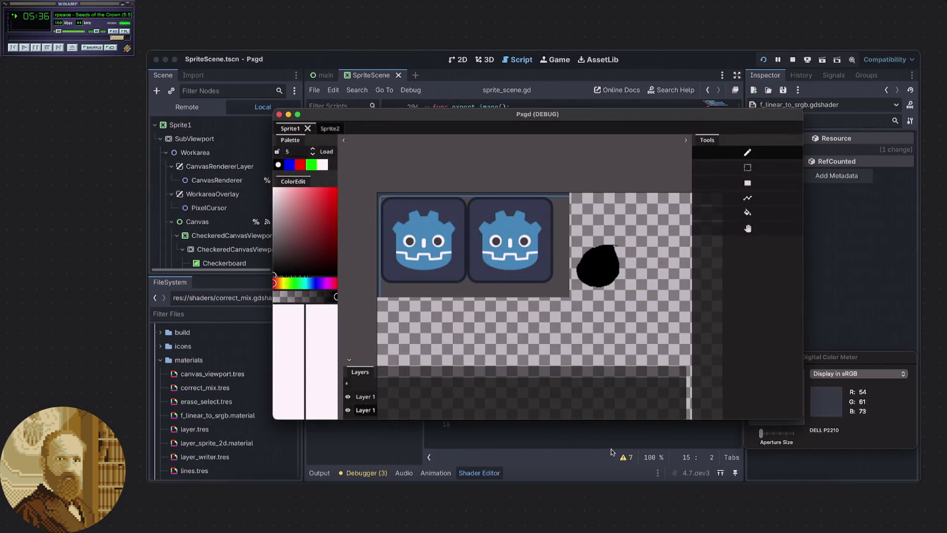
key("ctrl+Up")
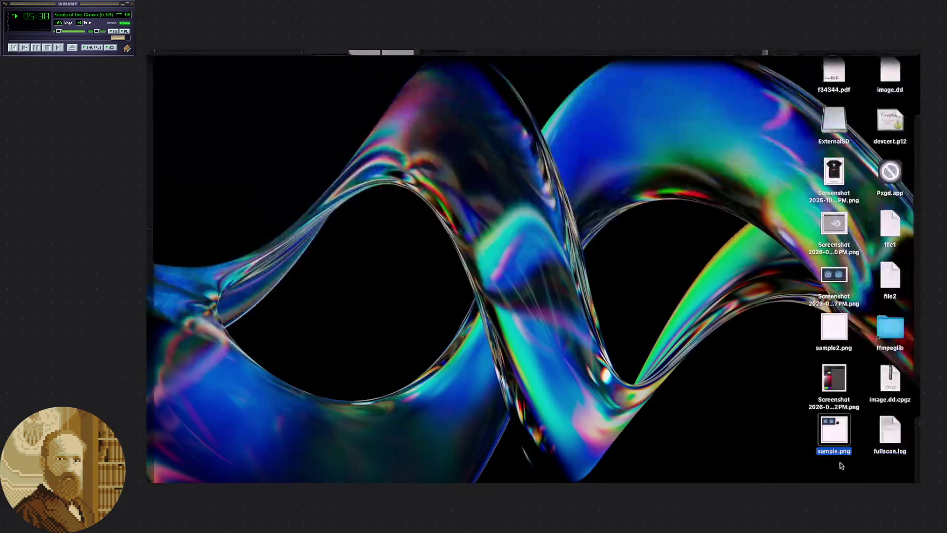
double_click(834, 431)
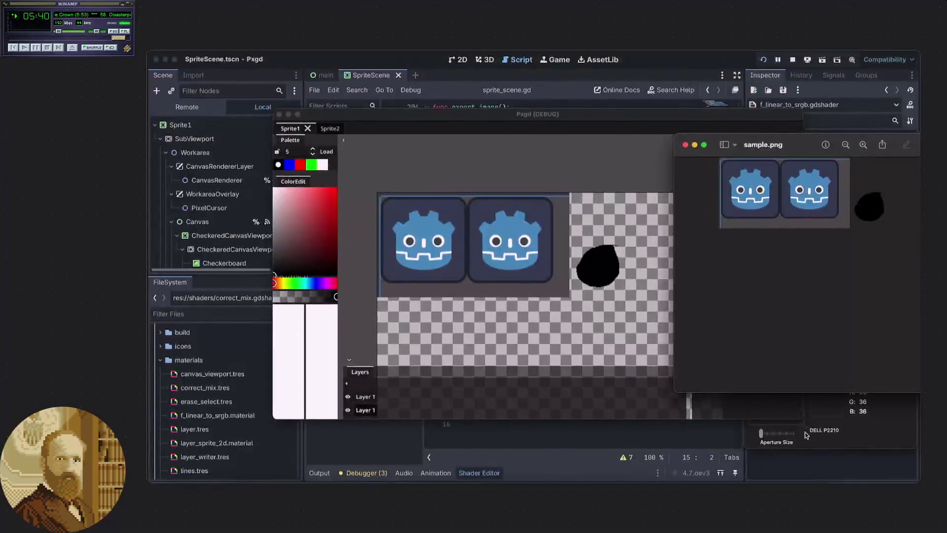
mouse_move(814, 155)
left_mouse_down()
mouse_move(509, 107)
mouse_move(457, 118)
left_mouse_up()
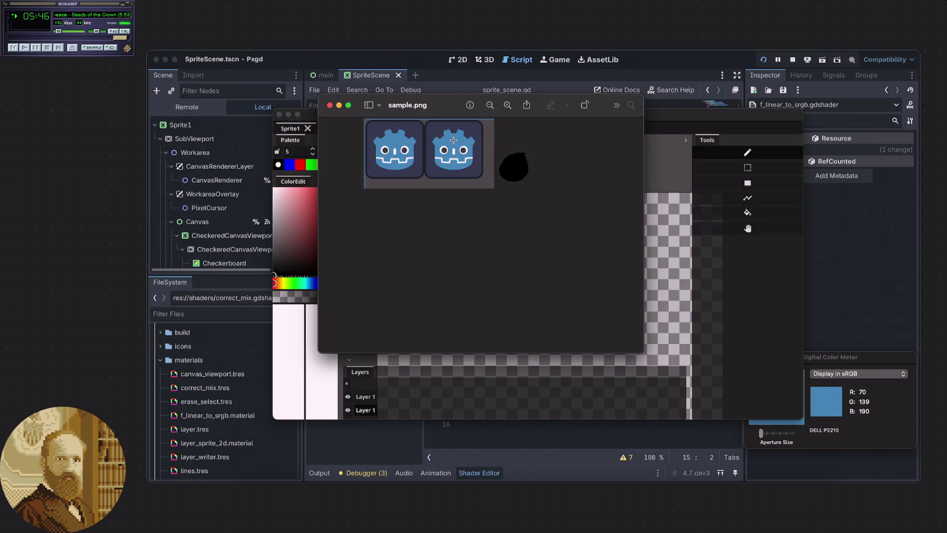
mouse_move(454, 140)
left_mouse_down()
mouse_move(558, 255)
mouse_move(547, 325)
mouse_move(536, 326)
left_mouse_up()
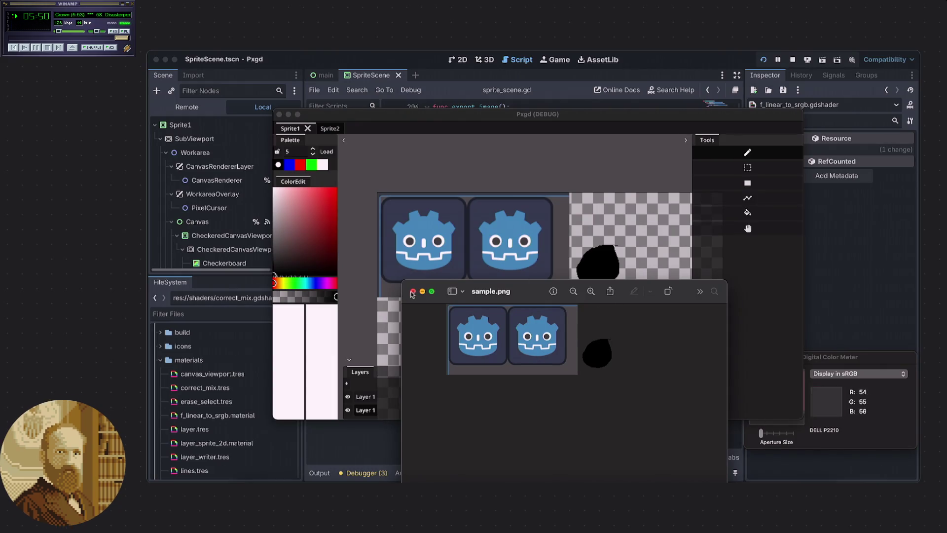
key("super+w")
left_click(416, 449)
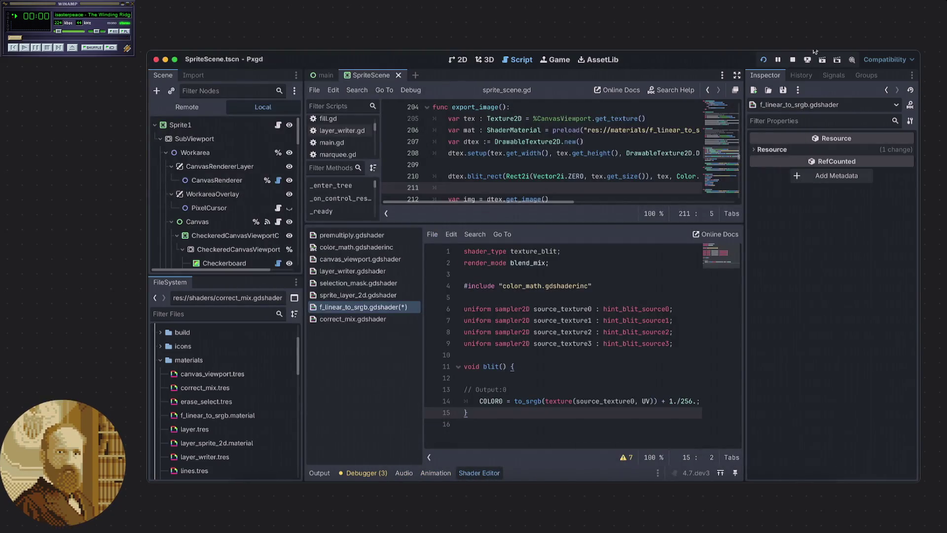
Rerun the project and draw a black filled rectangle across the canvas
left_click(762, 60)
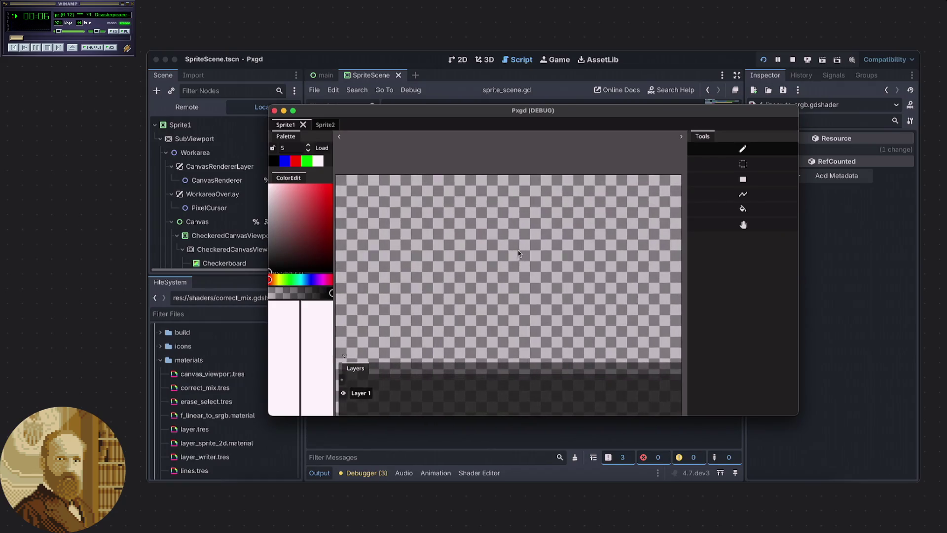
left_click(749, 180)
left_click_drag(380, 232, 619, 347)
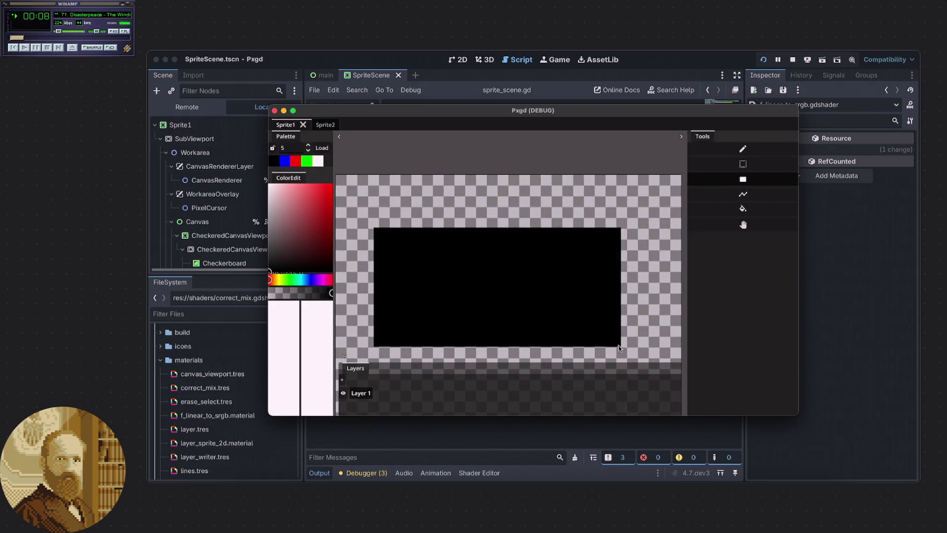
Export the image to the Desktop as sample2.png, replacing the existing file
key("Escape")
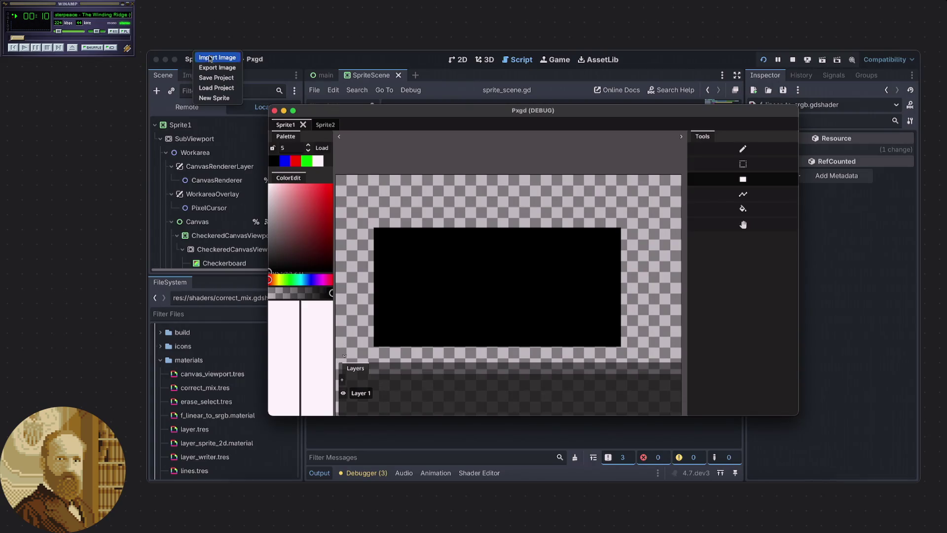
left_click(212, 68)
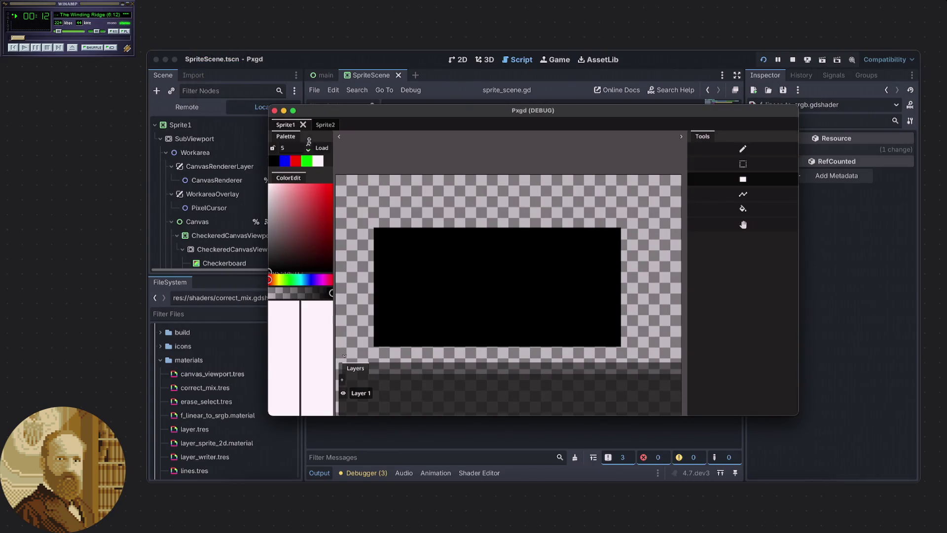
left_click(299, 192)
scroll(377, 292, "up", 5)
left_click(366, 280)
left_click(774, 349)
left_click(558, 303)
Open sample2.png from the desktop in Preview
key("F11")
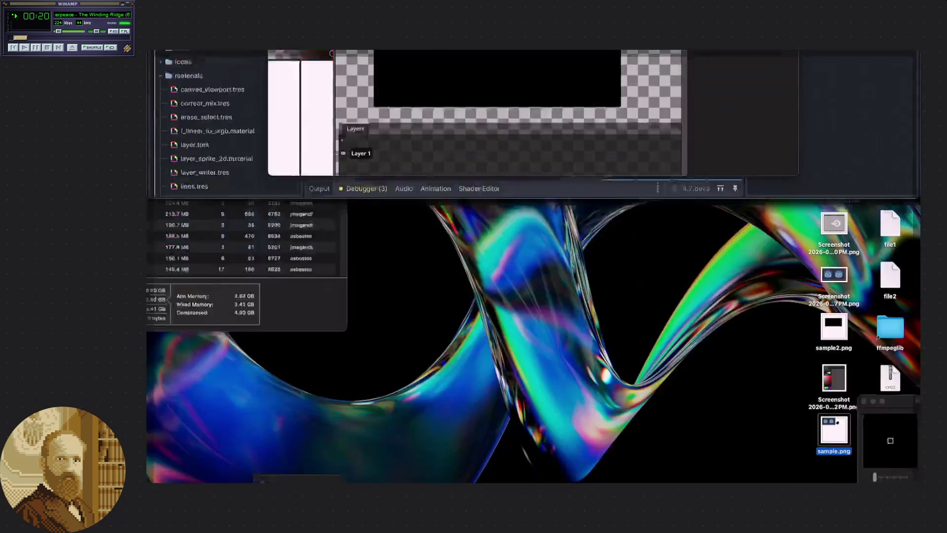
left_click(833, 334)
double_click(834, 334)
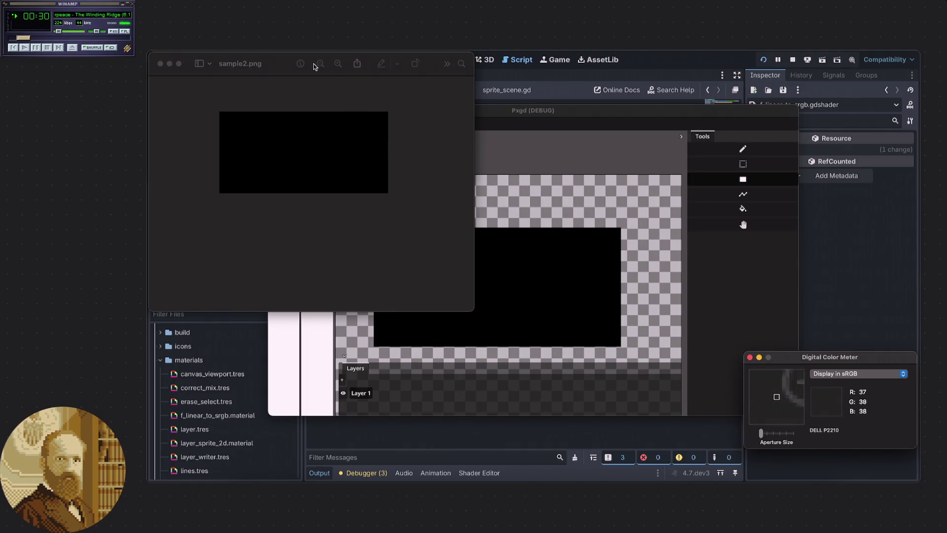
Close the sample2.png and screenshot viewers, Digital Color Meter and the Pxgd debug window
left_click_drag(153, 64, 208, 92)
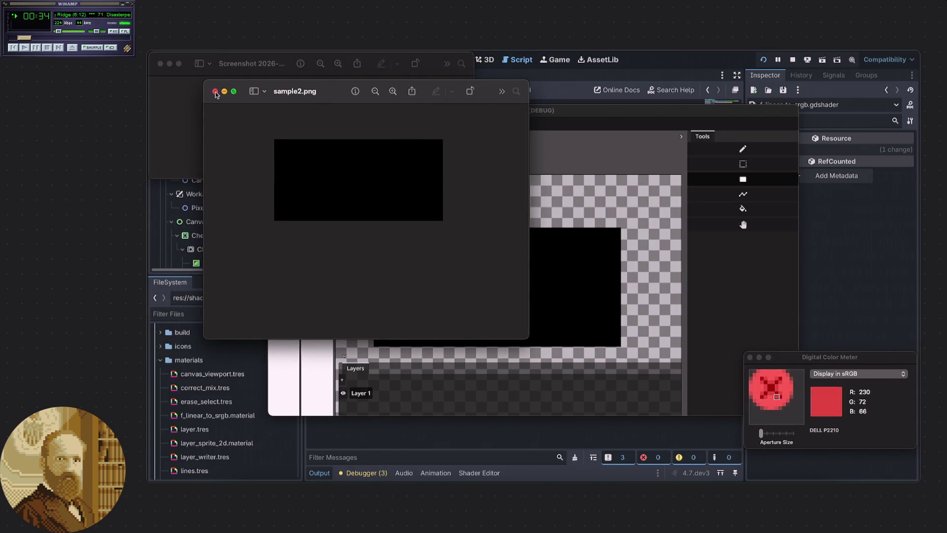
left_click(215, 91)
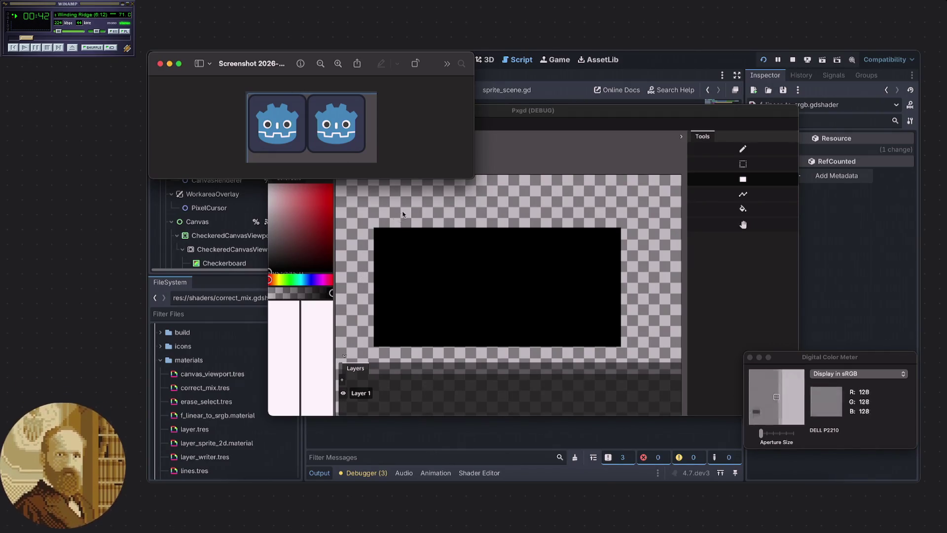
left_click(749, 358)
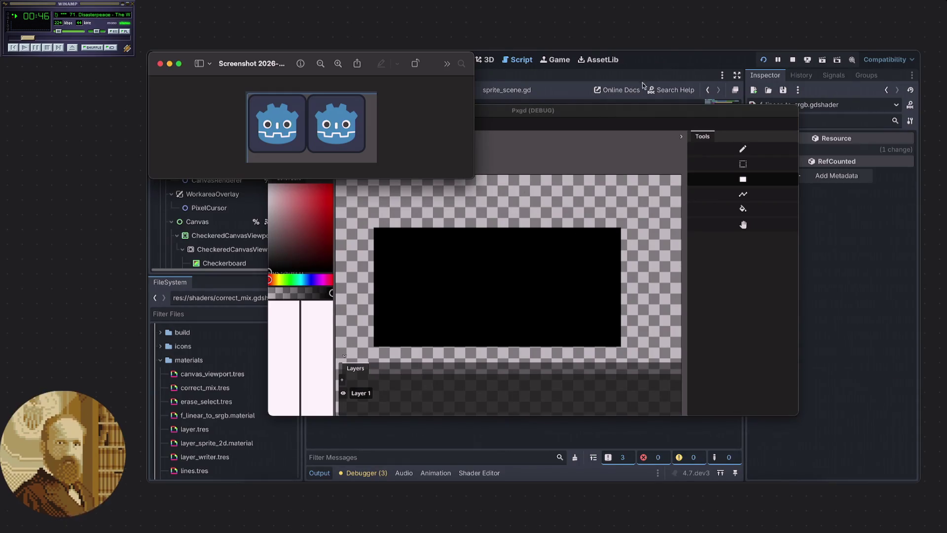
left_click_drag(612, 111, 632, 138)
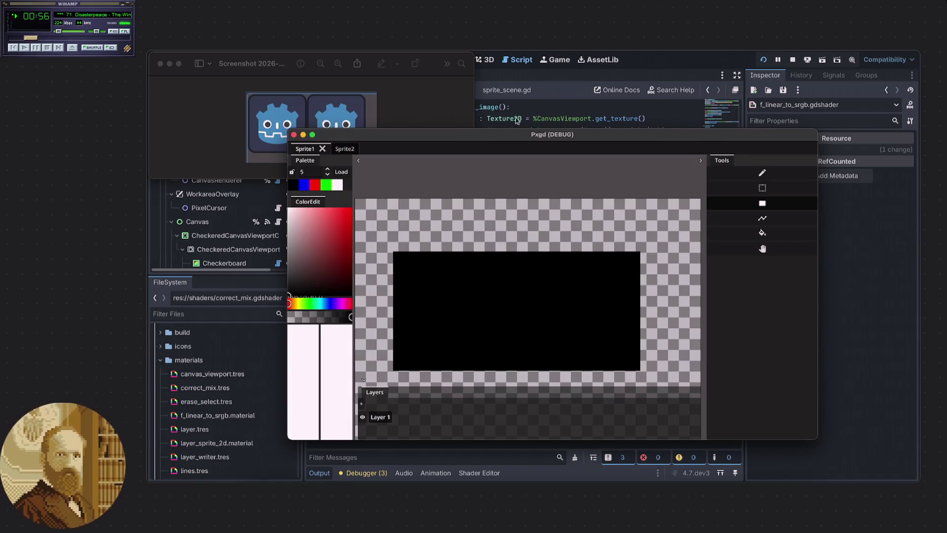
left_click(294, 134)
mouse_move(180, 59)
left_mouse_down()
mouse_move(261, 95)
mouse_move(263, 118)
left_mouse_up()
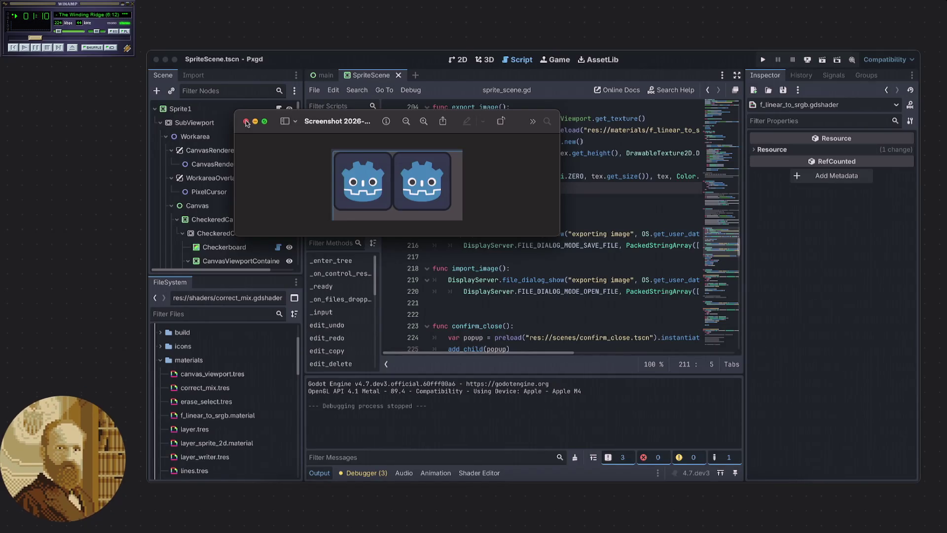
left_click(246, 122)
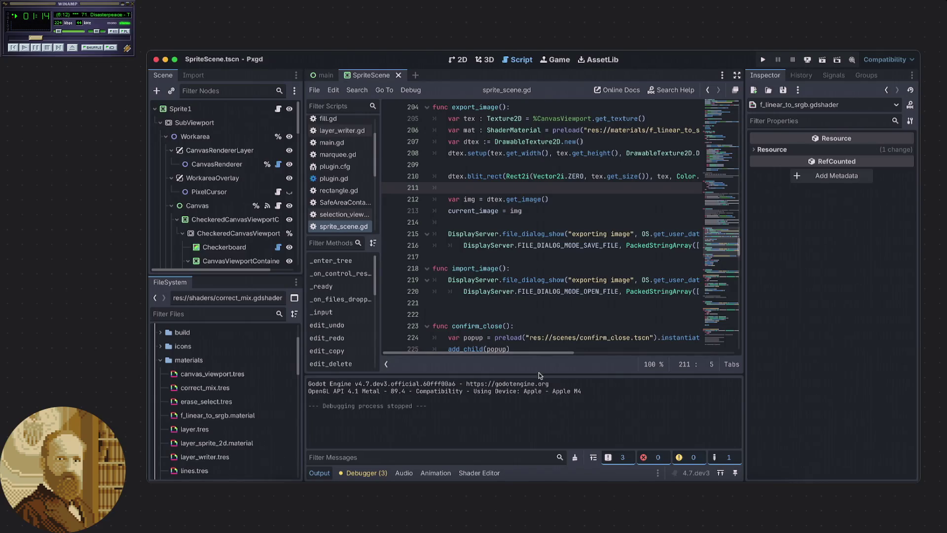
left_click(479, 473)
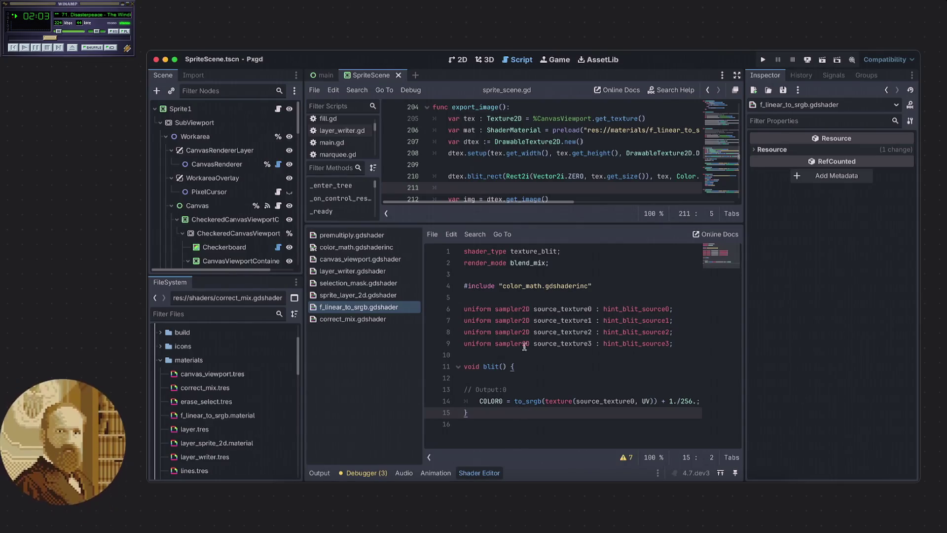
Drag the split divider to give sprite_scene.gd more room above the f_linear_to_srgb shader
mouse_move(530, 223)
left_mouse_down()
mouse_move(537, 259)
mouse_move(537, 240)
left_mouse_up()
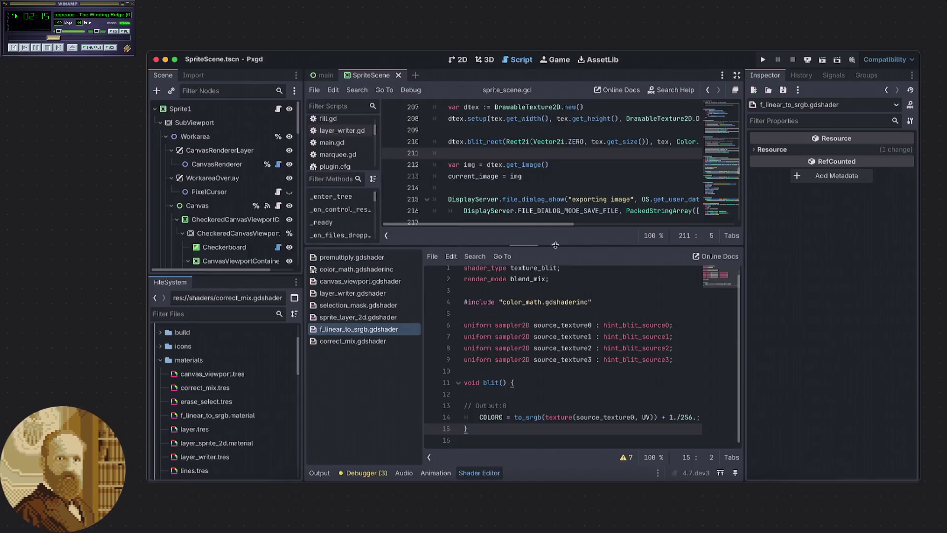
Put the cursor on line 217 of the script, then switch to the browser showing color.h
scroll(545, 222, "down", 1)
left_click(512, 202)
left_click(506, 213)
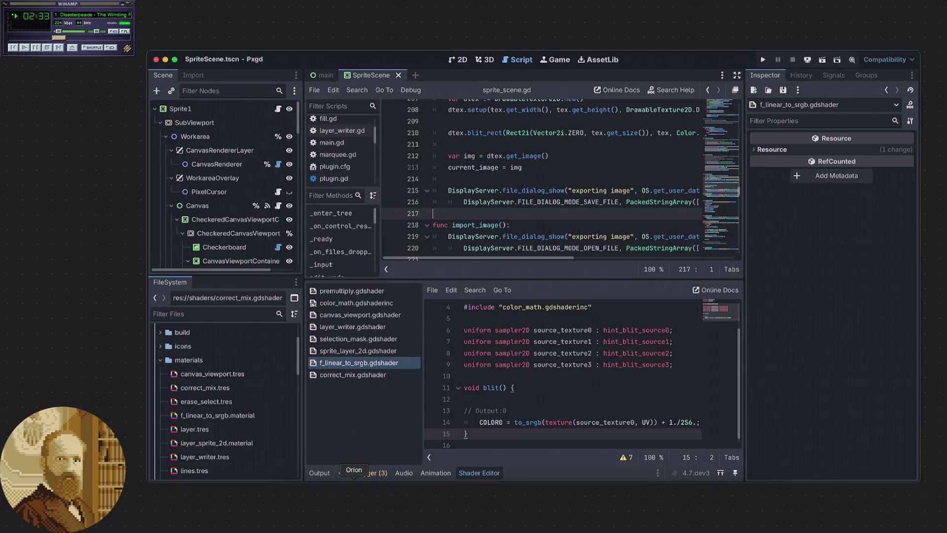
left_click(353, 498)
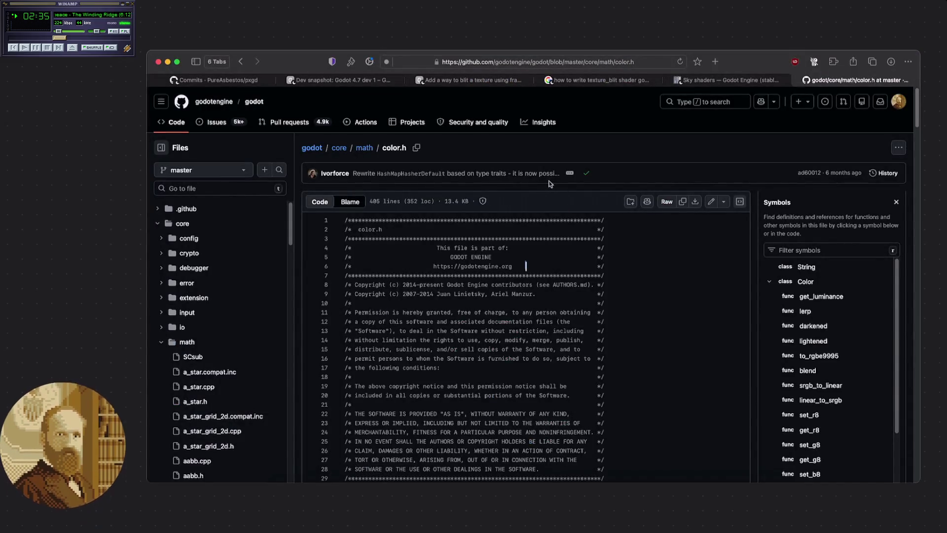
Open the PxGd Megaproject Kanban board from the pxgd repository's Projects list
left_click(211, 79)
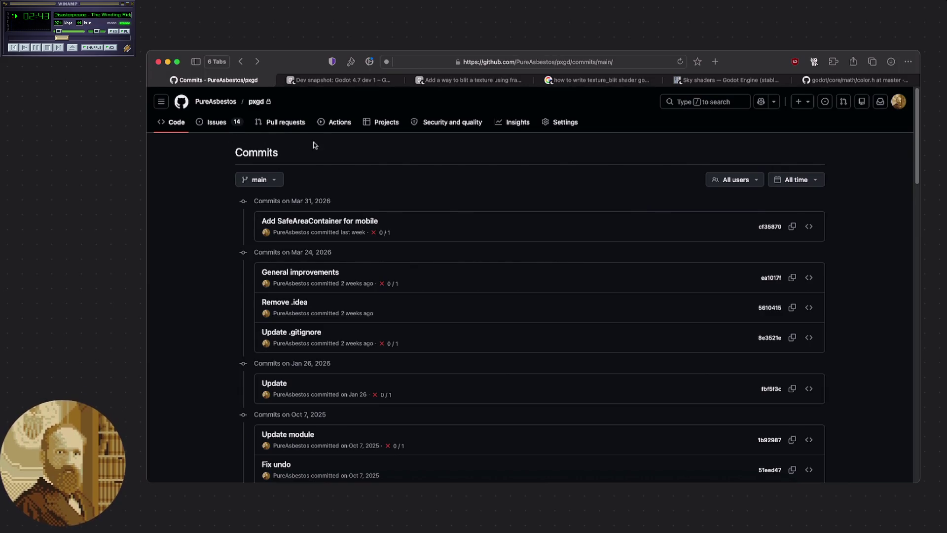
left_click(379, 122)
left_click(309, 301)
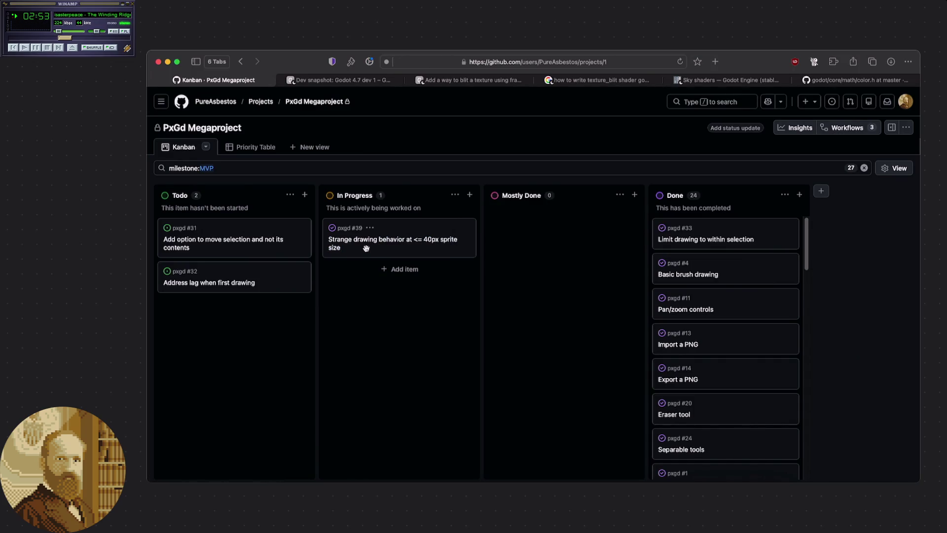
Drag issue #39 from In Progress into the Done column, then go back to Godot
mouse_move(366, 248)
left_mouse_down()
mouse_move(730, 212)
mouse_move(725, 237)
left_mouse_up()
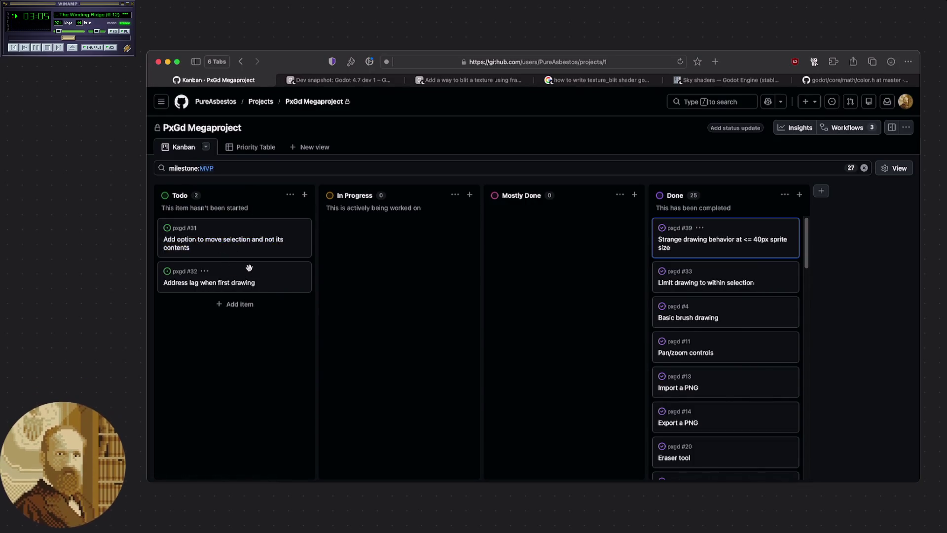
scroll(684, 310, "down", 10)
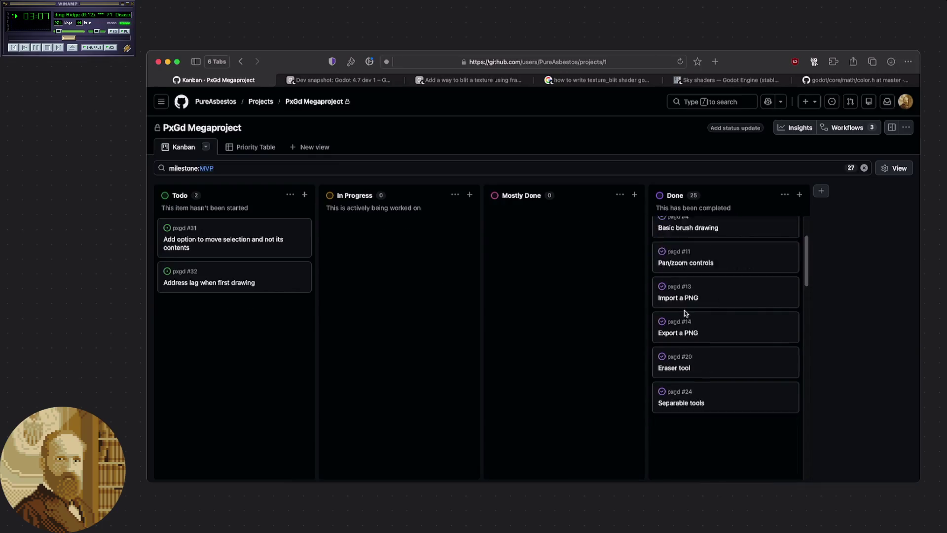
scroll(680, 316, "up", 10)
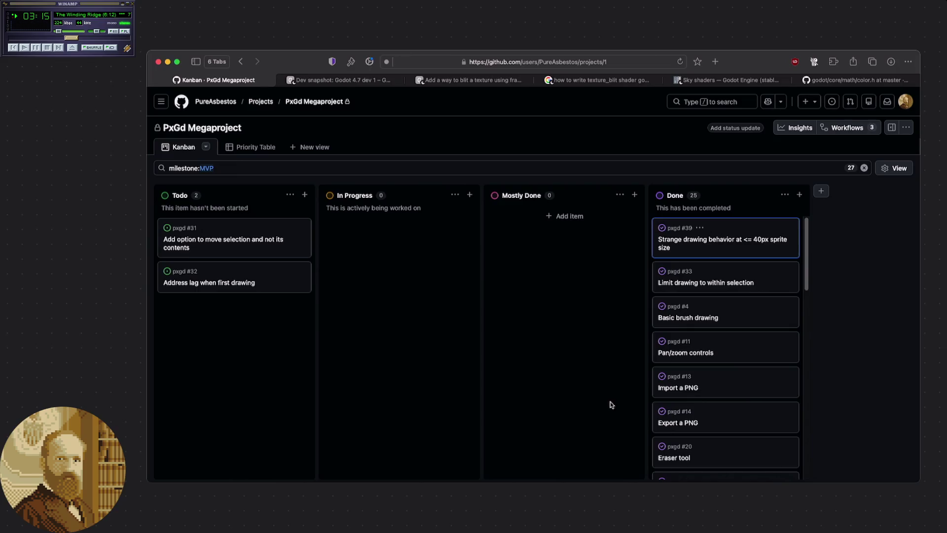
left_click(636, 484)
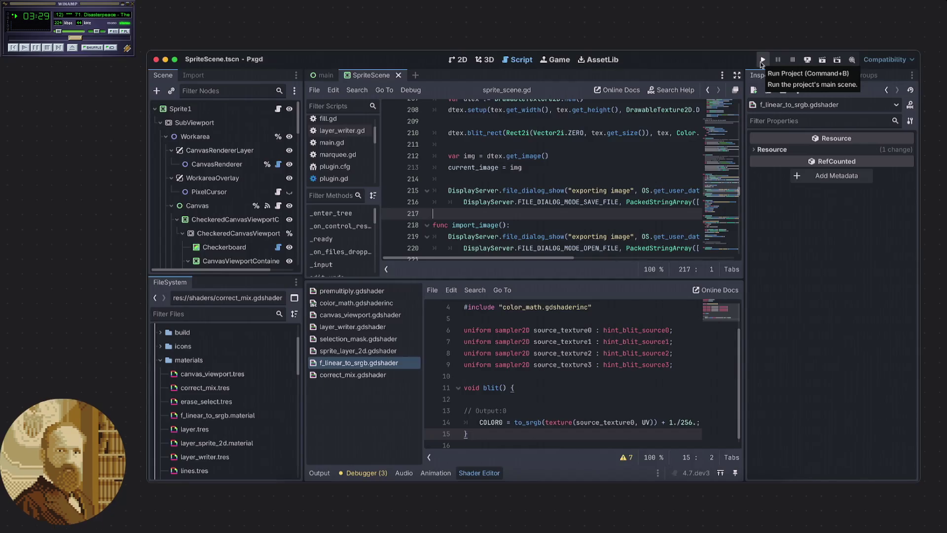
Run the Pxgd project, then narrow its debug window and move it right
left_click(760, 61)
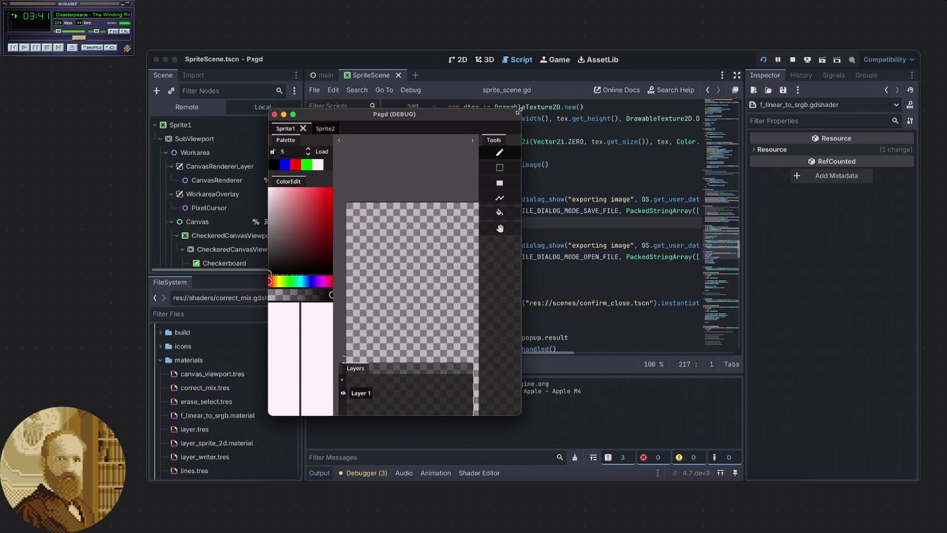
mouse_move(519, 111)
left_mouse_down()
mouse_move(336, 117)
mouse_move(613, 122)
left_mouse_up()
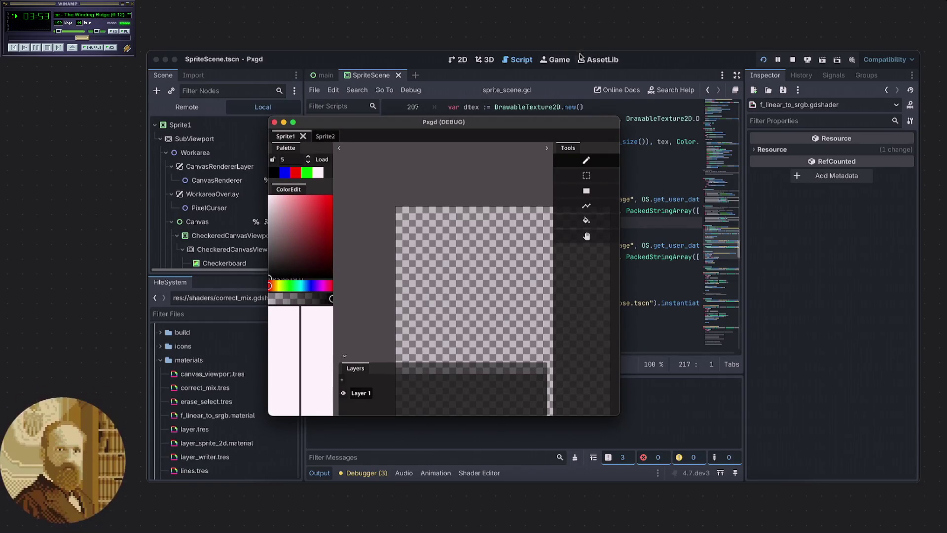
left_click_drag(484, 126, 521, 121)
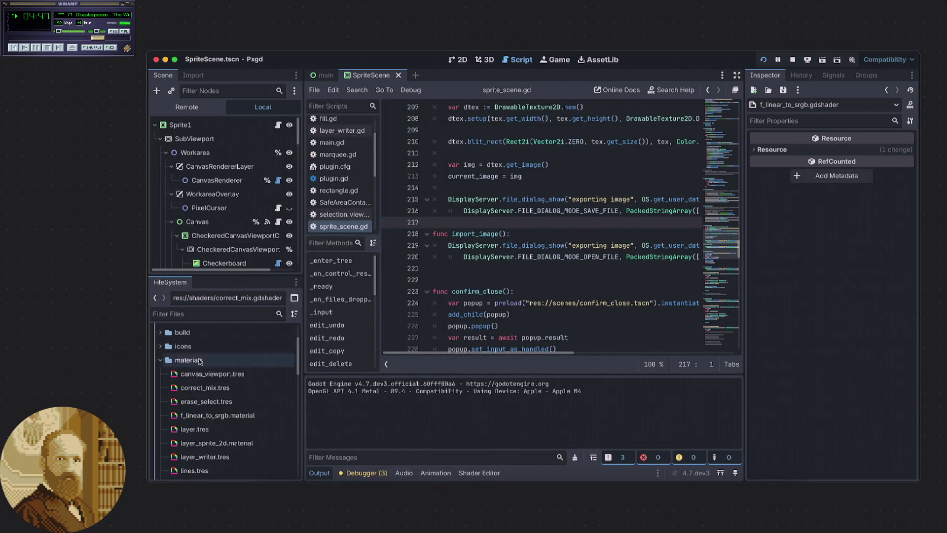
Expand and collapse the addons folder in the FileSystem dock
scroll(209, 361, "up", 3)
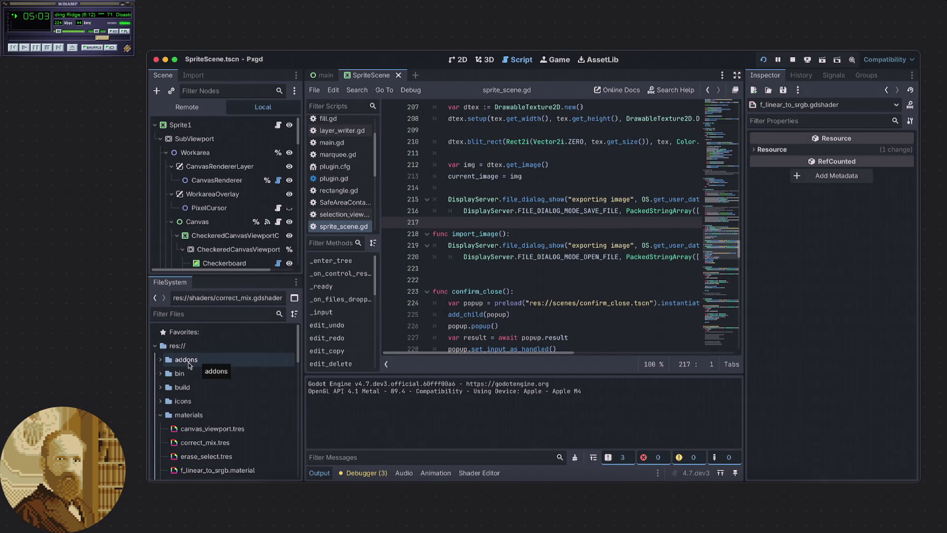
left_click(161, 363)
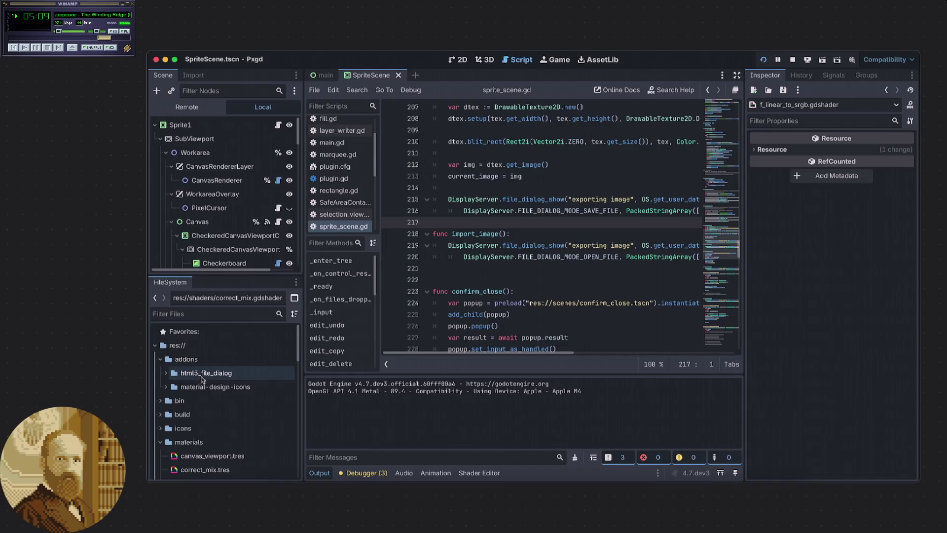
left_click(161, 359)
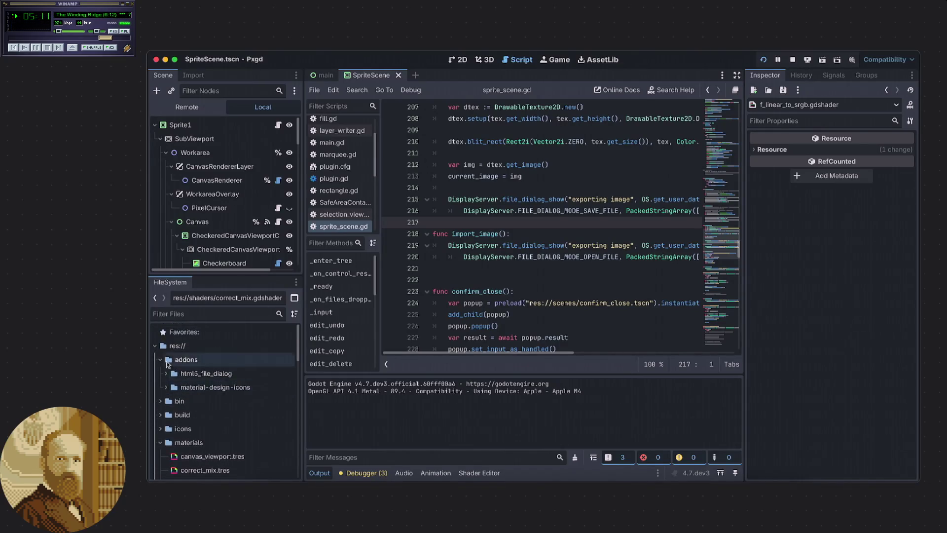
Scroll the script and relaunch the Pxgd project with Cmd+B
scroll(222, 395, "down", 1)
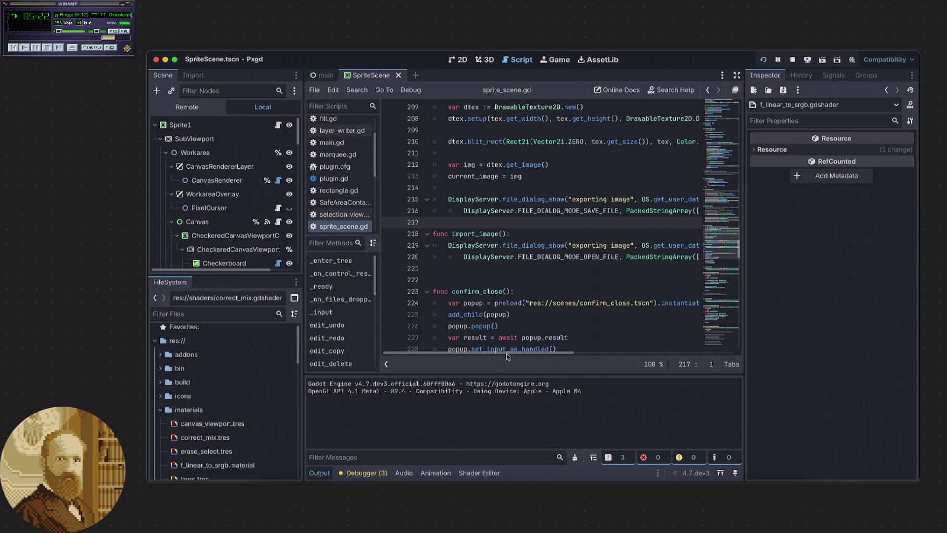
scroll(529, 314, "down", 3)
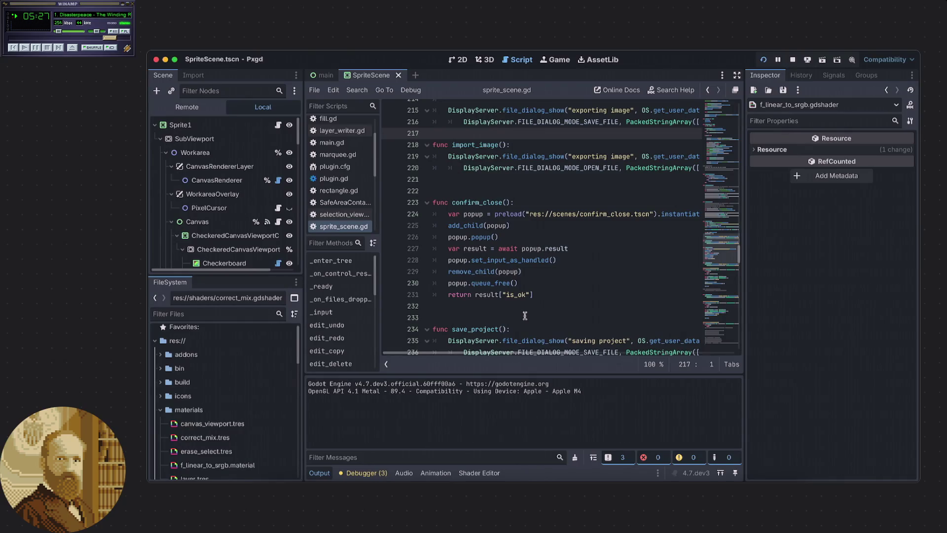
key("super+b")
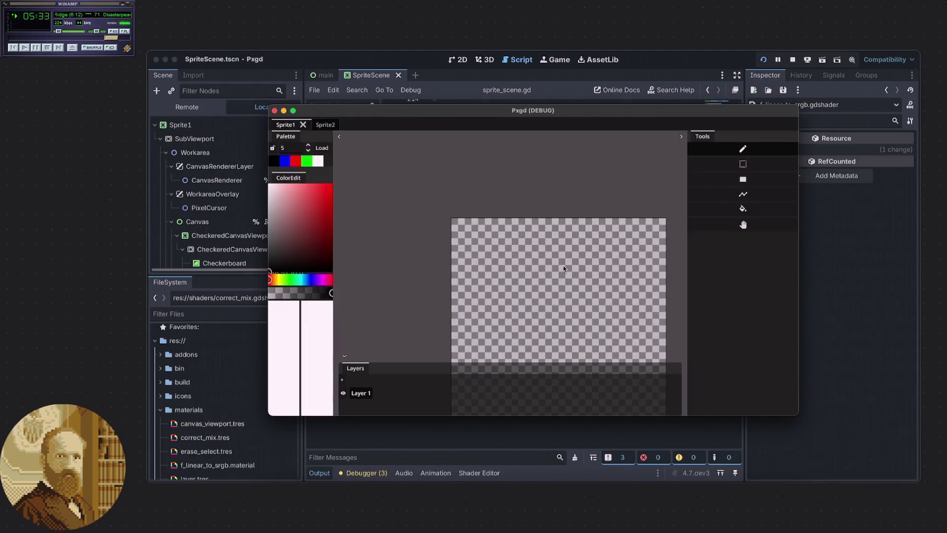
Select a rectangle near the canvas centre and bucket-fill it black
scroll(498, 215, "up", 3)
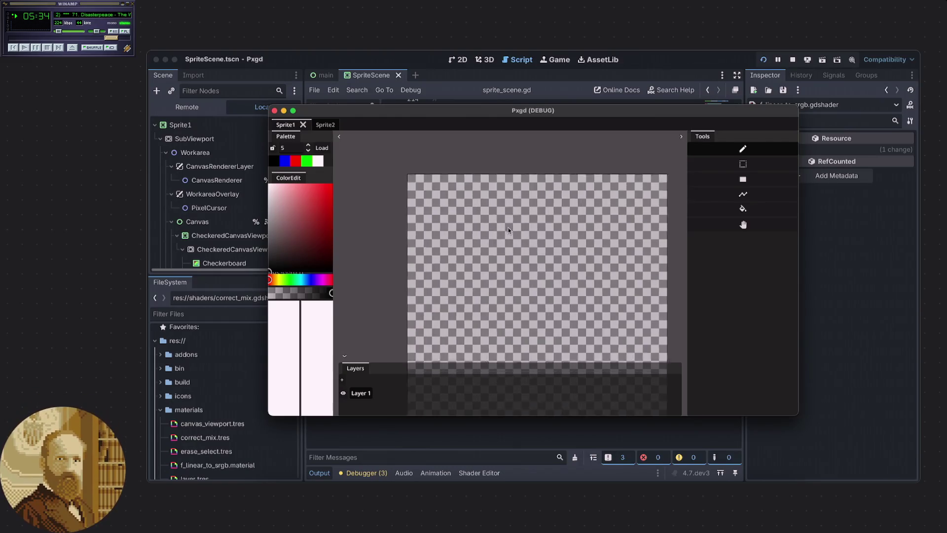
mouse_move(334, 192)
left_mouse_down()
mouse_move(402, 193)
mouse_move(336, 197)
left_mouse_up()
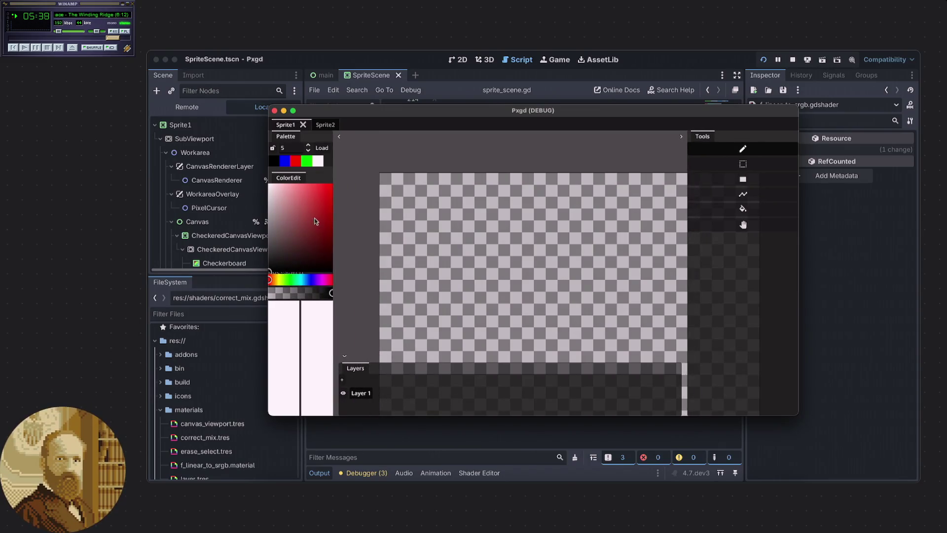
scroll(467, 240, "up", 1)
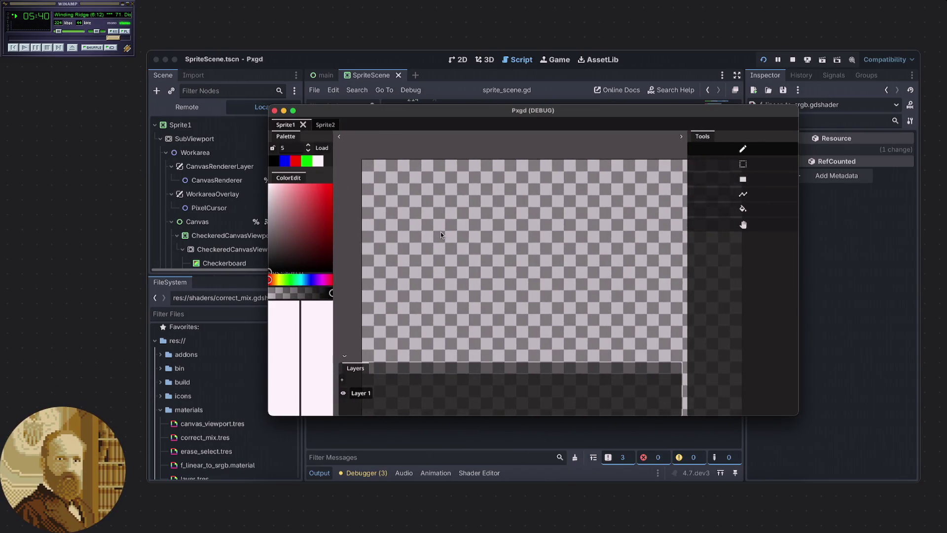
left_click(730, 165)
left_click_drag(609, 193, 468, 298)
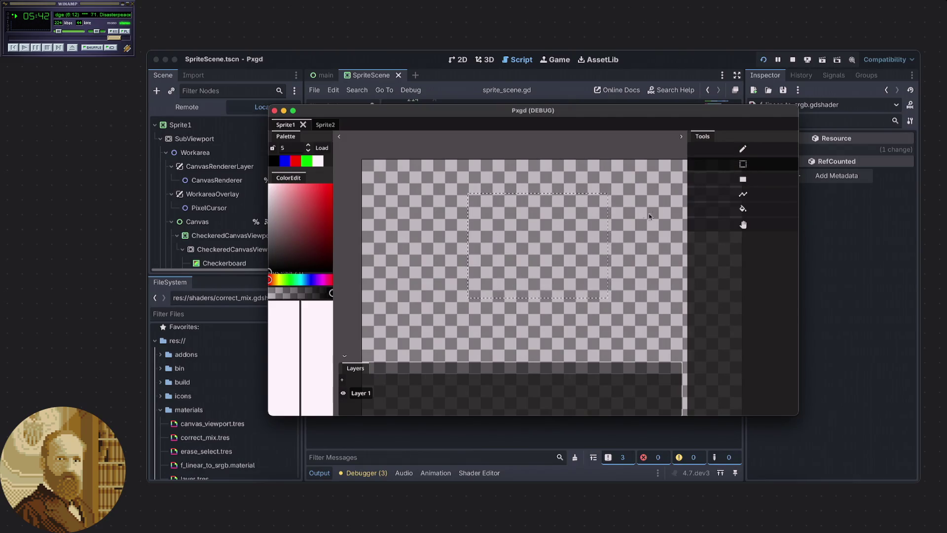
left_click(721, 208)
left_click(522, 268)
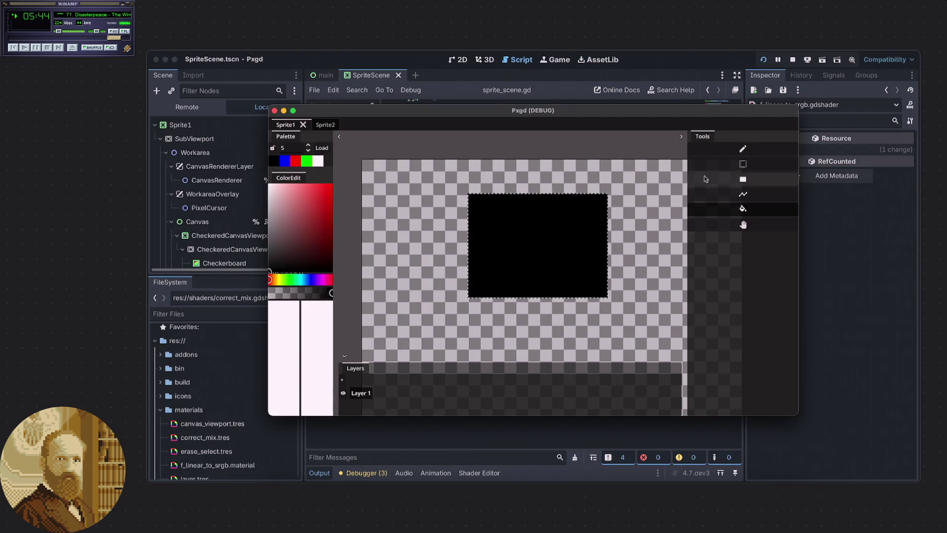
Select a rectangle overlapping the black one's right side and fill it red
left_click(723, 165)
left_click(295, 161)
left_click_drag(564, 194, 659, 313)
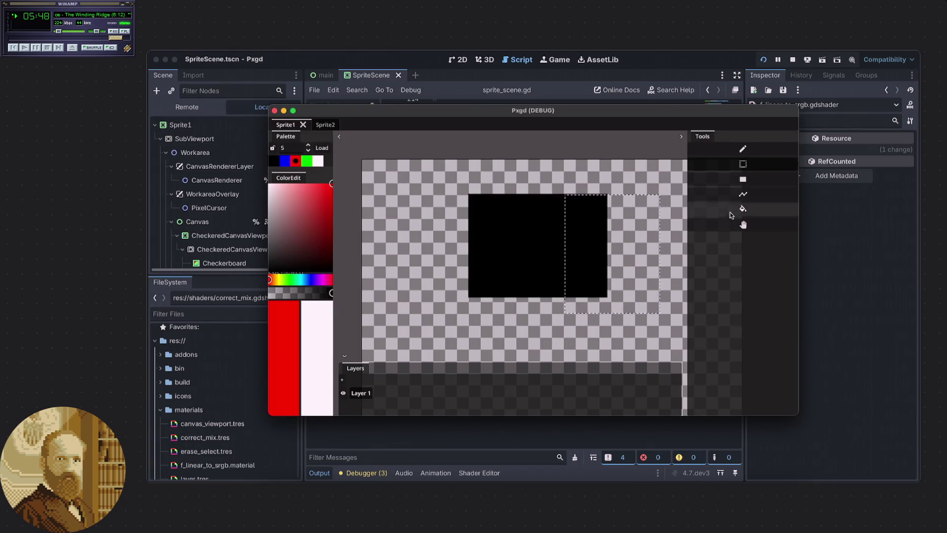
left_click(732, 210)
left_click(627, 263)
Select an area across the black and red boxes and delete it to transparency
left_click(727, 165)
left_click(618, 217)
left_click_drag(623, 215, 519, 291)
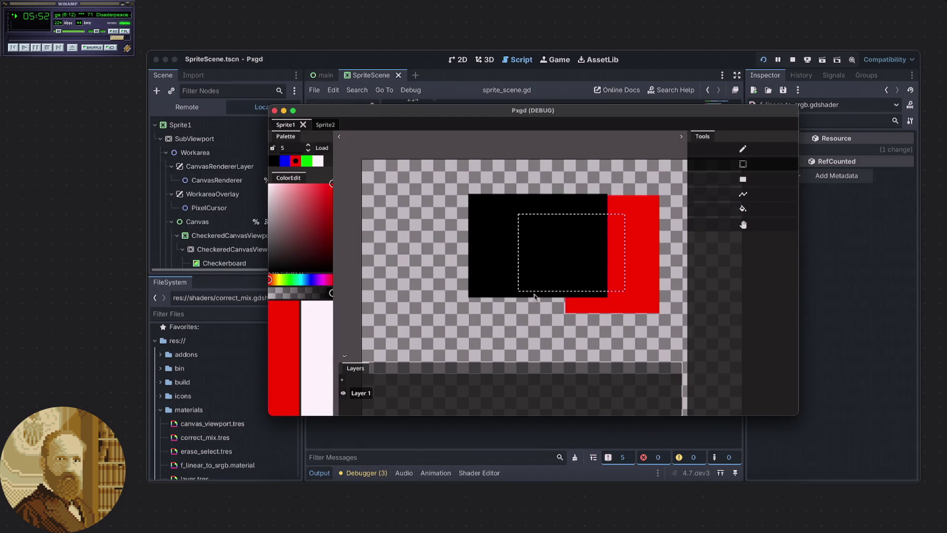
key("Delete")
scroll(568, 267, "up", 2)
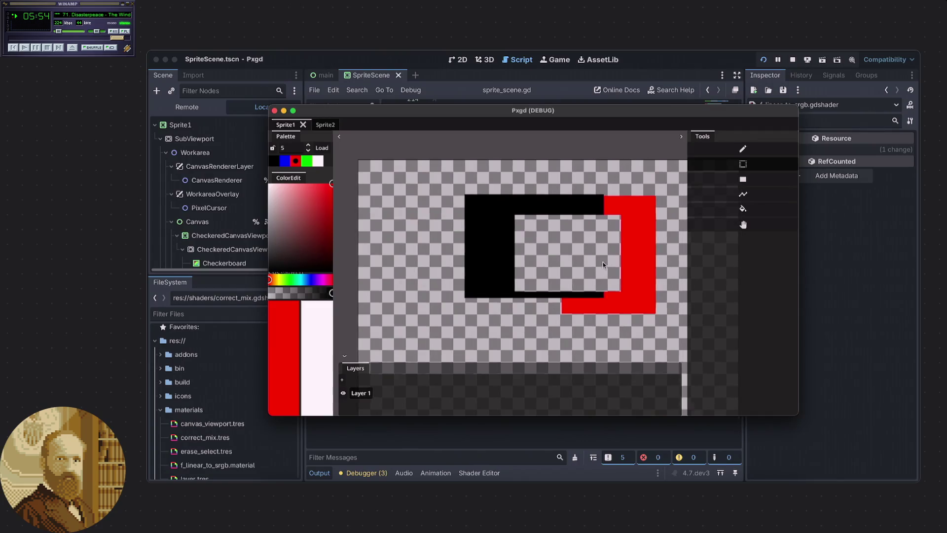
scroll(568, 267, "up", 1)
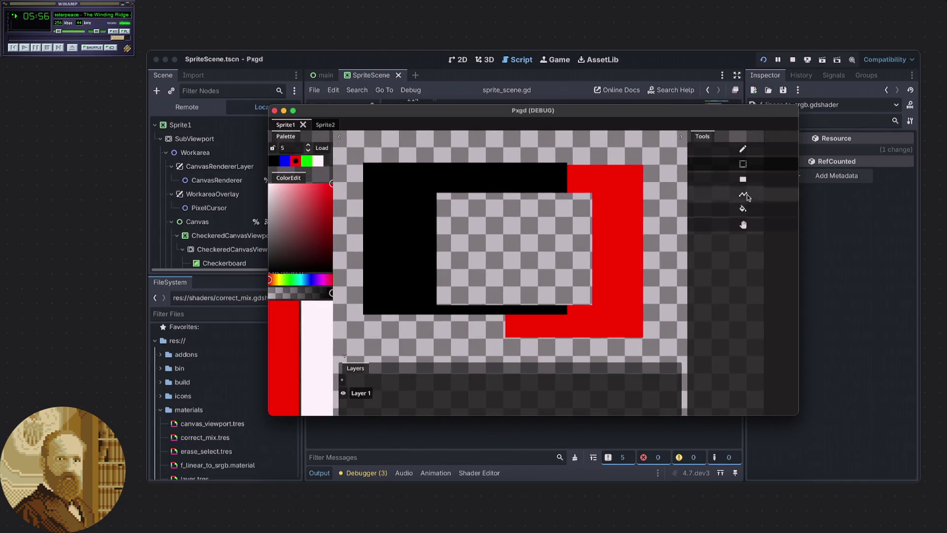
Draw green, red and white straight lines across the shapes with the Line tool
left_click(744, 196)
left_click(310, 163)
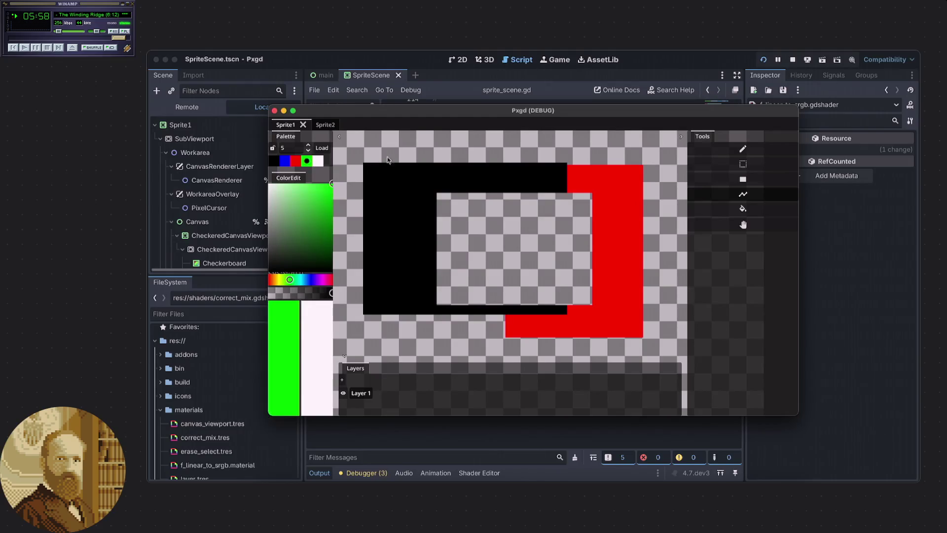
left_click(577, 306)
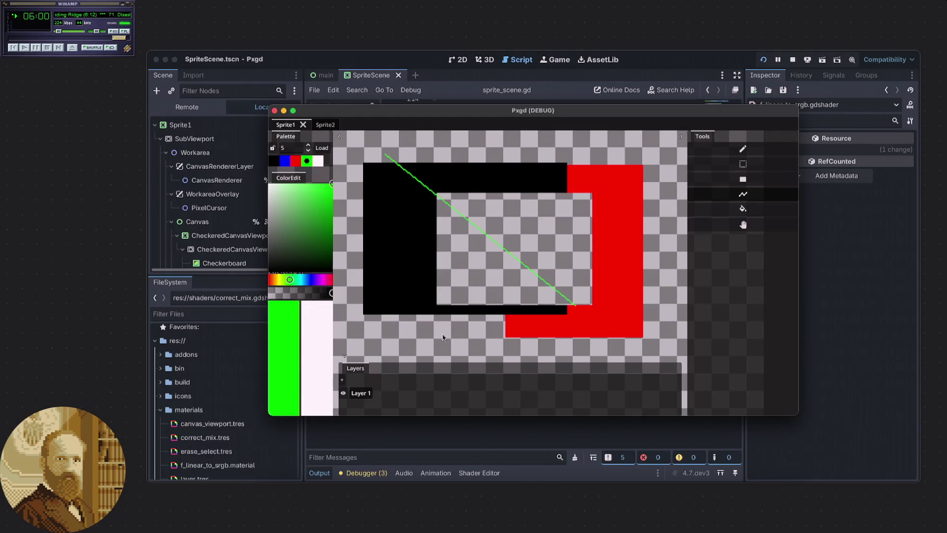
left_click(296, 162)
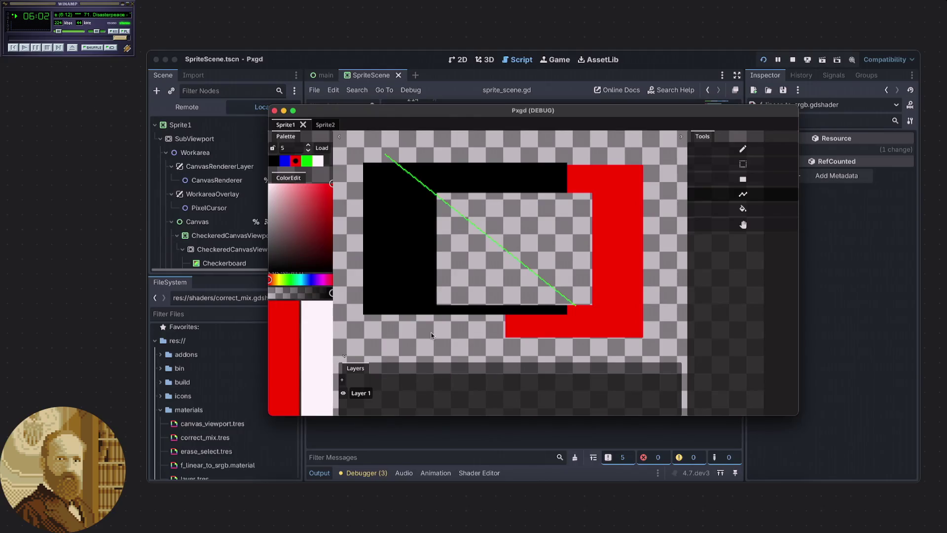
left_click(637, 160)
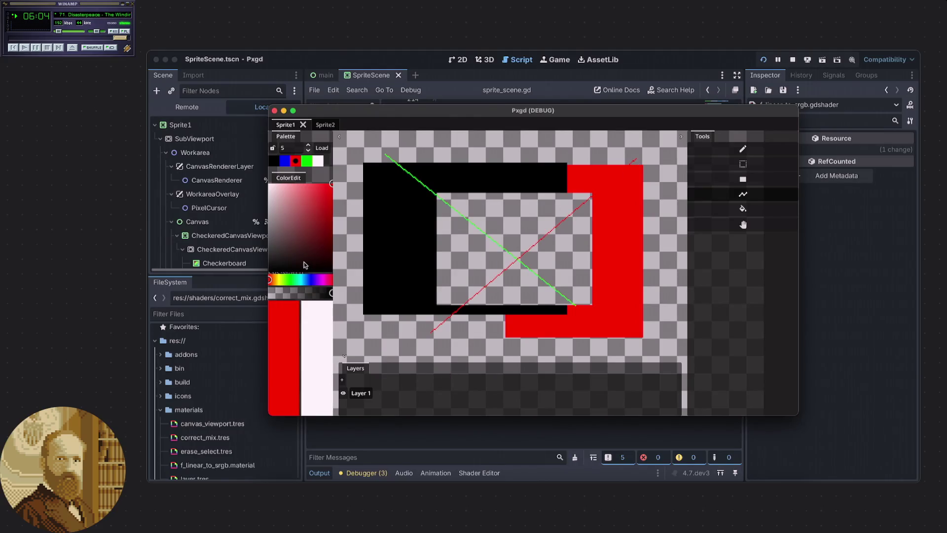
left_click(318, 161)
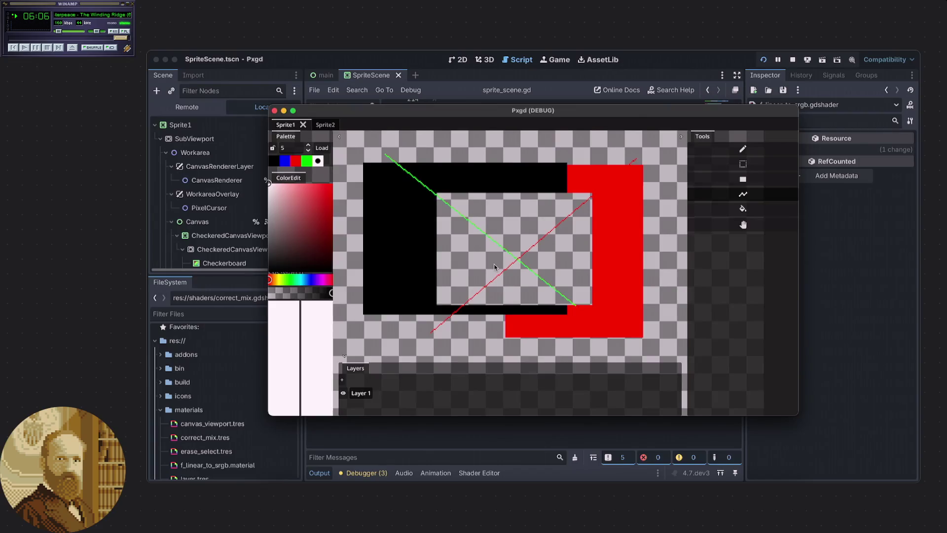
scroll(494, 267, "up", 1)
left_click(539, 364)
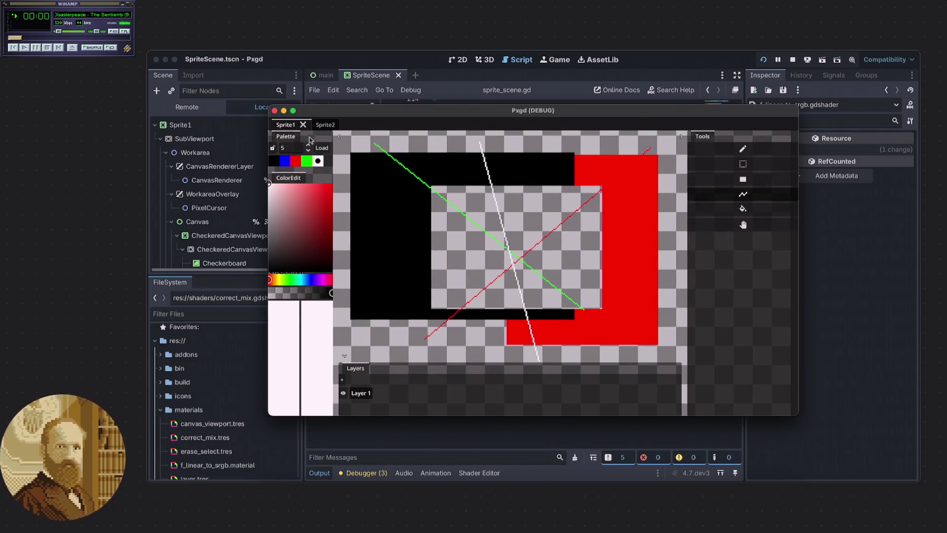
mouse_move(502, 209)
left_mouse_down()
mouse_move(508, 223)
mouse_move(513, 215)
left_mouse_up()
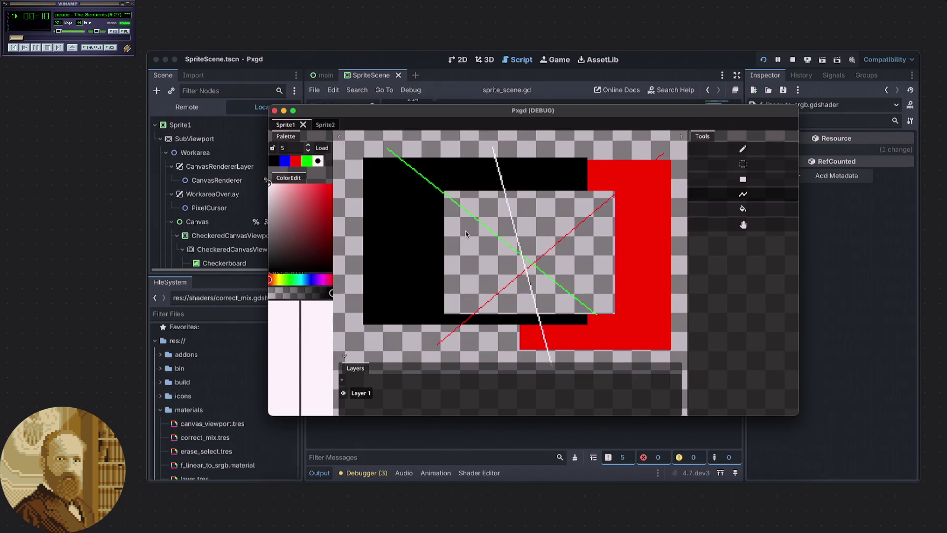
left_click_drag(466, 234, 475, 235)
left_click(730, 213)
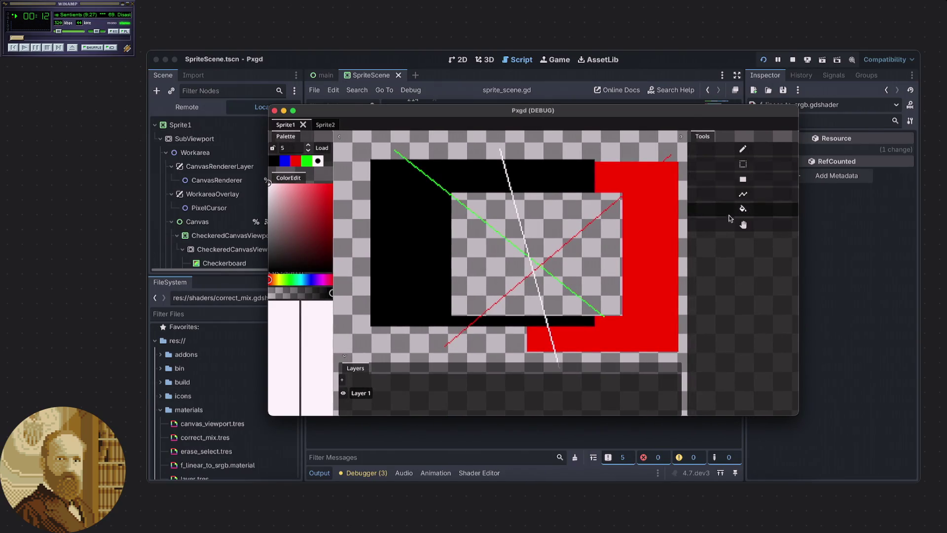
Fill the triangle area inside the cut-out with red and pan the view
left_click(297, 163)
left_click(489, 259)
left_click(743, 224)
mouse_move(654, 234)
left_mouse_down()
mouse_move(668, 218)
mouse_move(680, 224)
mouse_move(531, 234)
mouse_move(570, 137)
mouse_move(602, 143)
mouse_move(634, 125)
mouse_move(528, 226)
mouse_move(534, 282)
mouse_move(533, 270)
mouse_move(661, 258)
mouse_move(524, 259)
mouse_move(558, 242)
left_mouse_up()
mouse_move(668, 256)
left_mouse_down()
mouse_move(594, 268)
mouse_move(639, 272)
mouse_move(562, 274)
mouse_move(528, 210)
left_mouse_up()
Open the pan and zoom tool options and test panning around the triangle tip
left_click(718, 226)
left_click(666, 225)
scroll(527, 210, "up", 5)
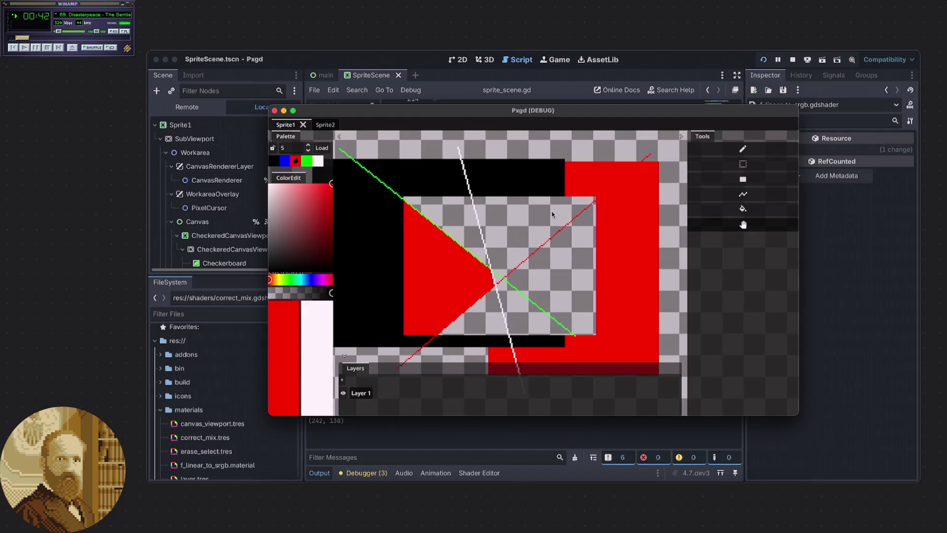
scroll(552, 215, "up", 5)
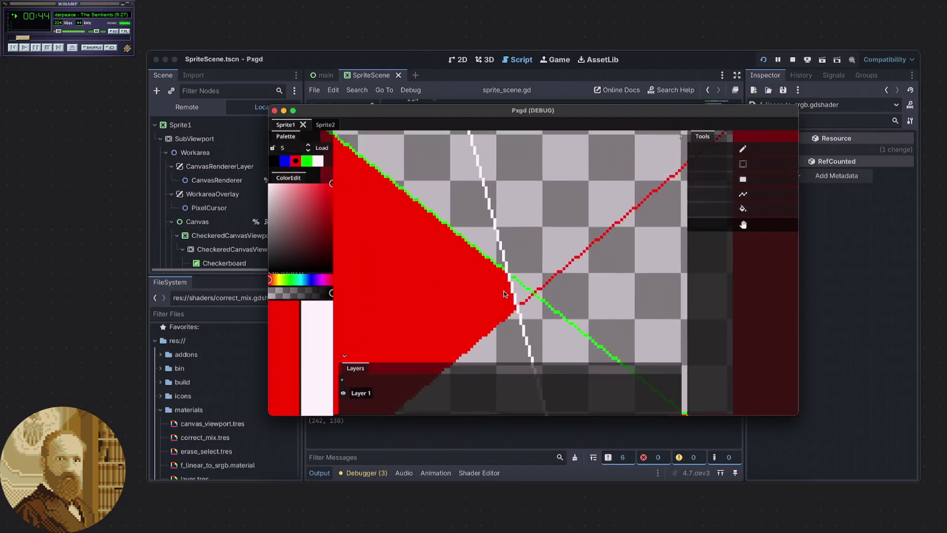
scroll(504, 293, "down", 3)
left_click_drag(504, 293, 590, 228)
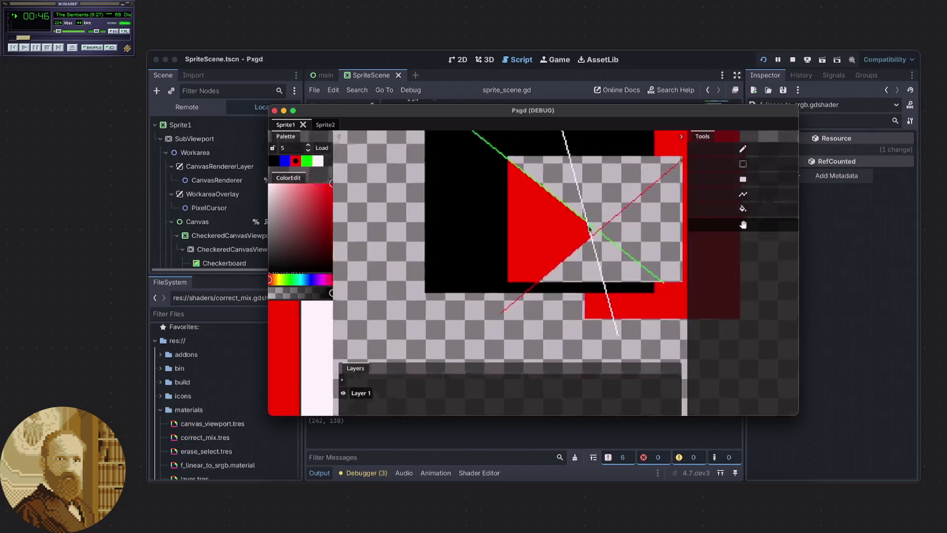
Switch between the pencil and panning tools while testing scroll navigation
key("b")
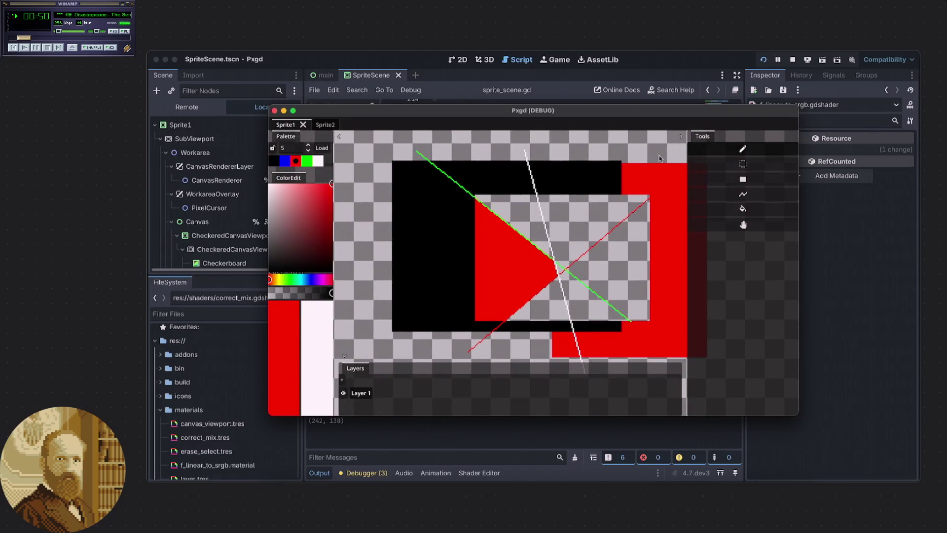
scroll(544, 241, "down", 1)
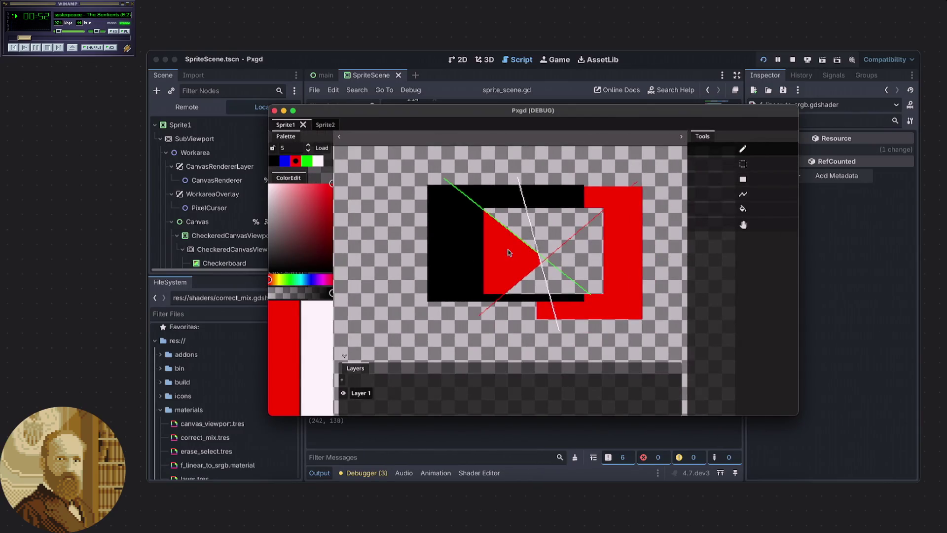
scroll(508, 252, "up", 1)
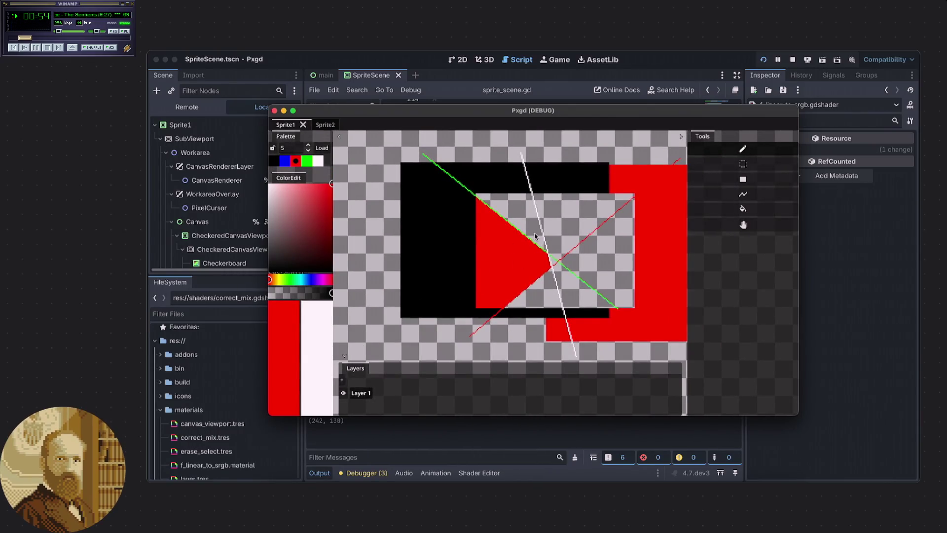
left_click(732, 223)
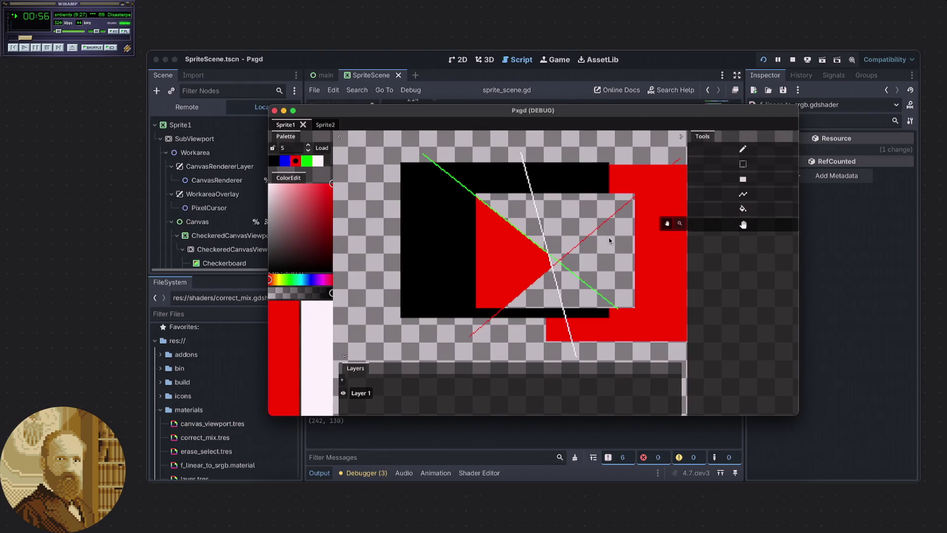
scroll(609, 241, "right", 3)
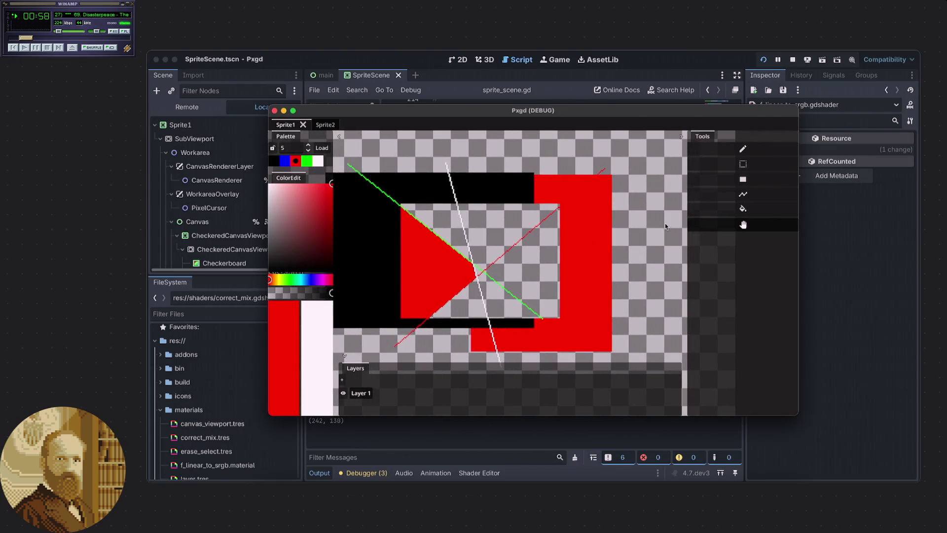
left_click(738, 148)
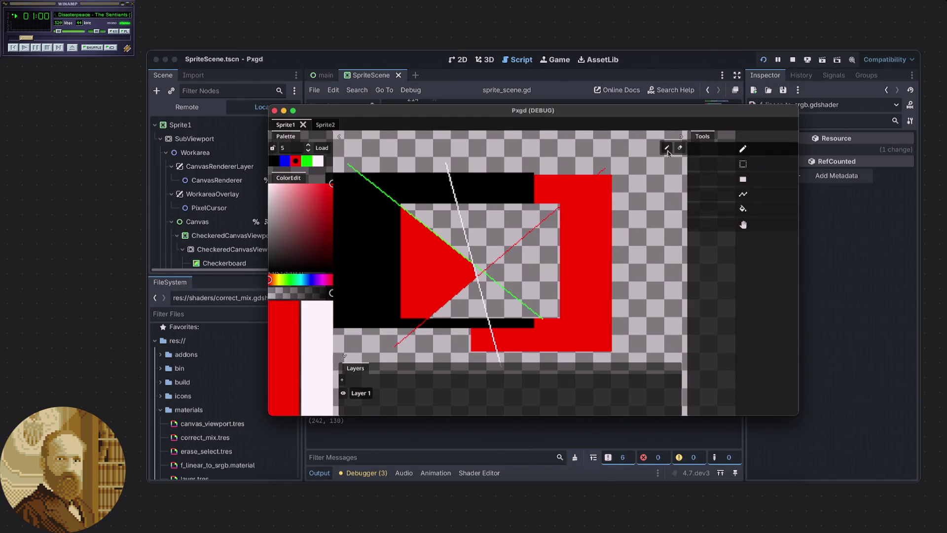
left_click(725, 167)
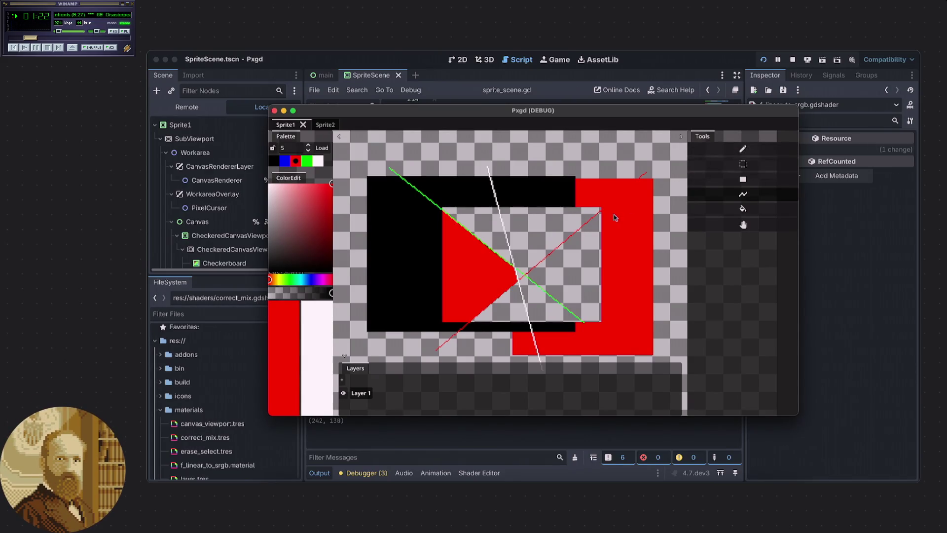
Toggle the pencil to eraser and back, then select panning and close its options
scroll(613, 214, "right", 5)
scroll(576, 216, "left", 5)
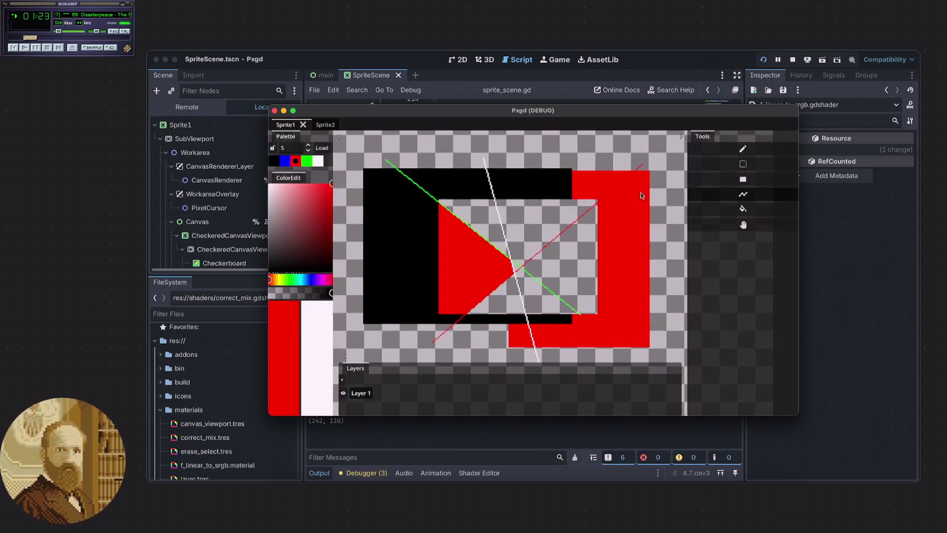
mouse_move(670, 149)
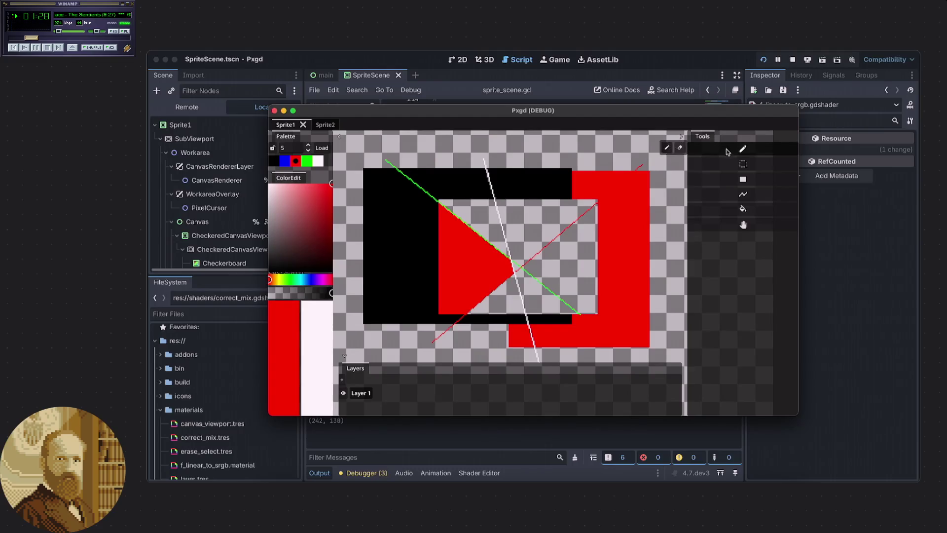
key("e")
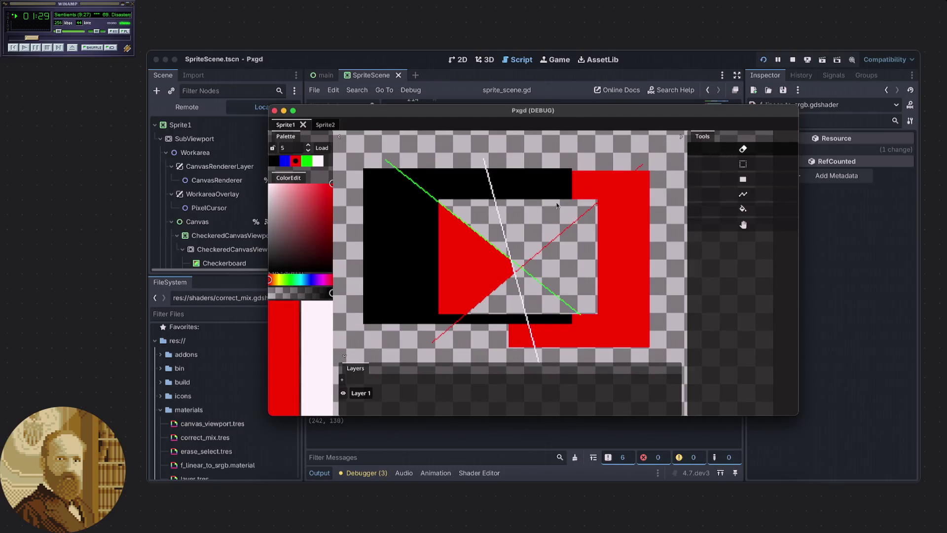
left_click(734, 148)
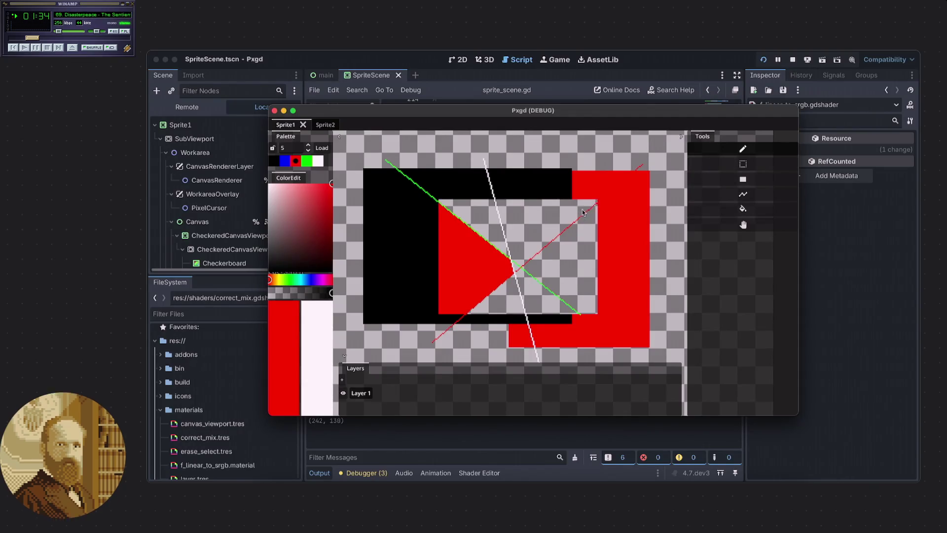
scroll(566, 217, "up", 1)
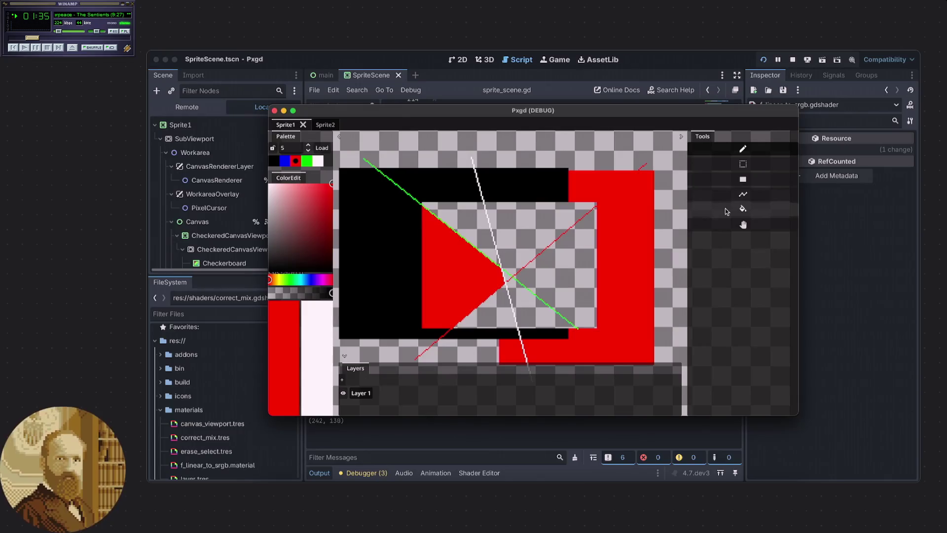
left_click(711, 230)
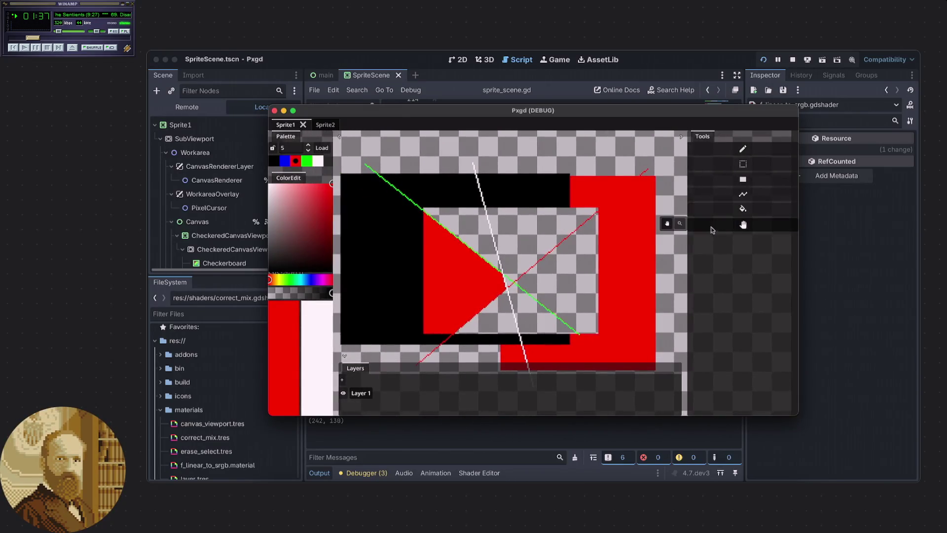
left_click(666, 226)
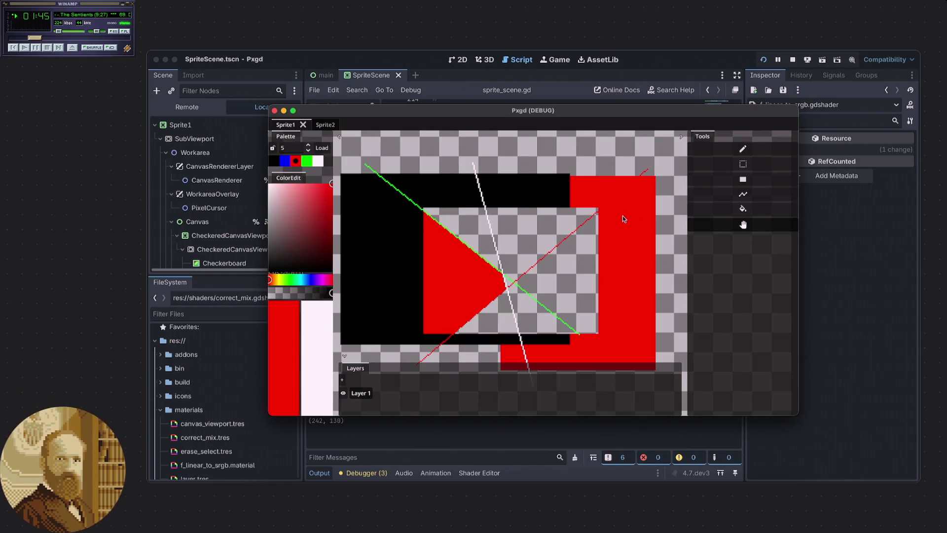
Pan the canvas, pick the pencil and draw a red scribble on the checker area
mouse_move(630, 199)
left_mouse_down()
mouse_move(511, 242)
mouse_move(634, 202)
left_mouse_up()
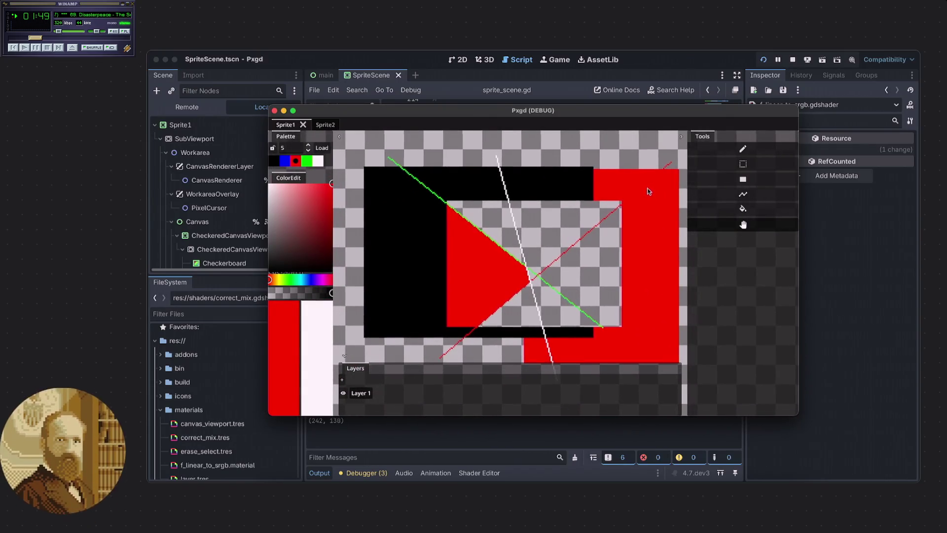
mouse_move(649, 191)
left_mouse_down()
mouse_move(585, 212)
mouse_move(625, 197)
mouse_move(622, 225)
mouse_move(689, 213)
left_mouse_up()
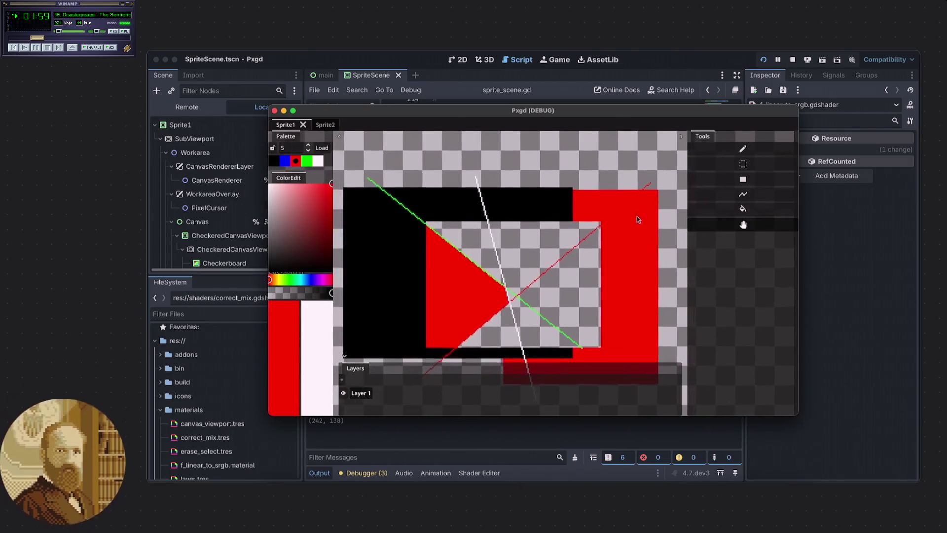
left_click(740, 151)
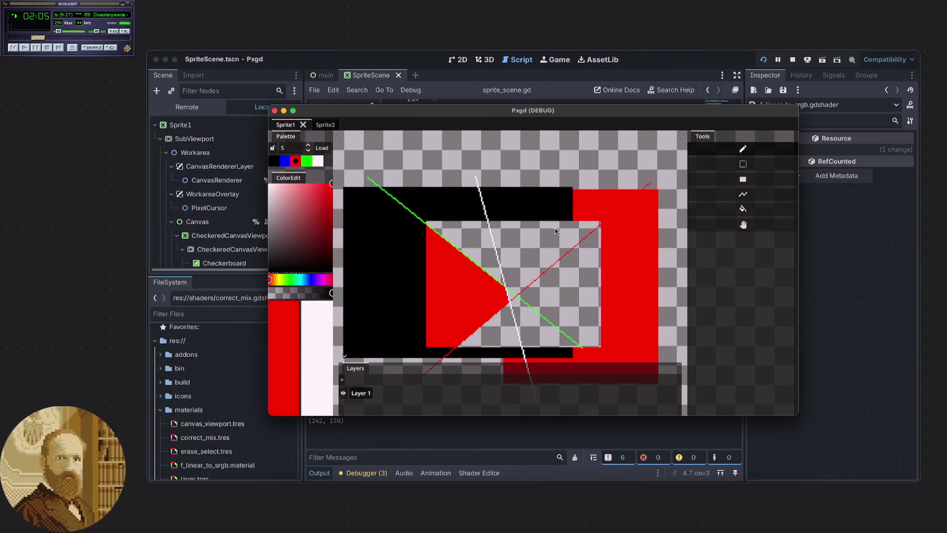
mouse_move(542, 200)
left_mouse_down()
mouse_move(582, 315)
mouse_move(503, 266)
mouse_move(513, 227)
mouse_move(490, 200)
left_mouse_up()
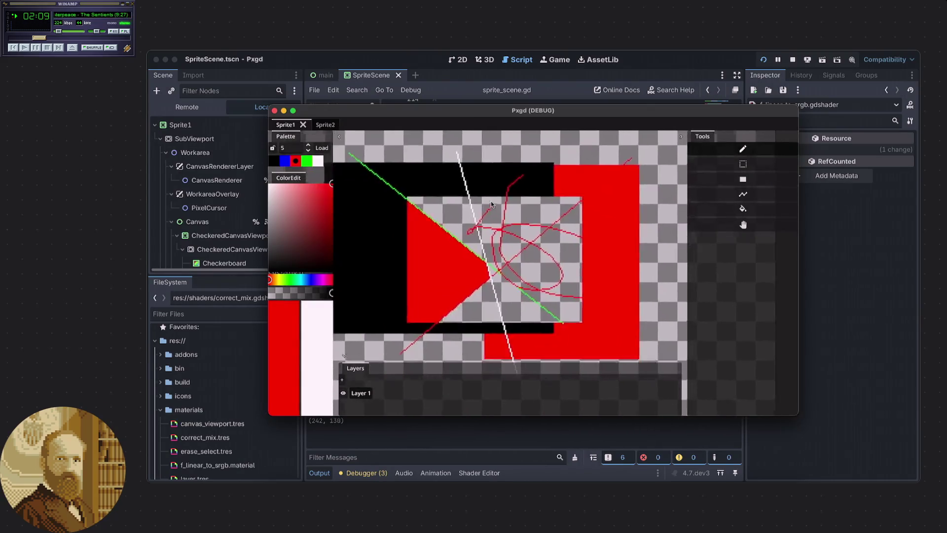
Add more red scribbles, panning the view between strokes
mouse_move(623, 208)
left_mouse_down()
mouse_move(680, 240)
mouse_move(542, 236)
mouse_move(627, 246)
mouse_move(596, 217)
mouse_move(542, 237)
mouse_move(641, 162)
mouse_move(557, 163)
left_mouse_up()
mouse_move(568, 188)
left_mouse_down()
mouse_move(534, 115)
mouse_move(593, 198)
left_mouse_up()
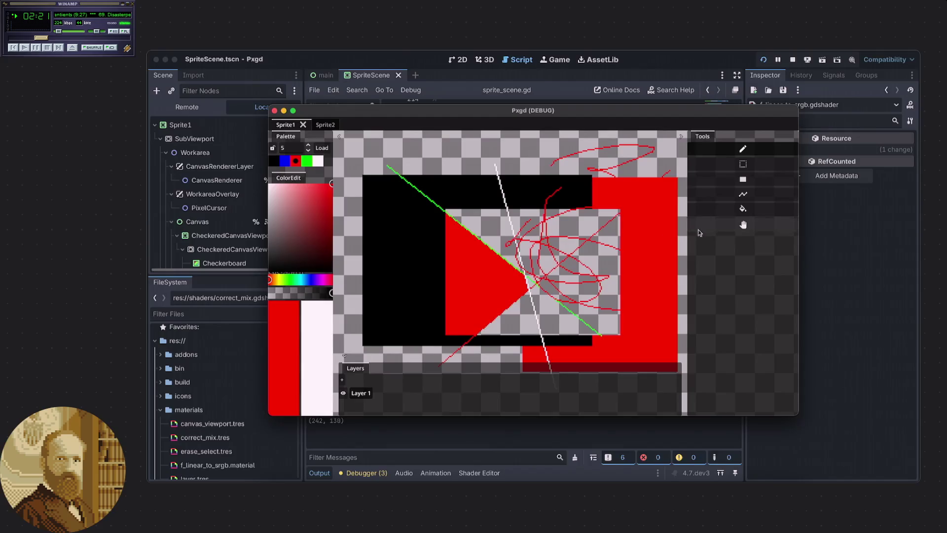
left_click_drag(625, 225, 625, 231)
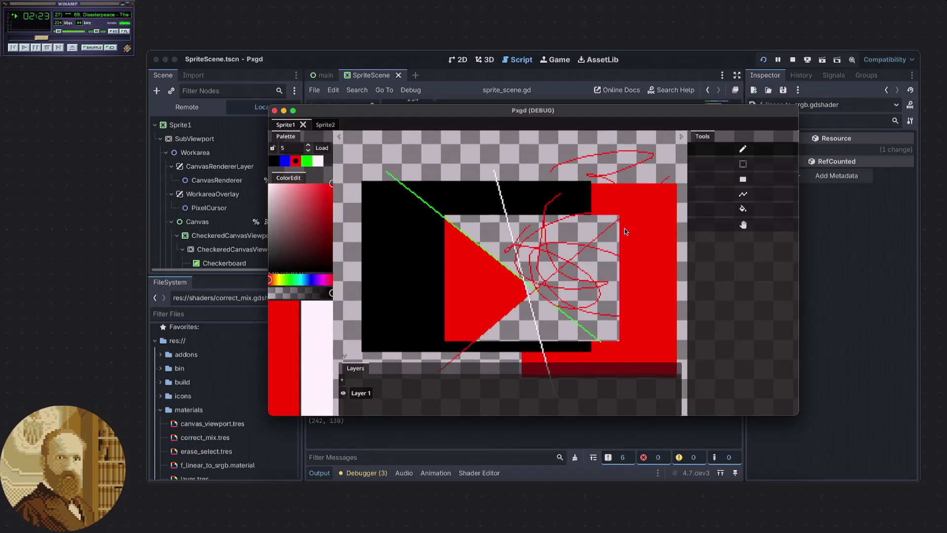
left_click_drag(633, 257, 592, 264)
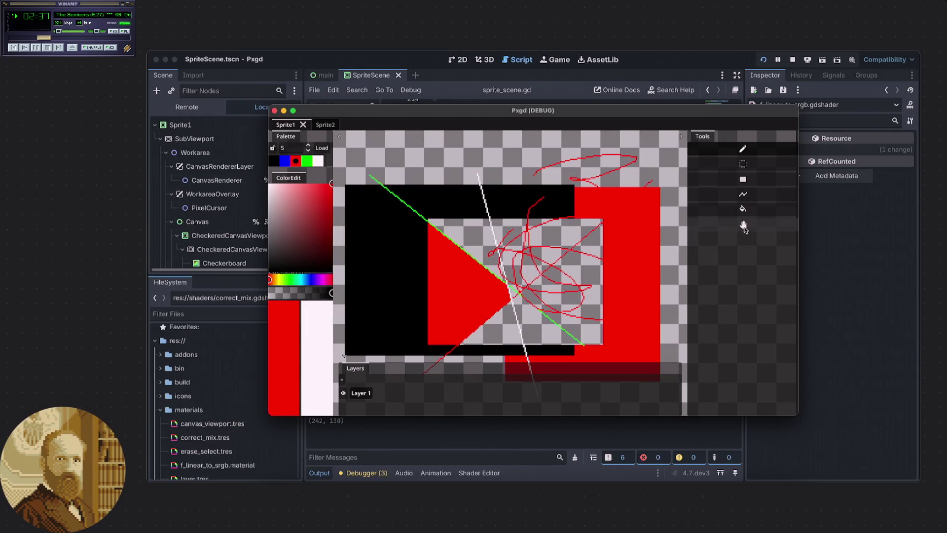
left_click(767, 229)
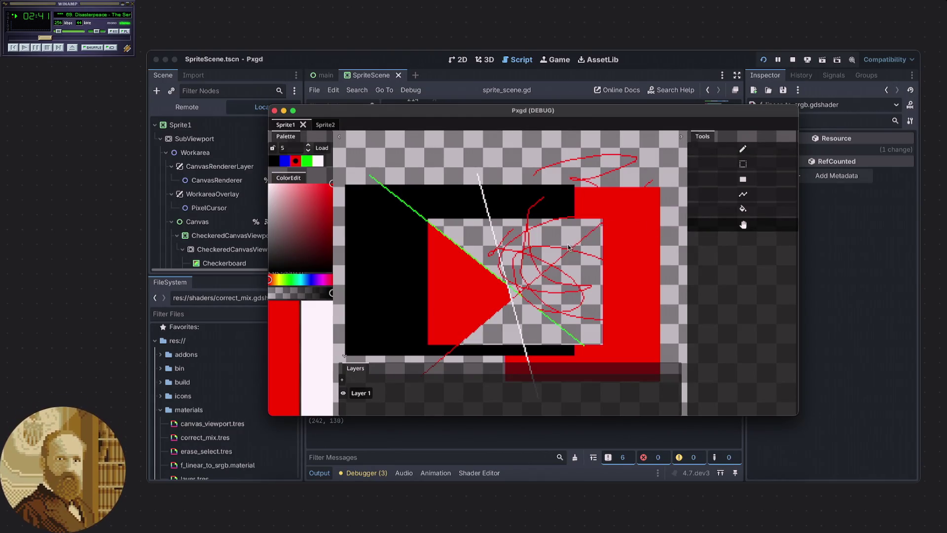
Pan the canvas a bit left, return to the pencil and try scroll-zooming
left_click_drag(646, 233, 567, 236)
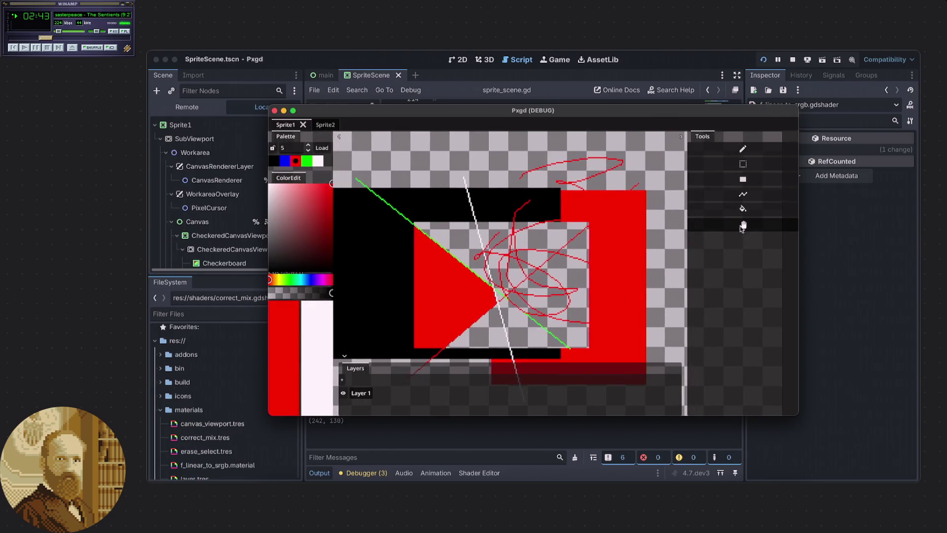
left_click(745, 149)
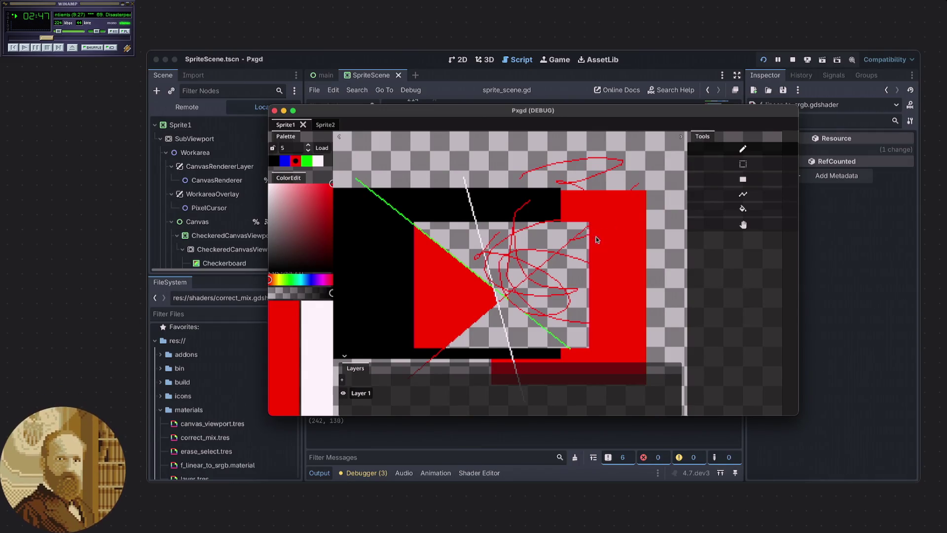
scroll(596, 236, "up", 2)
scroll(599, 233, "down", 2)
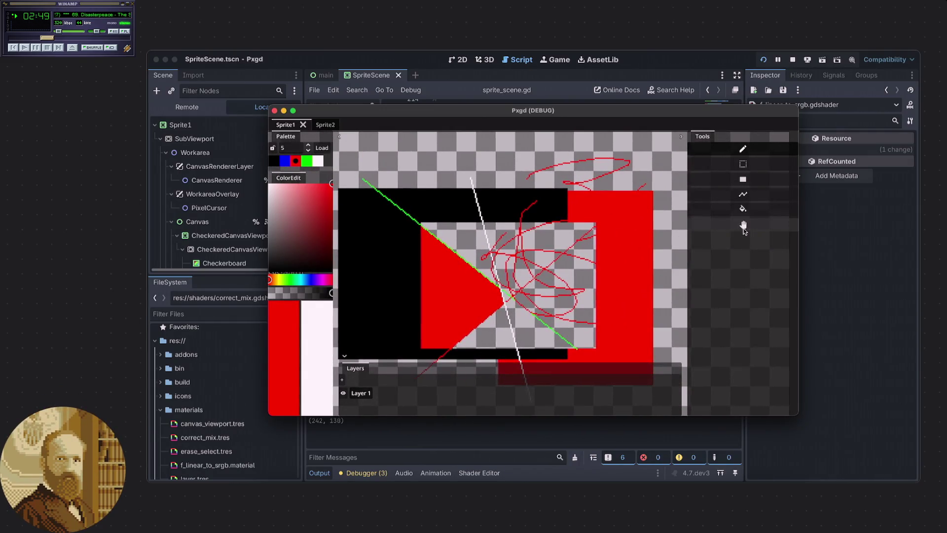
mouse_move(745, 229)
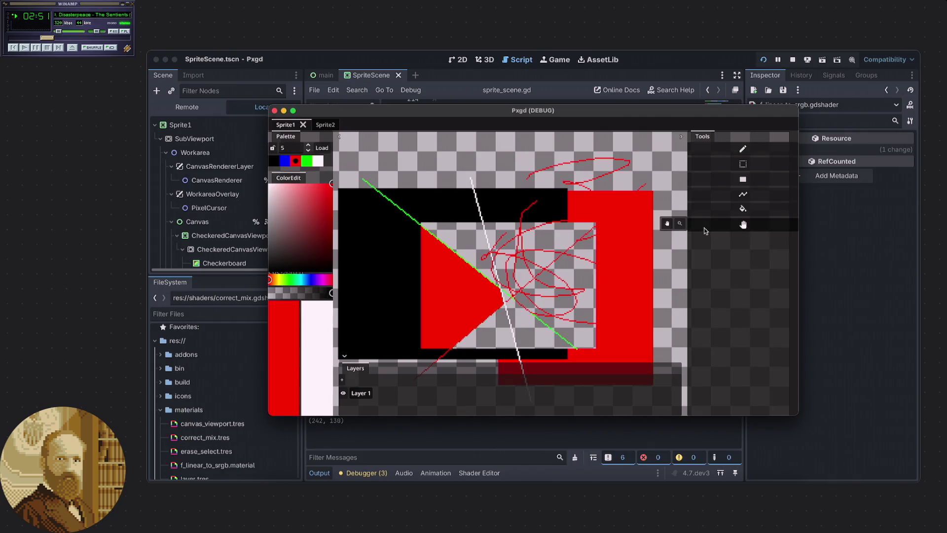
mouse_move(760, 158)
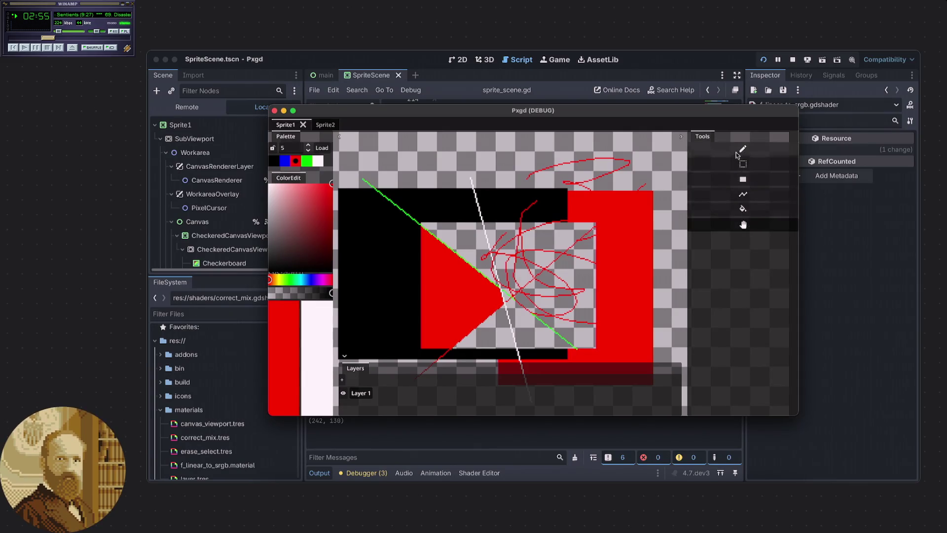
mouse_move(715, 224)
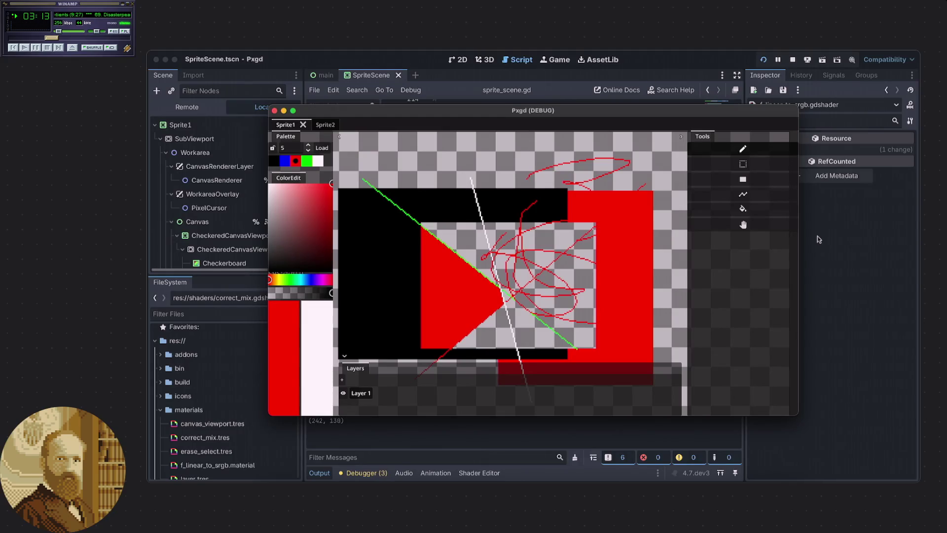
Hide the debug window, review confirm_close near line 231 of sprite_scene.gd, then bring the window back
key("super+q")
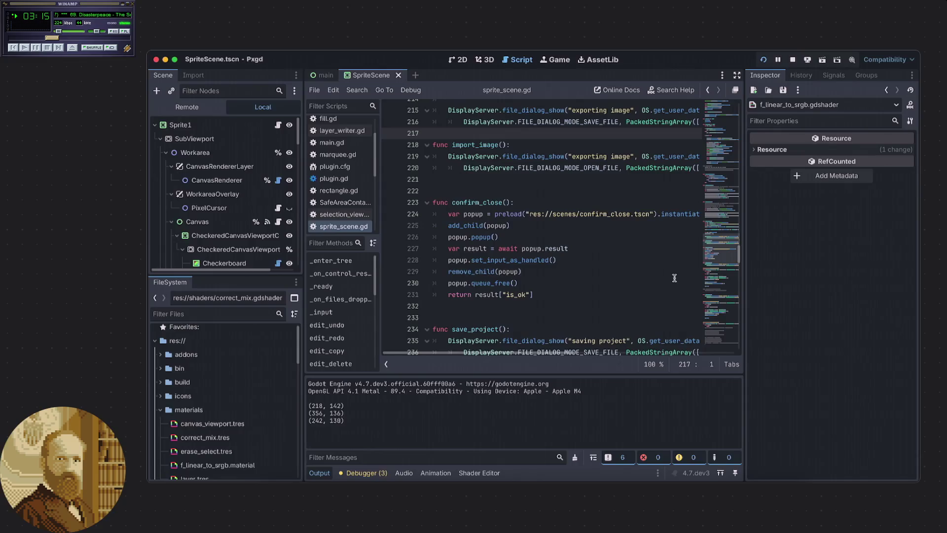
left_click(539, 294)
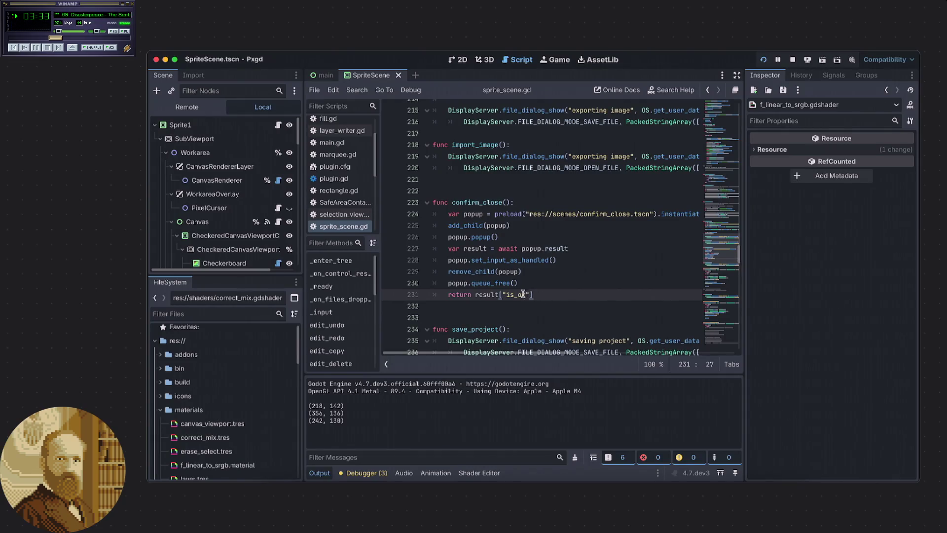
scroll(523, 294, "down", 2)
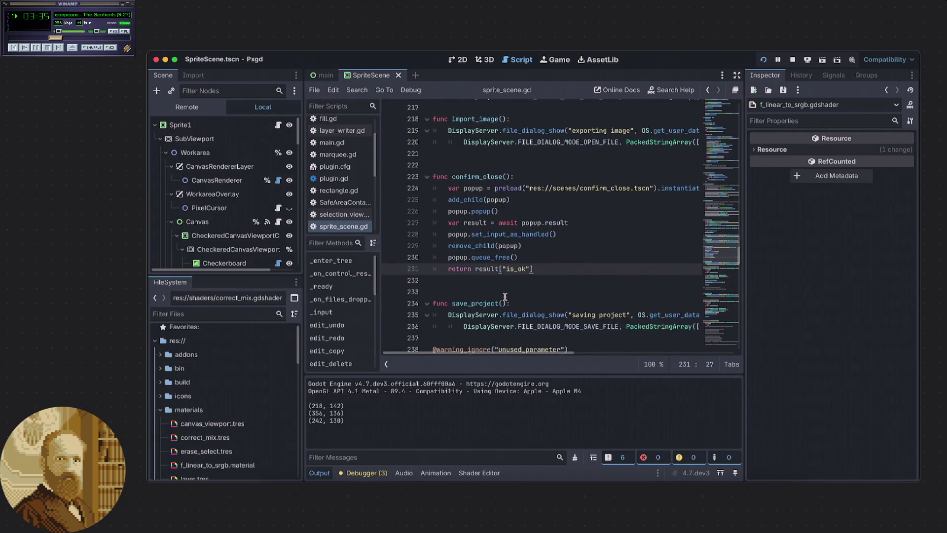
scroll(505, 296, "down", 1)
scroll(504, 297, "up", 1)
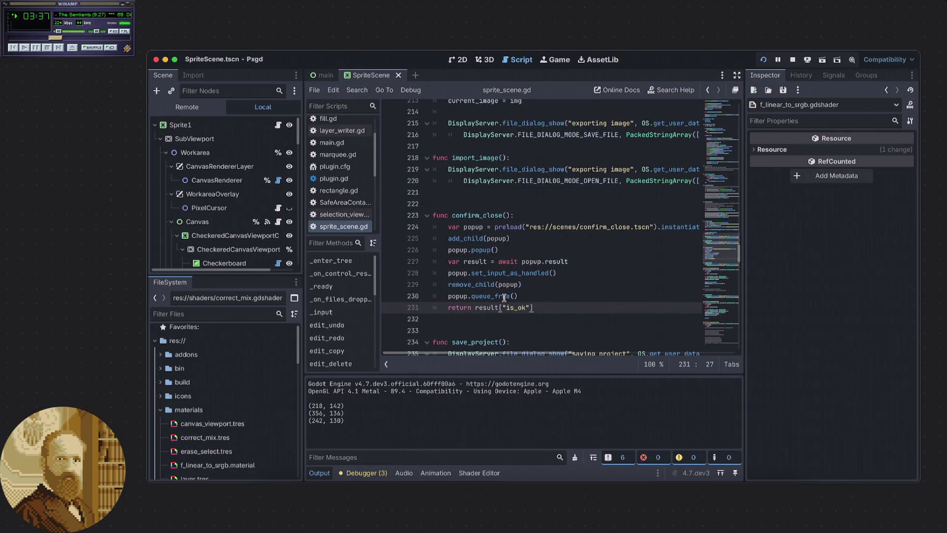
scroll(504, 298, "up", 1)
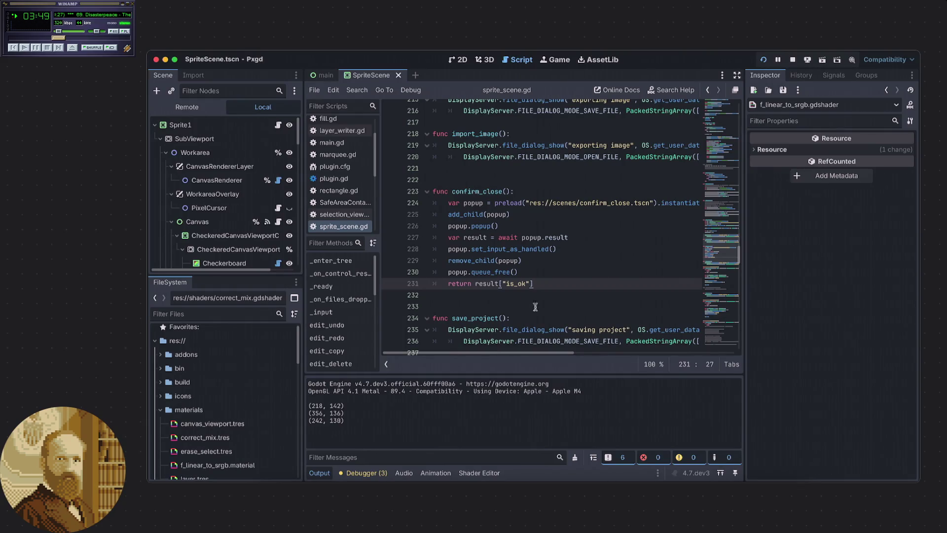
left_click(651, 488)
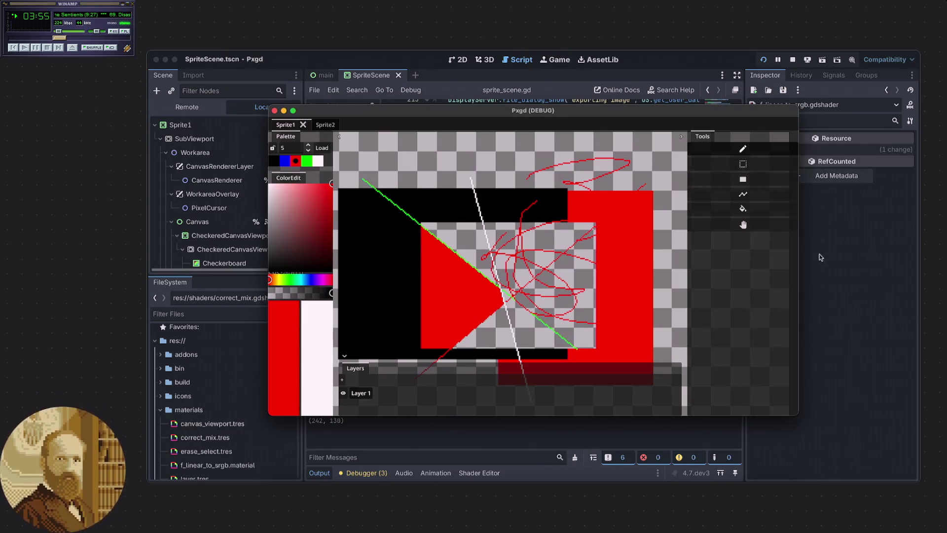
left_click(264, 348)
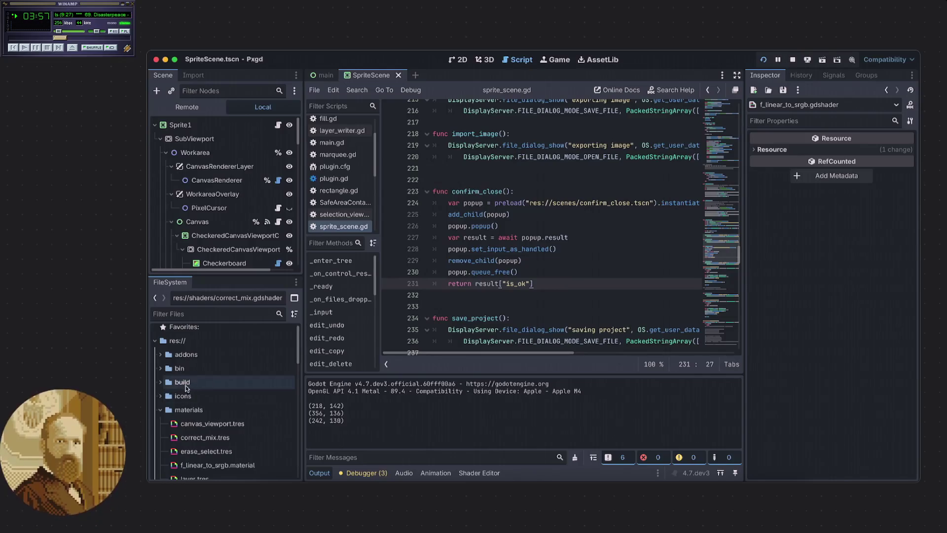
Collapse the materials folder and expand scripts > tools in the FileSystem dock
scroll(196, 370, "down", 2)
left_click(160, 388)
left_click(161, 417)
scroll(178, 424, "down", 5)
left_click(167, 404)
scroll(220, 390, "down", 7)
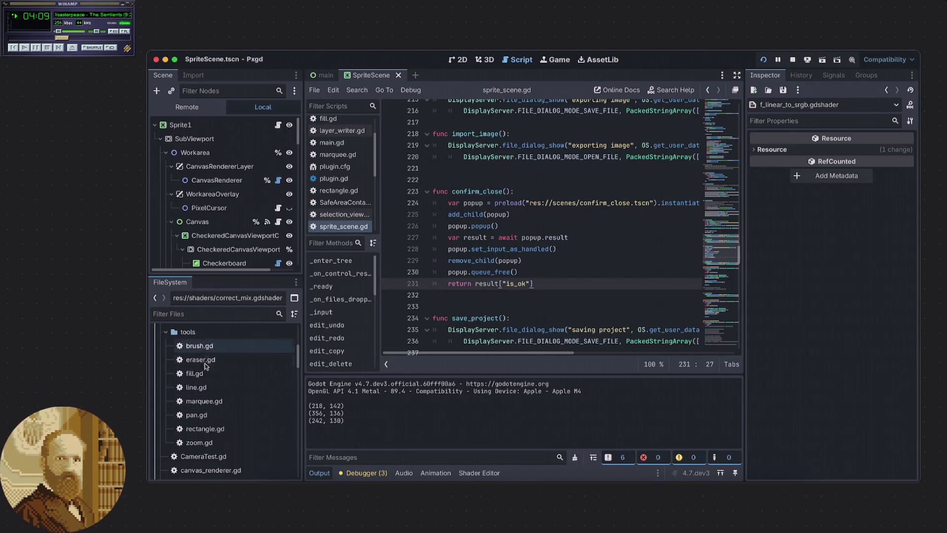
Open pan.gd and brush.gd in the script editor
left_click(204, 416)
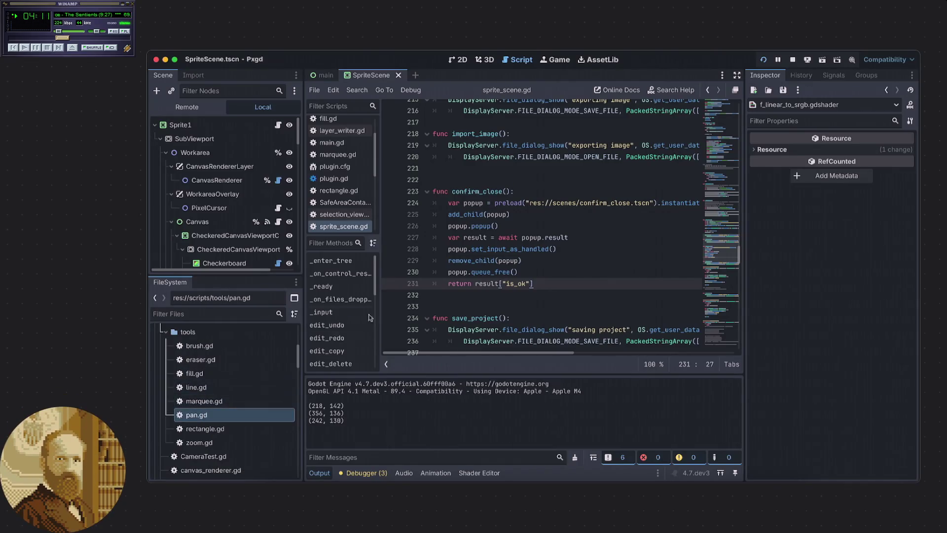
double_click(228, 416)
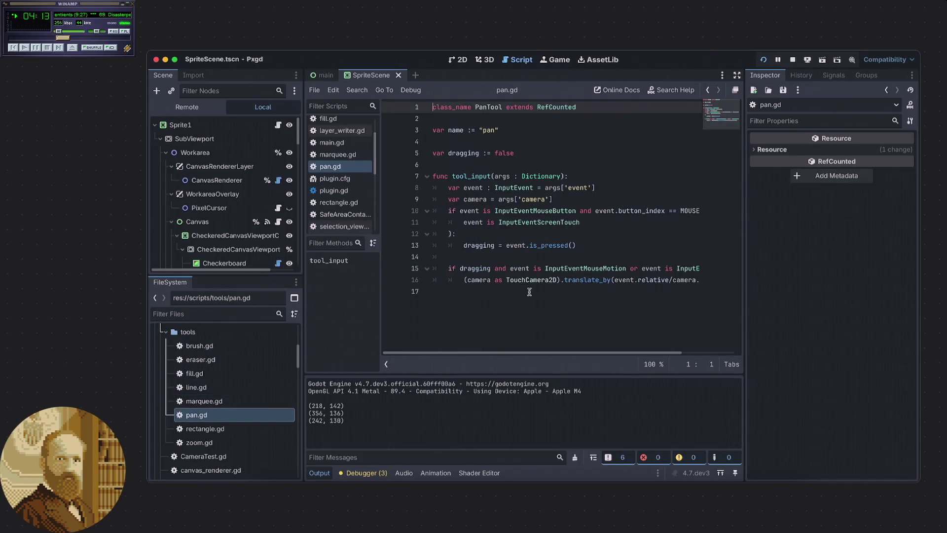
double_click(197, 346)
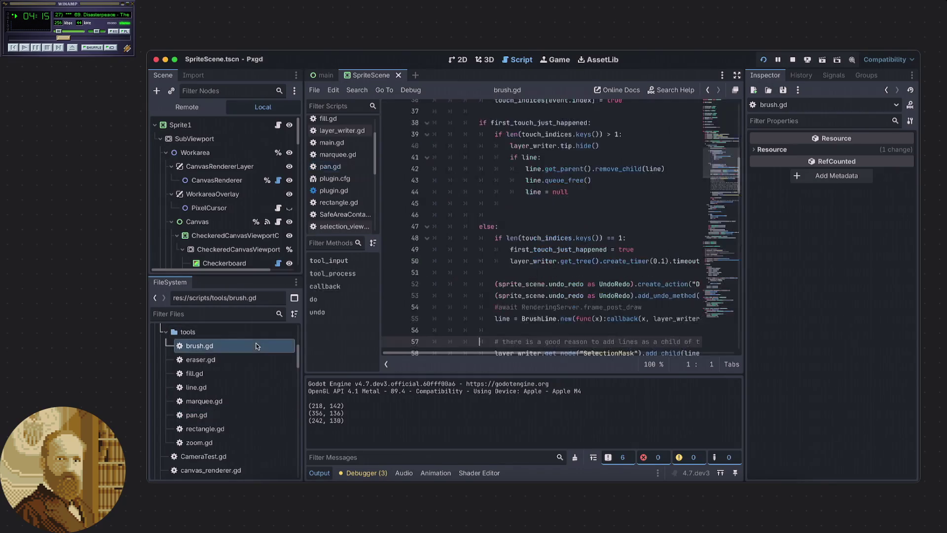
scroll(341, 188, "up", 3)
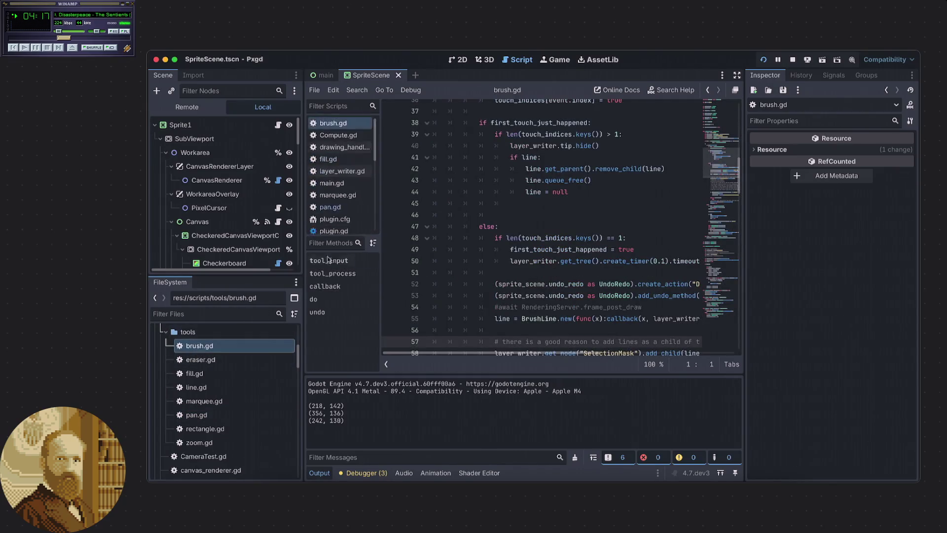
left_click_drag(330, 207, 346, 136)
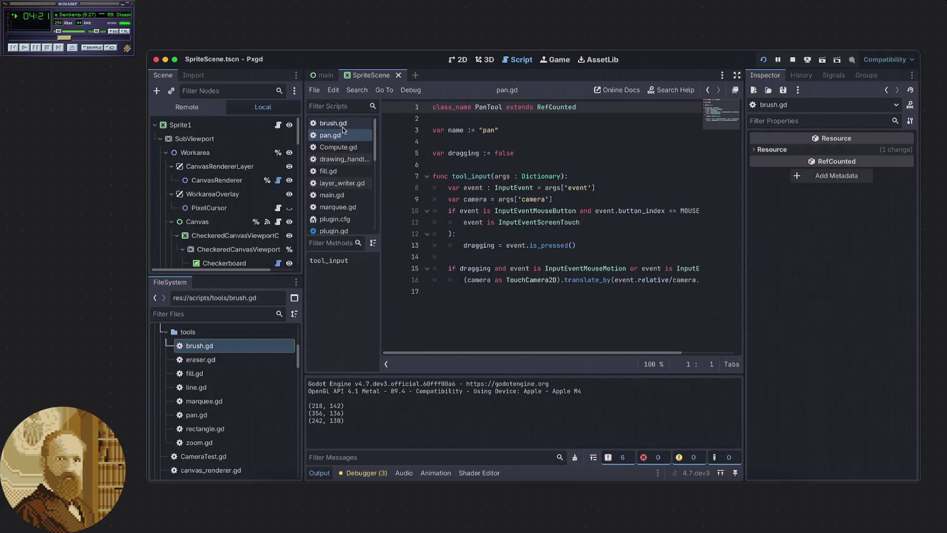
left_click(341, 127)
Scroll through brush.gd's touch-handling code, then switch the view to pan.gd
scroll(430, 149, "up", 10)
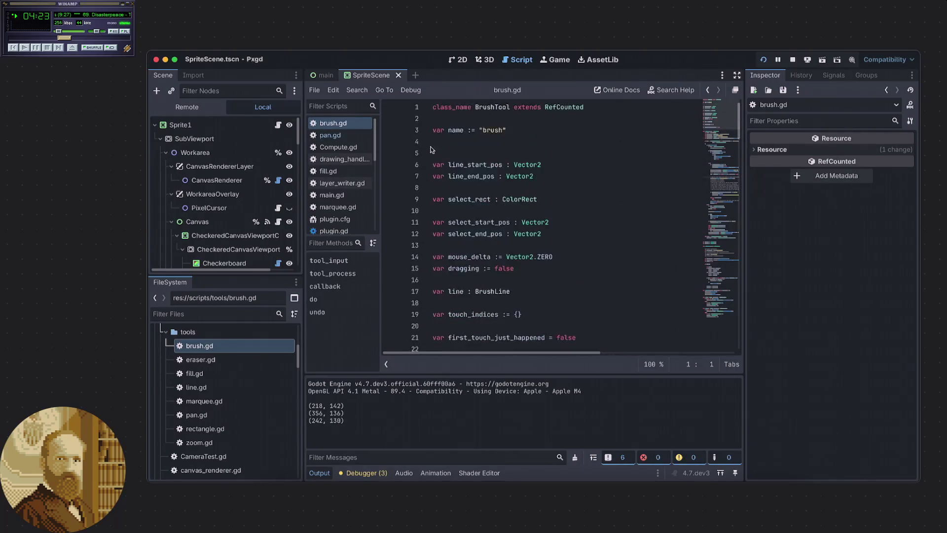
scroll(441, 166, "down", 5)
scroll(441, 165, "up", 5)
scroll(442, 173, "down", 9)
scroll(442, 175, "down", 6)
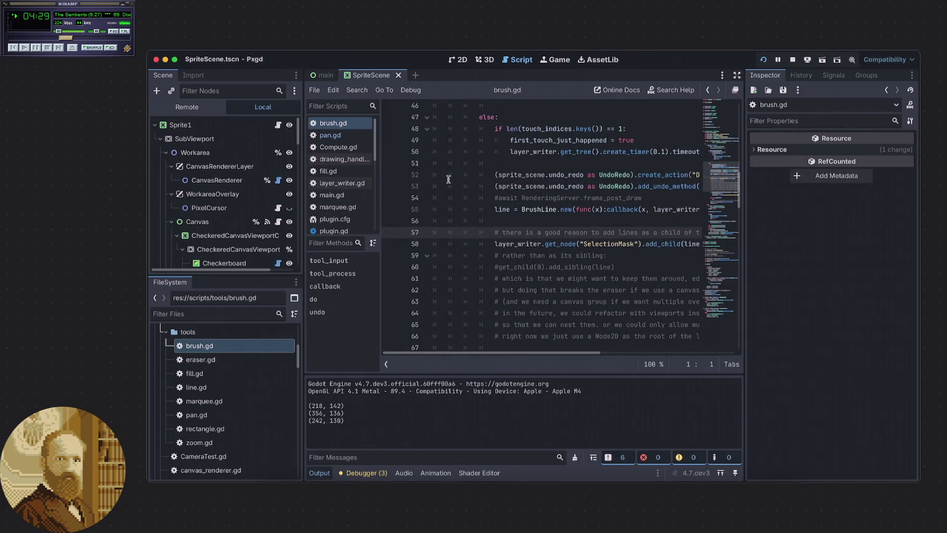
scroll(448, 181, "down", 1)
scroll(448, 182, "up", 3)
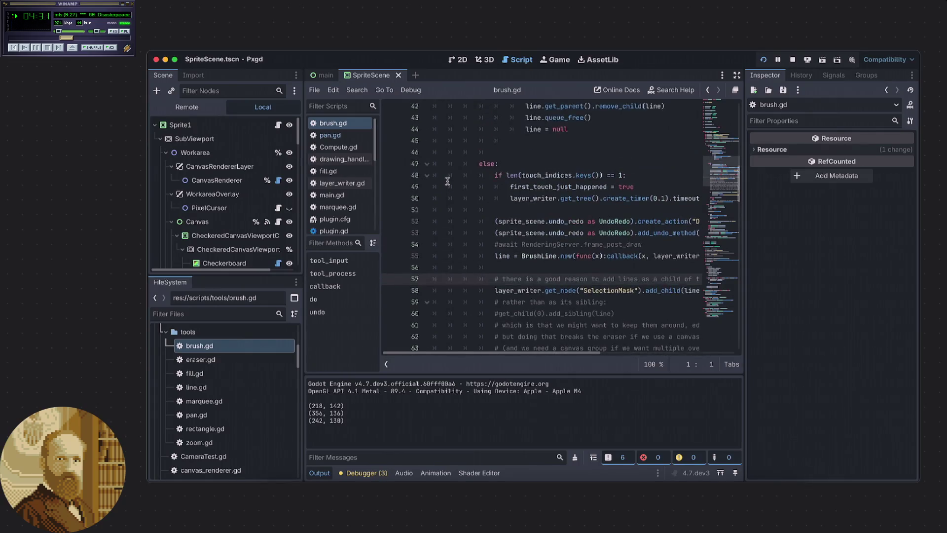
scroll(448, 182, "down", 2)
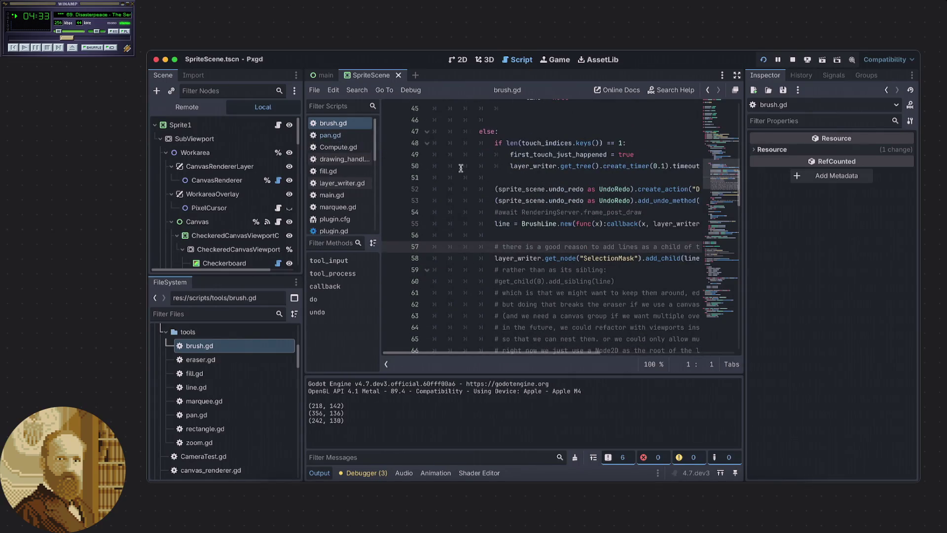
left_click(330, 135)
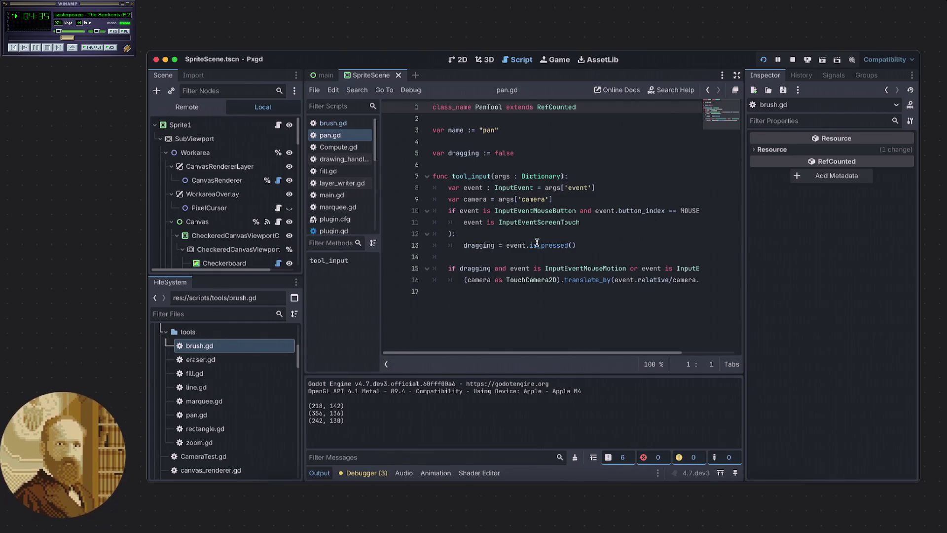
mouse_move(517, 263)
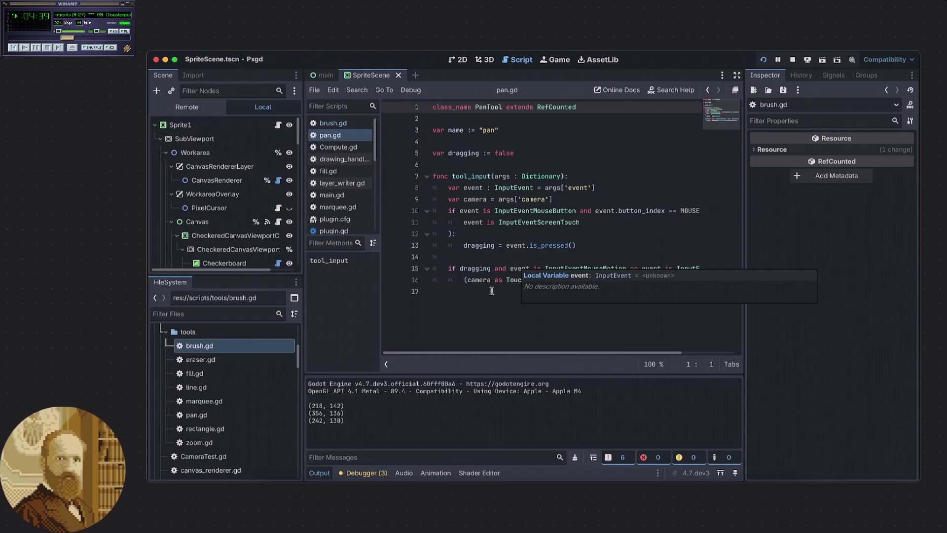
left_click(513, 299)
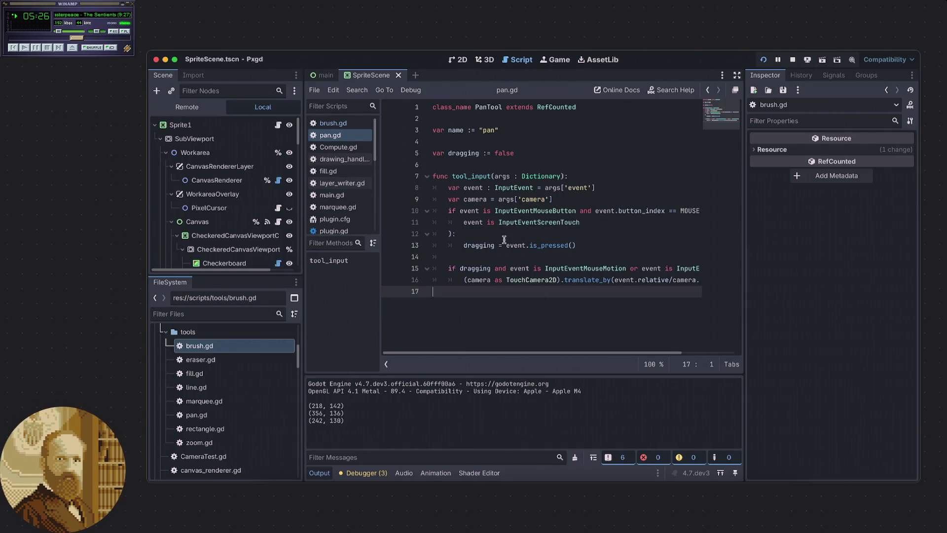
scroll(529, 355, "right", 2)
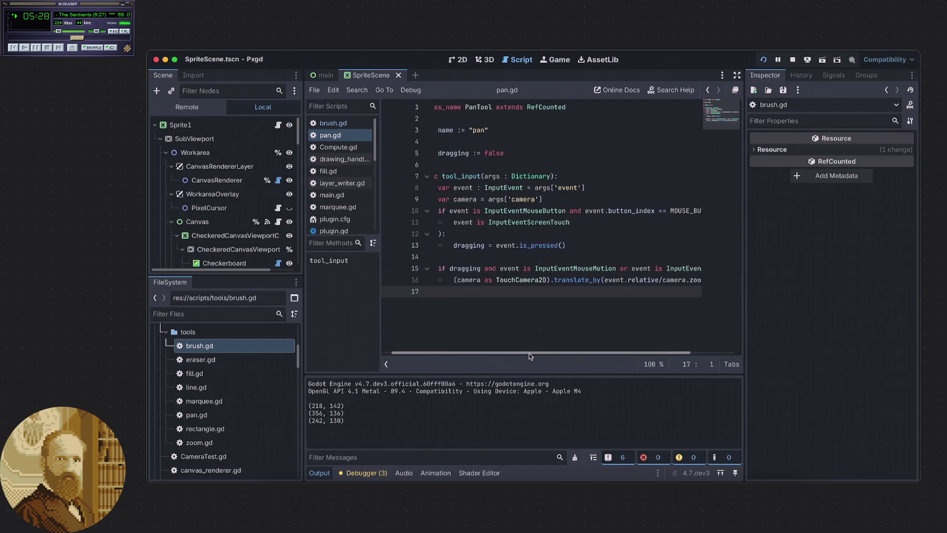
mouse_move(530, 355)
left_mouse_down()
mouse_move(560, 360)
mouse_move(518, 359)
left_mouse_up()
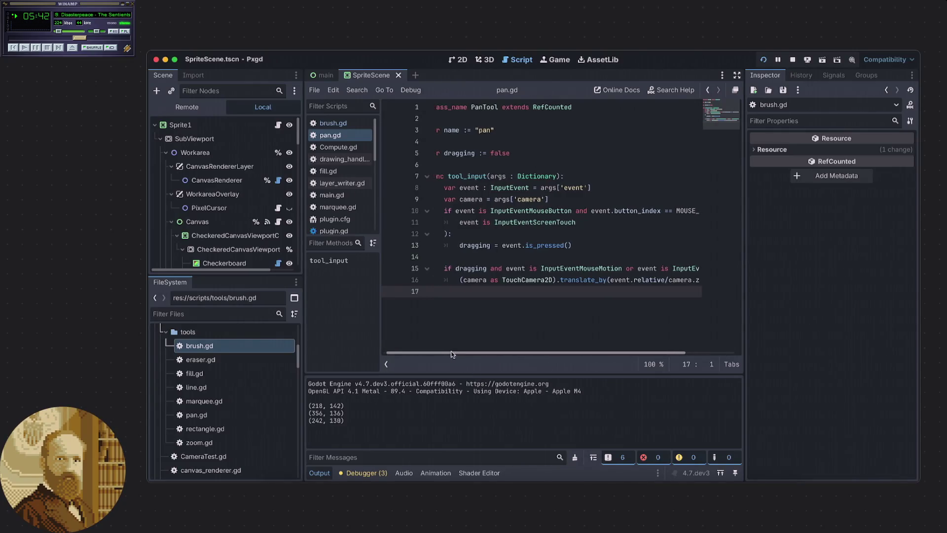
scroll(447, 355, "right", 1)
left_click_drag(447, 358, 511, 360)
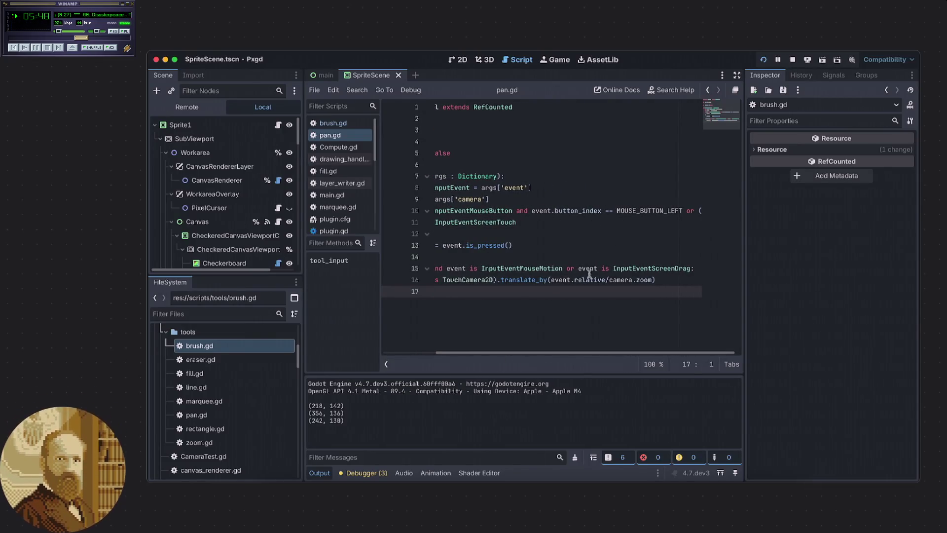
mouse_move(532, 357)
left_mouse_down()
mouse_move(492, 363)
mouse_move(565, 357)
left_mouse_up()
mouse_move(685, 211)
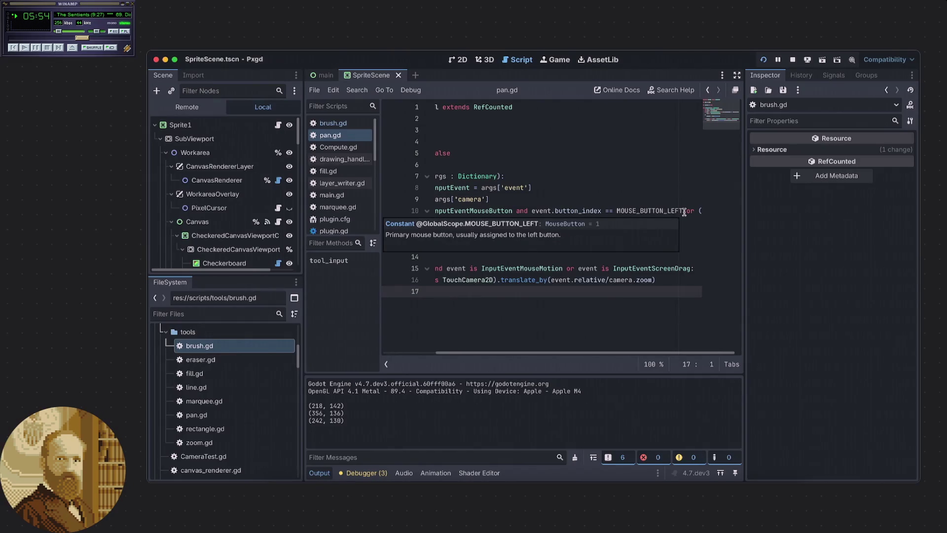
left_click(684, 212)
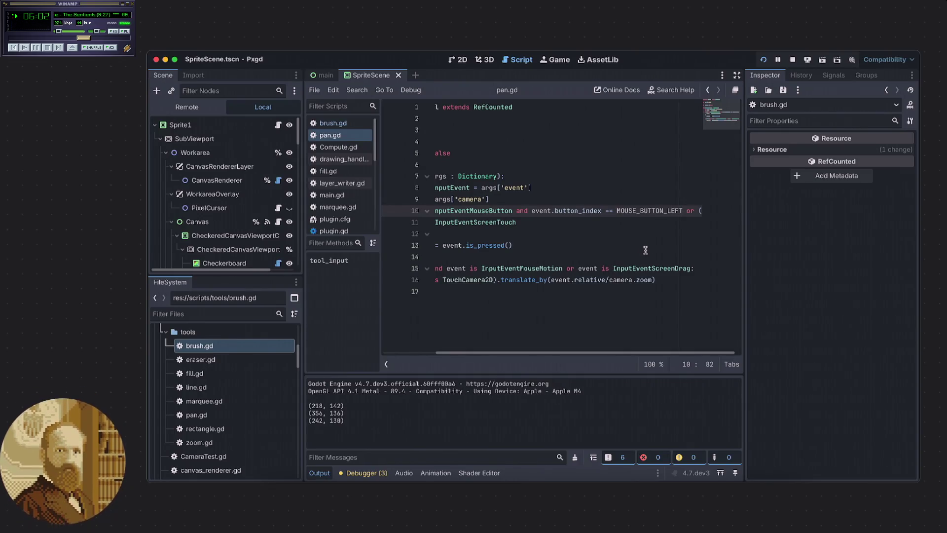
scroll(516, 348, "left", 1)
scroll(516, 350, "right", 1)
left_click_drag(516, 352, 452, 348)
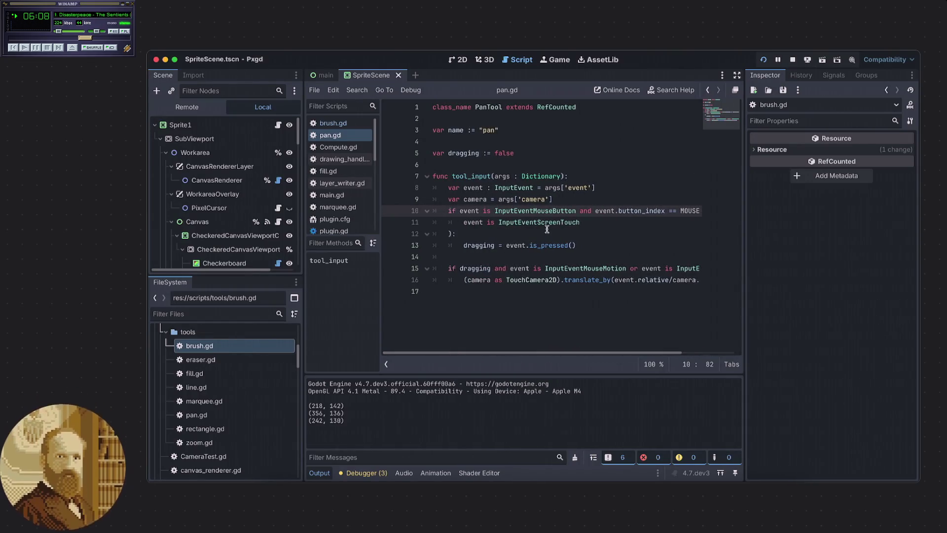
mouse_move(479, 240)
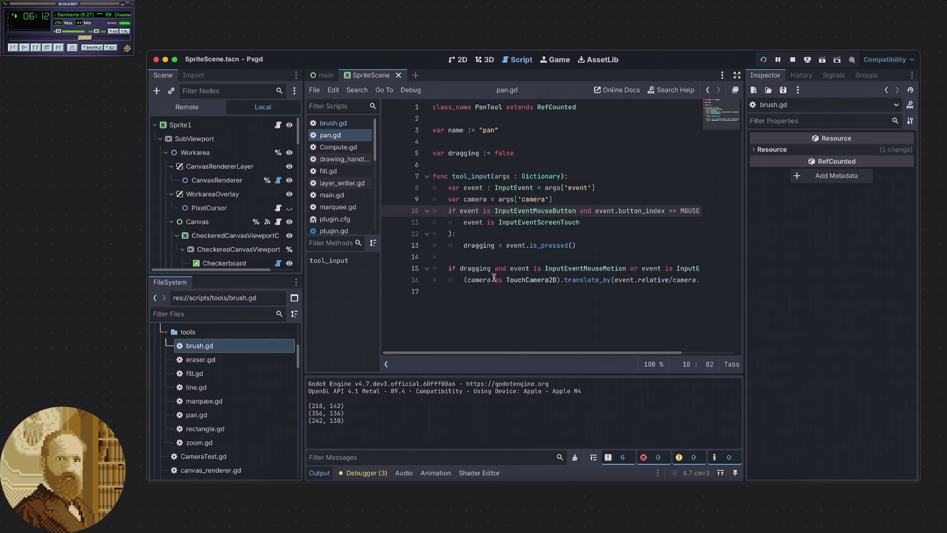
mouse_move(501, 353)
left_mouse_down()
mouse_move(567, 353)
mouse_move(484, 351)
left_mouse_up()
mouse_move(535, 212)
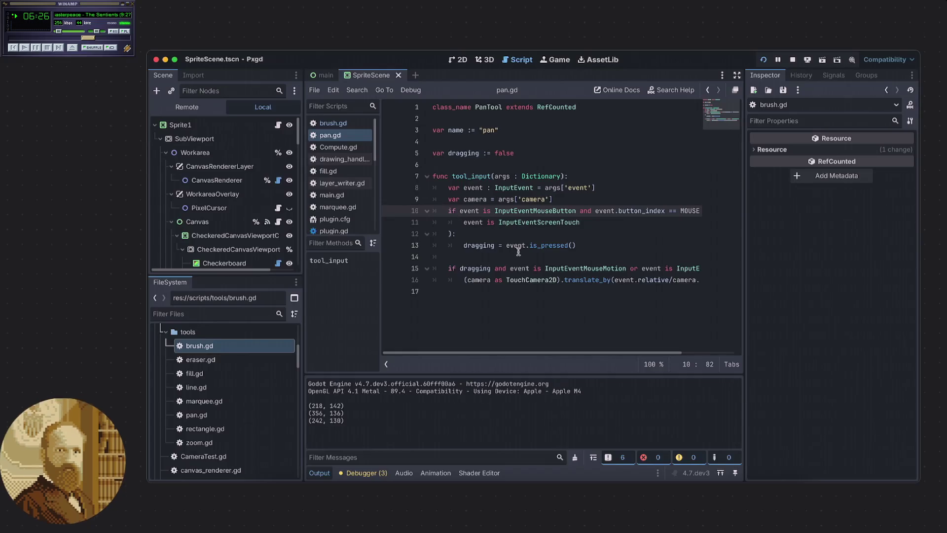
left_click_drag(463, 245, 493, 247)
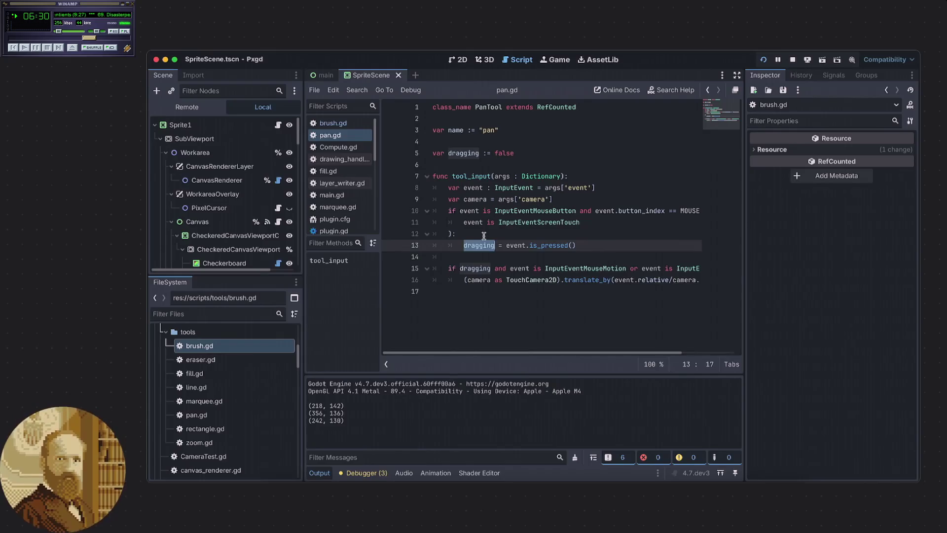
left_click(595, 249)
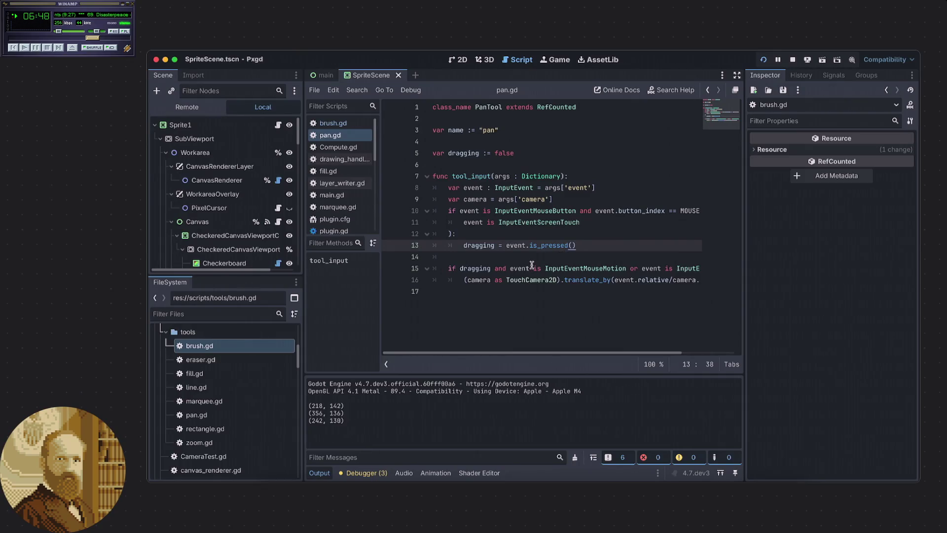
left_click(477, 259)
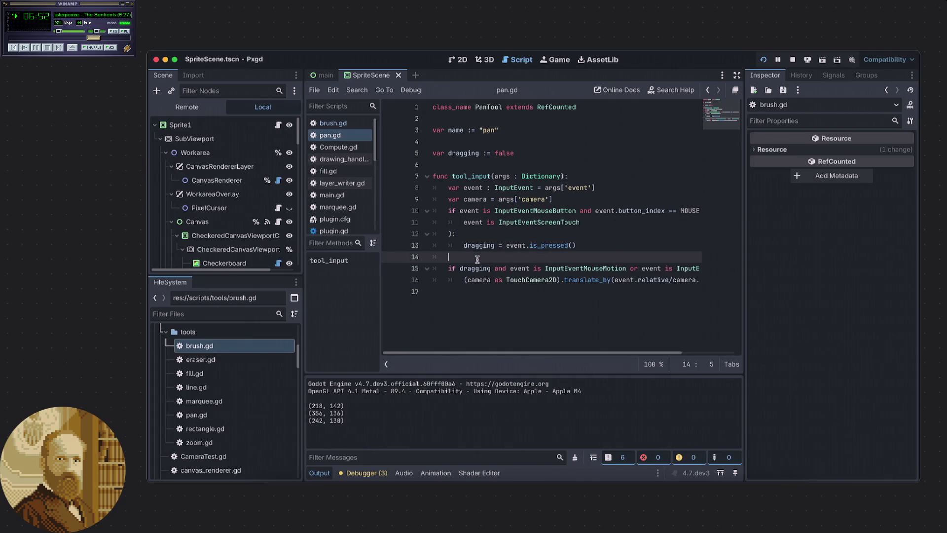
scroll(483, 353, "right", 2)
scroll(482, 353, "left", 3)
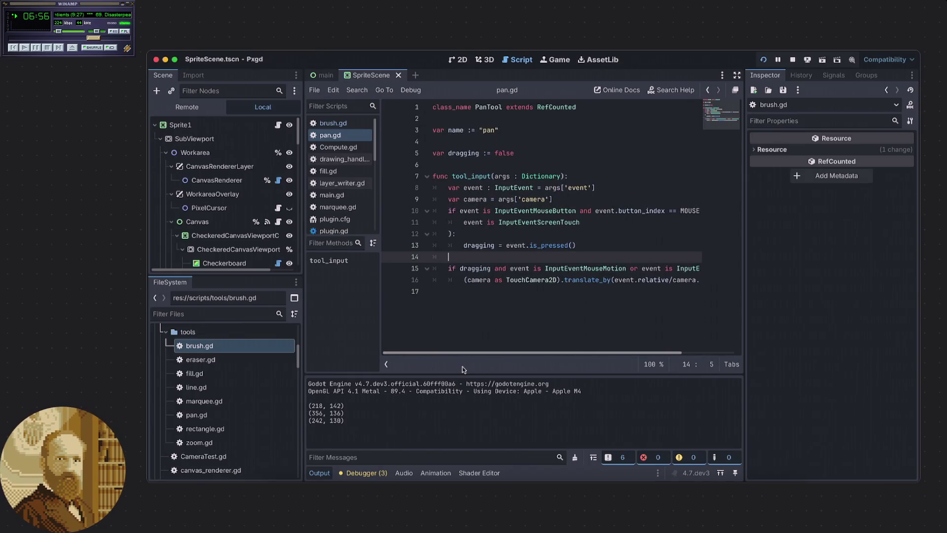
scroll(486, 364, "right", 2)
scroll(486, 363, "right", 3)
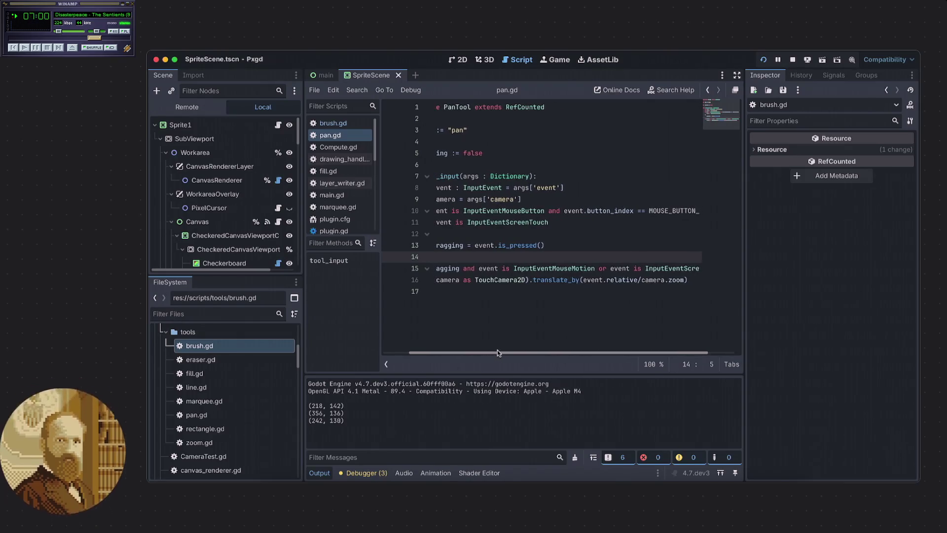
left_click_drag(497, 350, 530, 358)
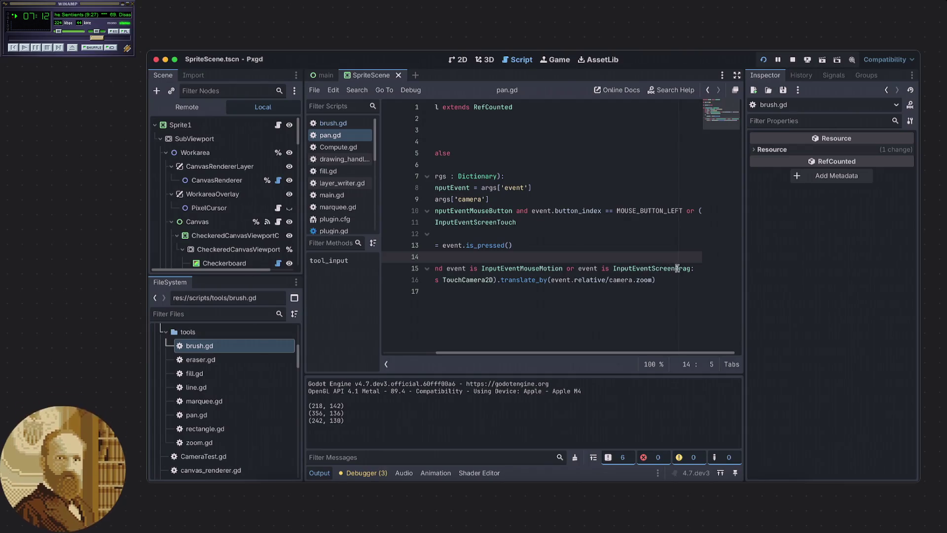
mouse_move(607, 353)
left_mouse_down()
mouse_move(572, 356)
mouse_move(621, 353)
mouse_move(501, 349)
left_mouse_up()
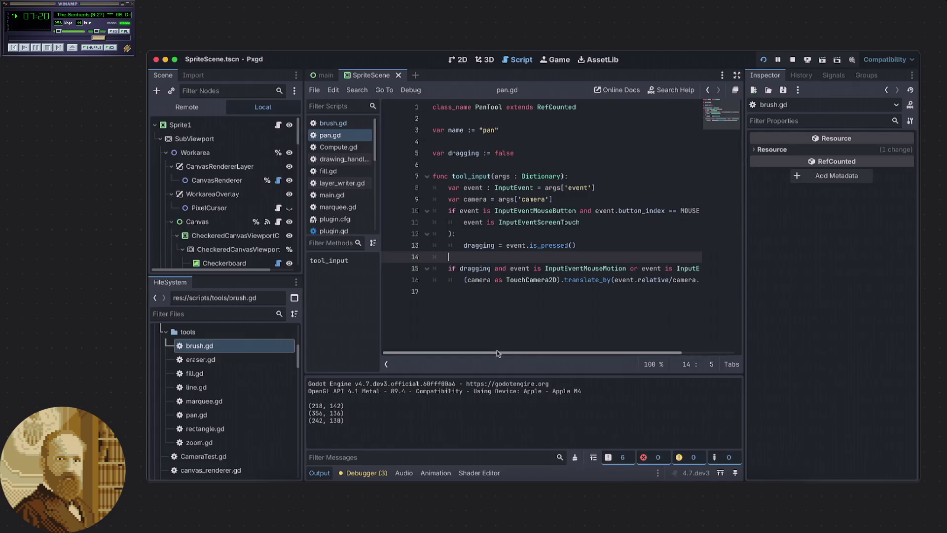
scroll(575, 361, "right", 5)
scroll(579, 363, "left", 5)
Add '(' before 'event' and ')' after 'InputEventScreenDrag' on line 15 of pan.gd
left_click(510, 269)
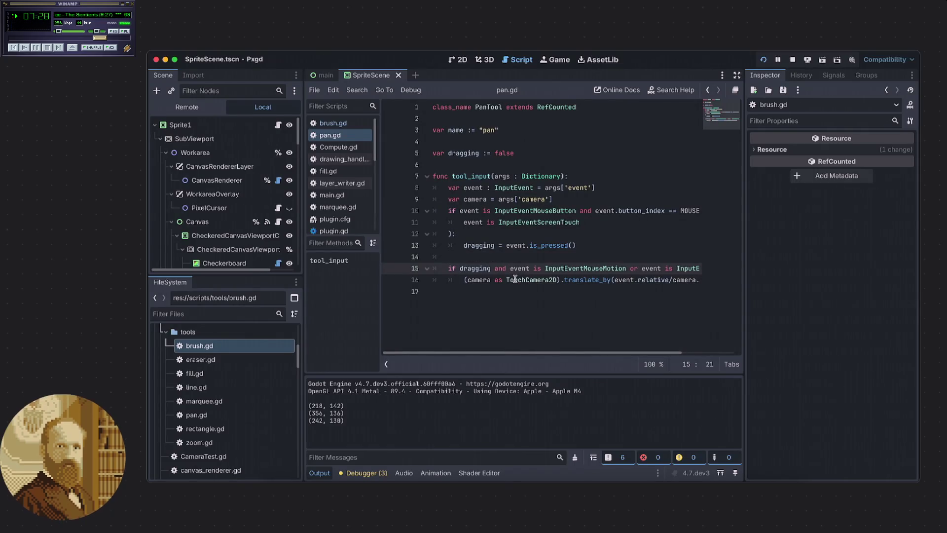
type("(")
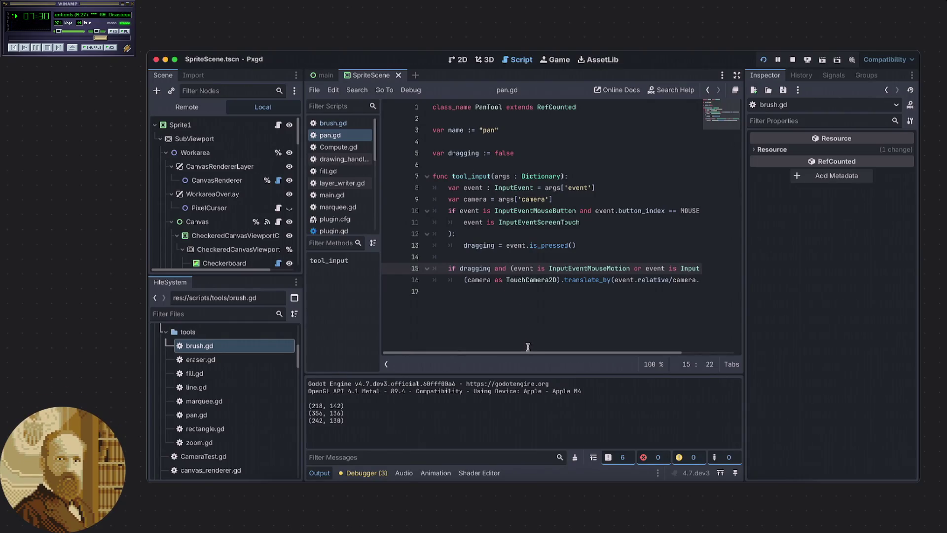
scroll(528, 348, "right", 5)
left_click(694, 269)
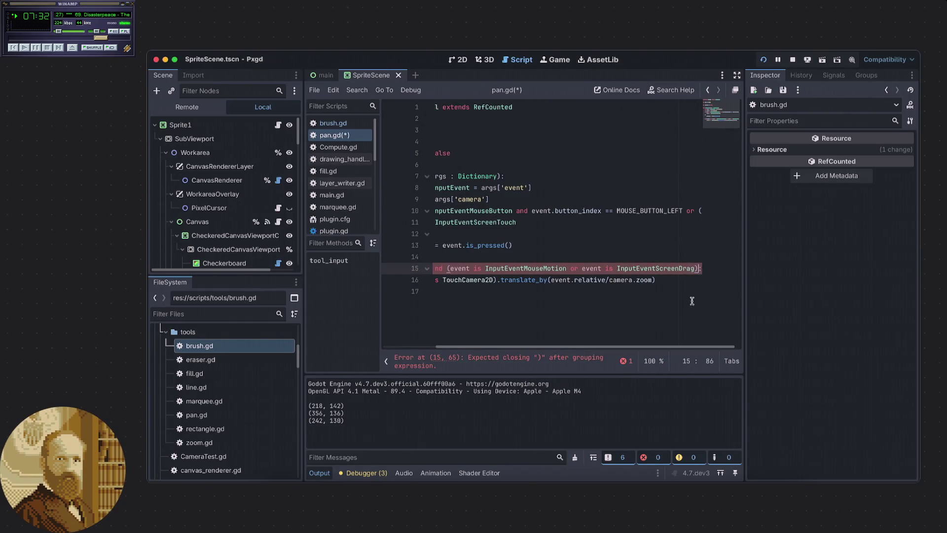
type(")")
scroll(584, 351, "left", 3)
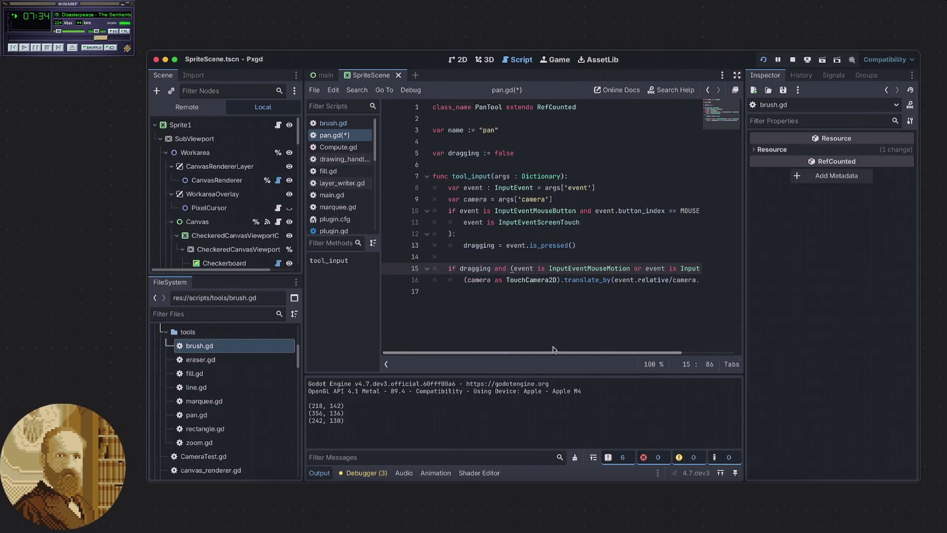
scroll(588, 350, "right", 4)
scroll(553, 350, "left", 4)
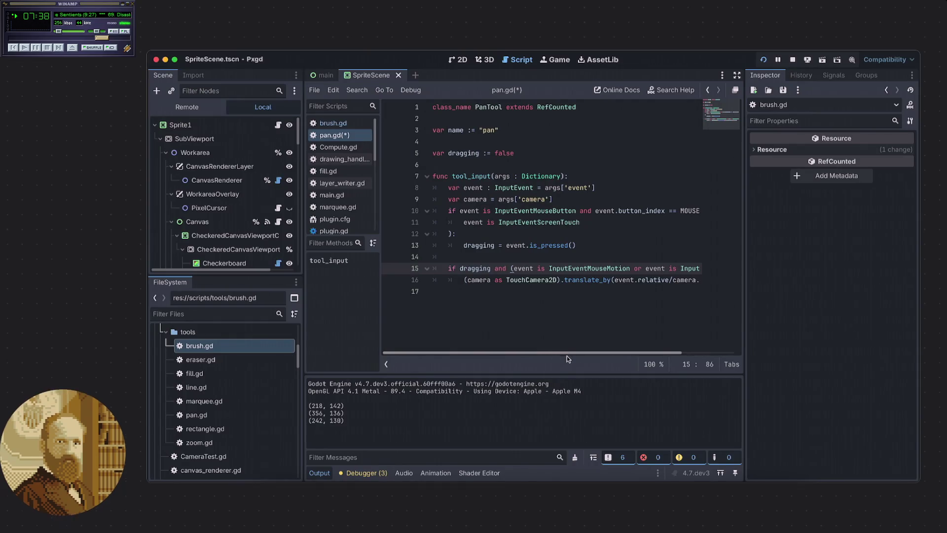
scroll(626, 360, "right", 4)
scroll(531, 360, "left", 4)
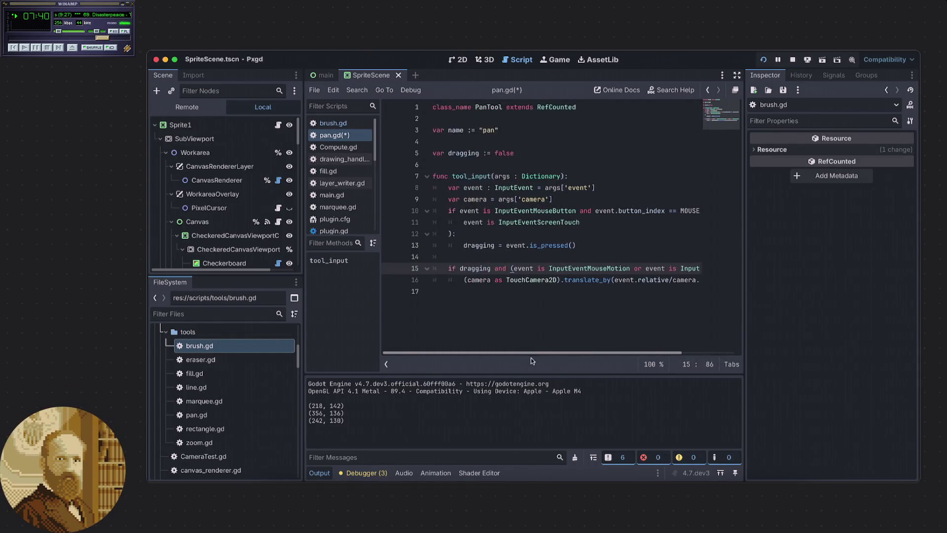
scroll(544, 359, "right", 4)
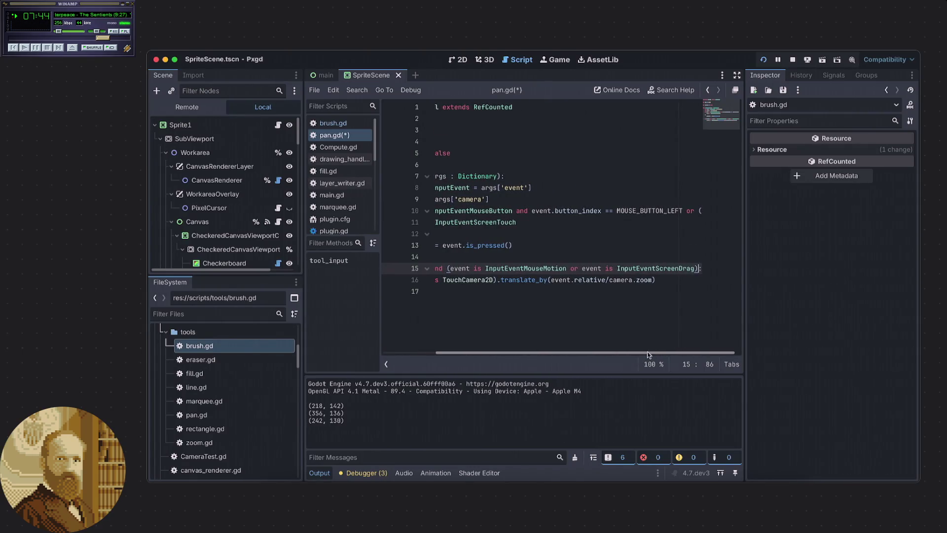
mouse_move(642, 355)
left_mouse_down()
mouse_move(593, 352)
mouse_move(650, 354)
mouse_move(575, 351)
mouse_move(641, 353)
mouse_move(592, 355)
left_mouse_up()
Parenthesize the MOUSE_BUTTON_LEFT check on line 10, fixing a misplaced ')'
left_click(455, 212)
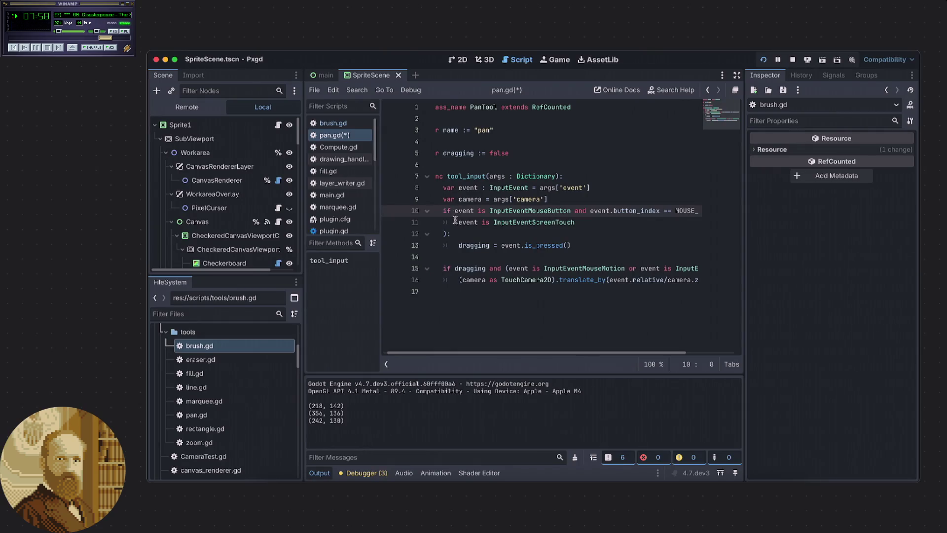
left_click_drag(504, 350, 638, 365)
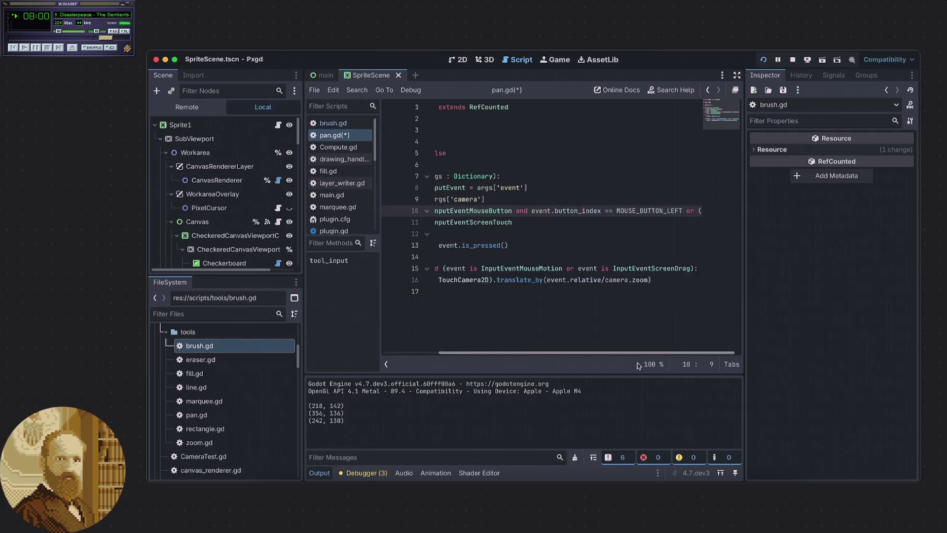
left_click(676, 210)
type(")")
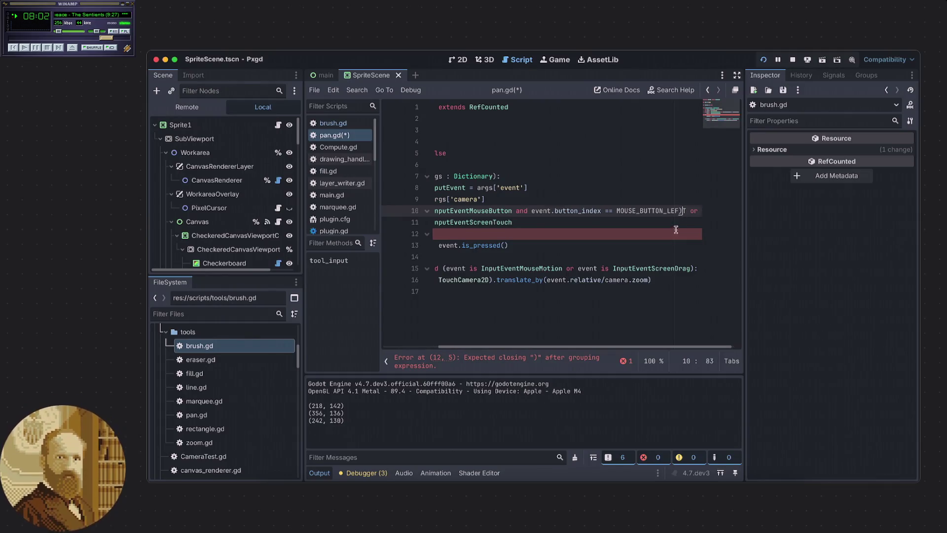
key("BackSpace")
key("Right")
type(")")
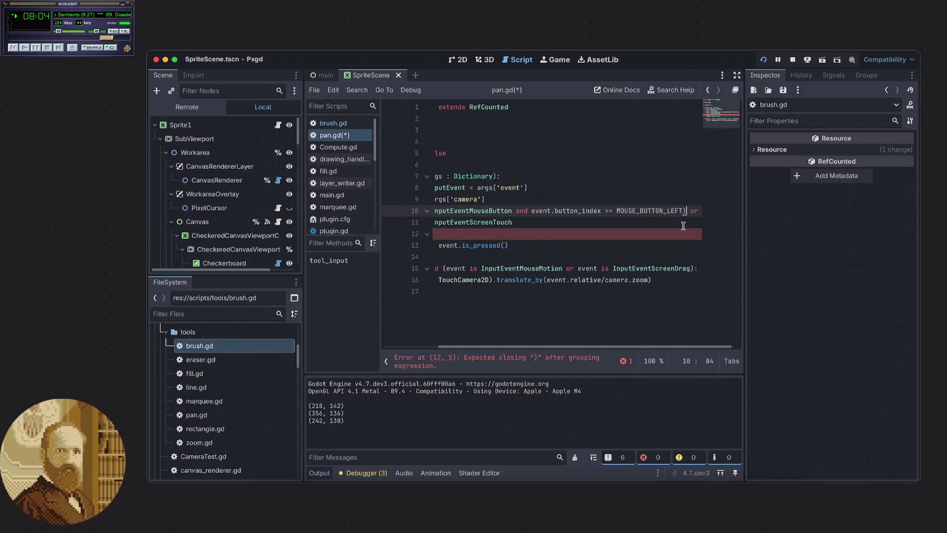
left_click_drag(558, 356, 504, 369)
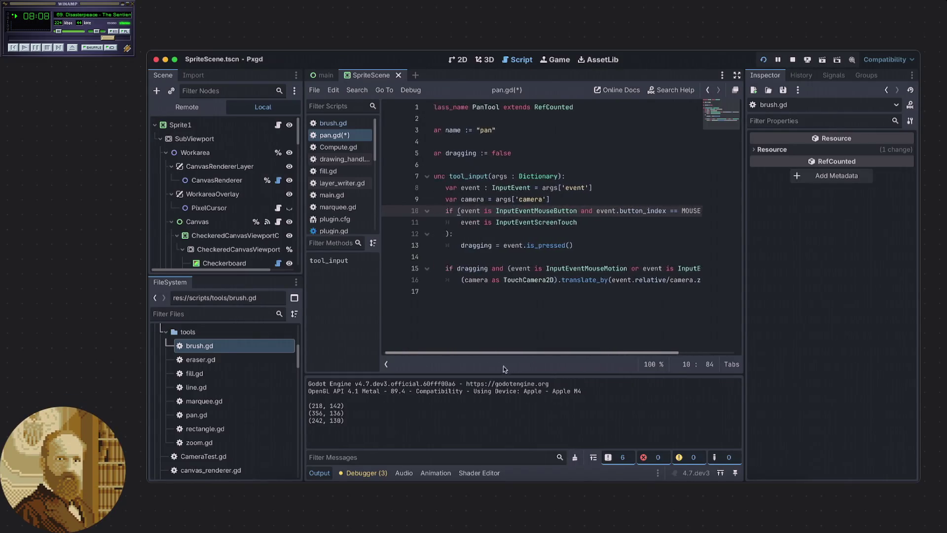
Save pan.gd with Cmd+S and shrink the output panel
left_click(518, 291)
key("ctrl+s")
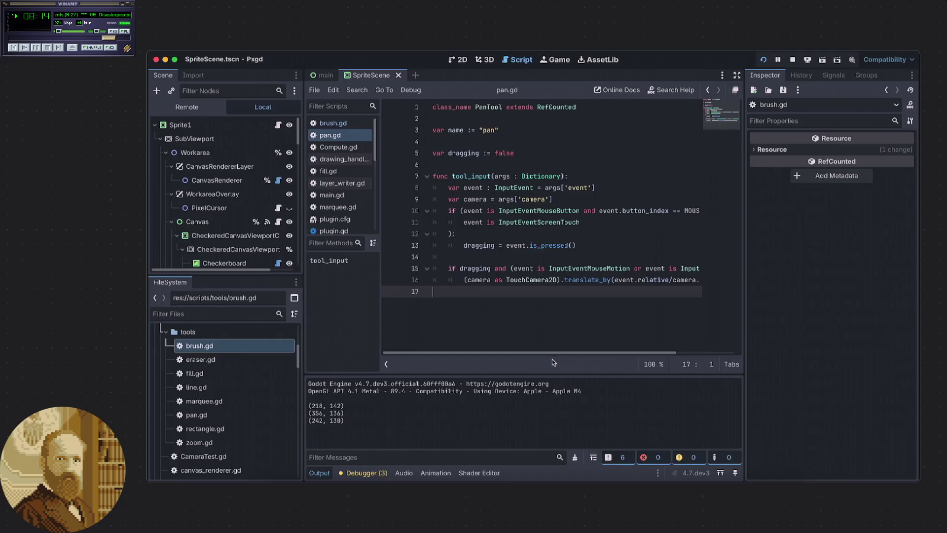
left_click_drag(536, 374, 527, 406)
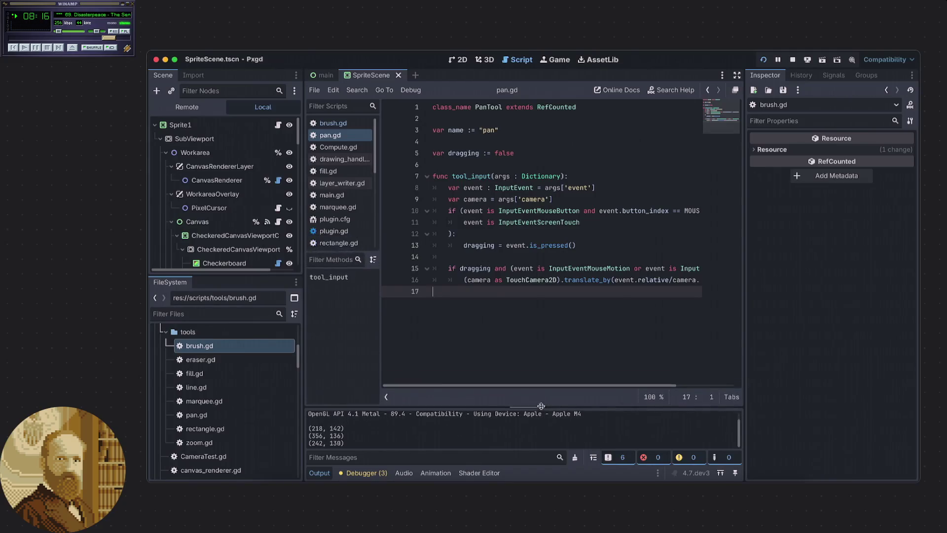
scroll(524, 389, "right", 1)
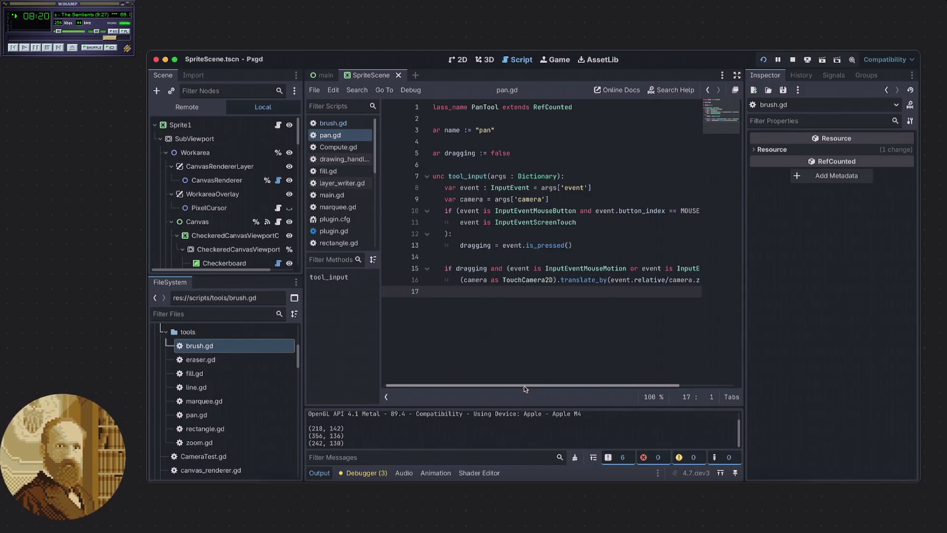
scroll(524, 385, "right", 1)
scroll(530, 389, "right", 2)
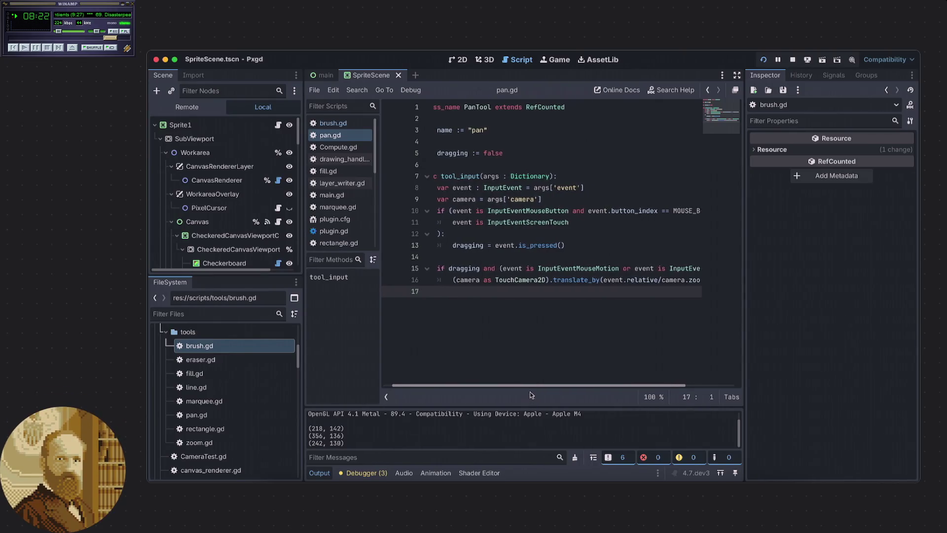
scroll(533, 378, "right", 1)
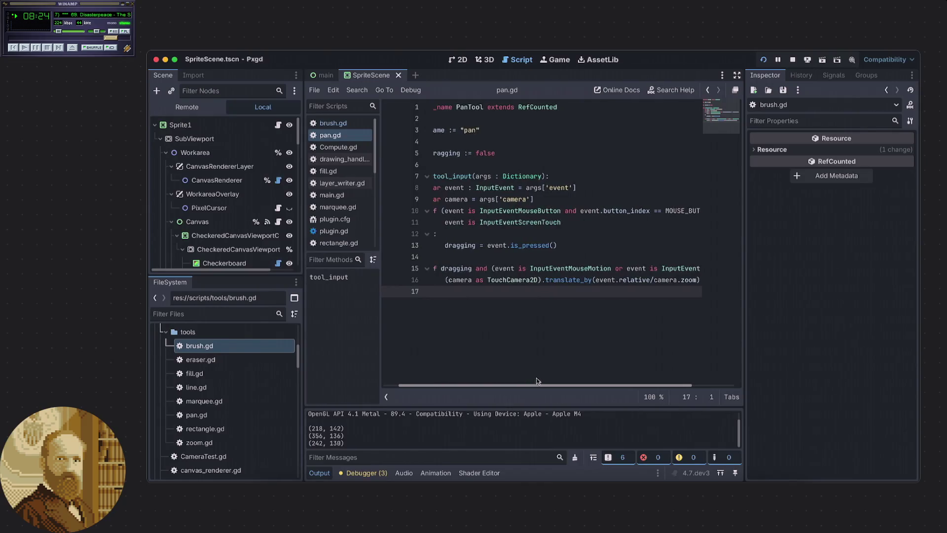
left_click_drag(537, 381, 584, 382)
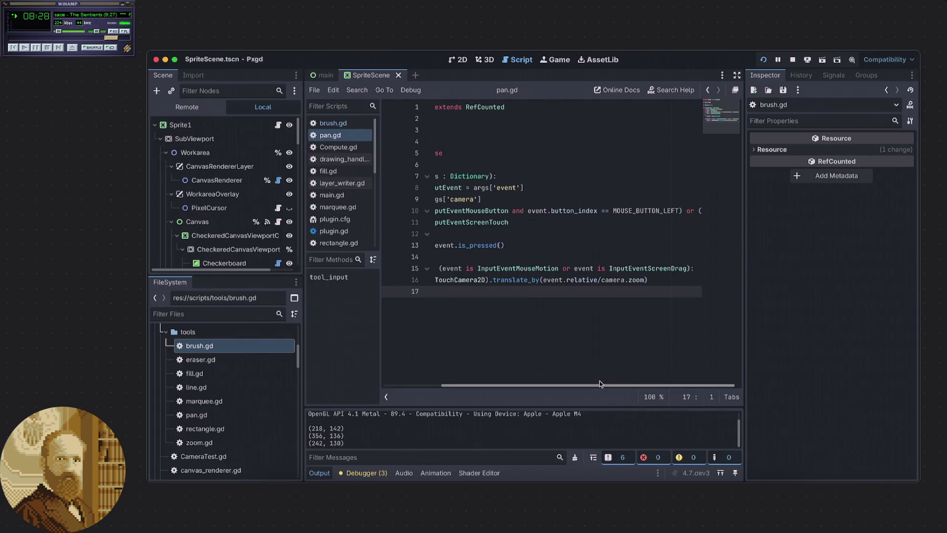
left_click_drag(606, 384, 501, 379)
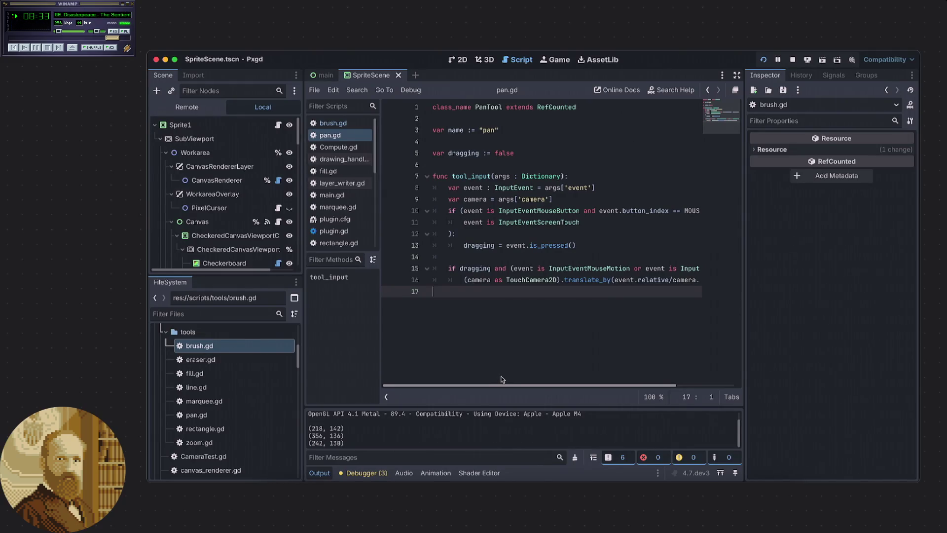
left_click_drag(521, 378, 533, 382)
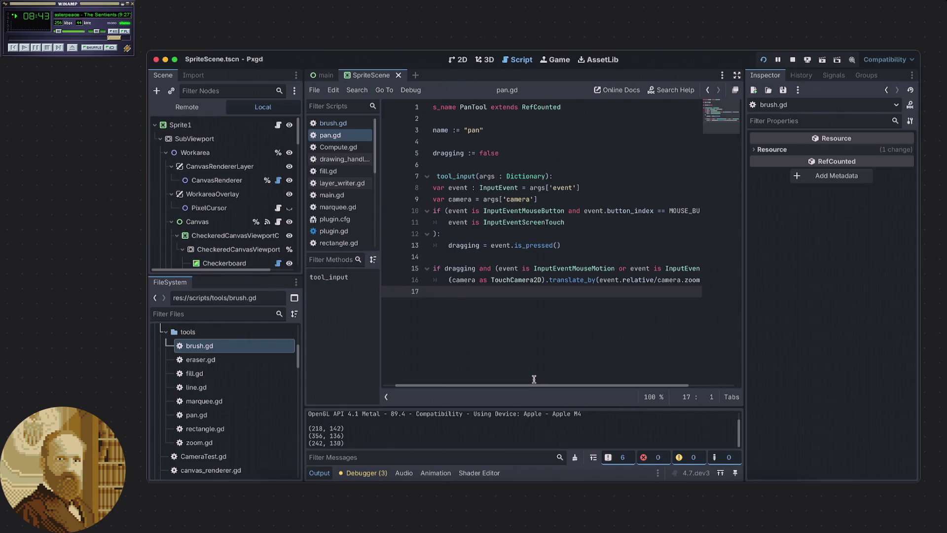
left_click(59, 48)
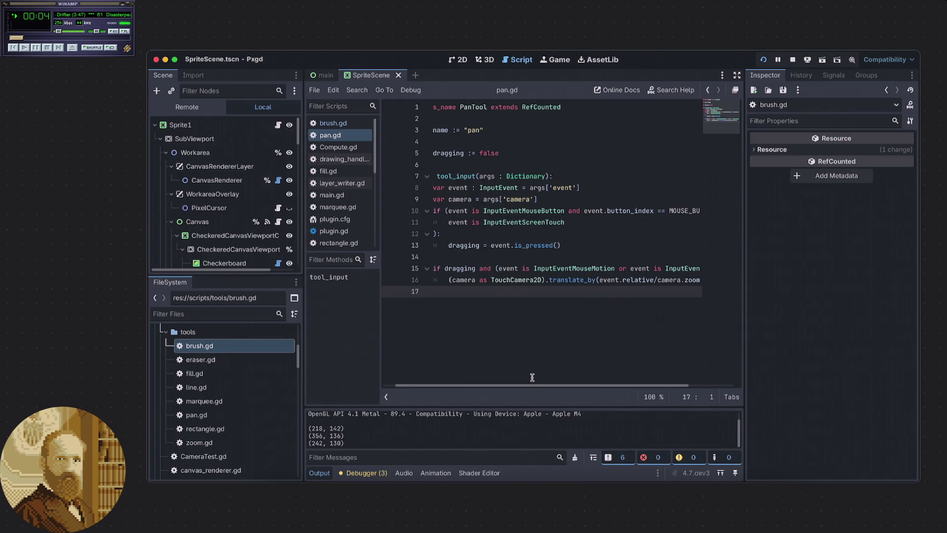
left_click_drag(510, 385, 486, 400)
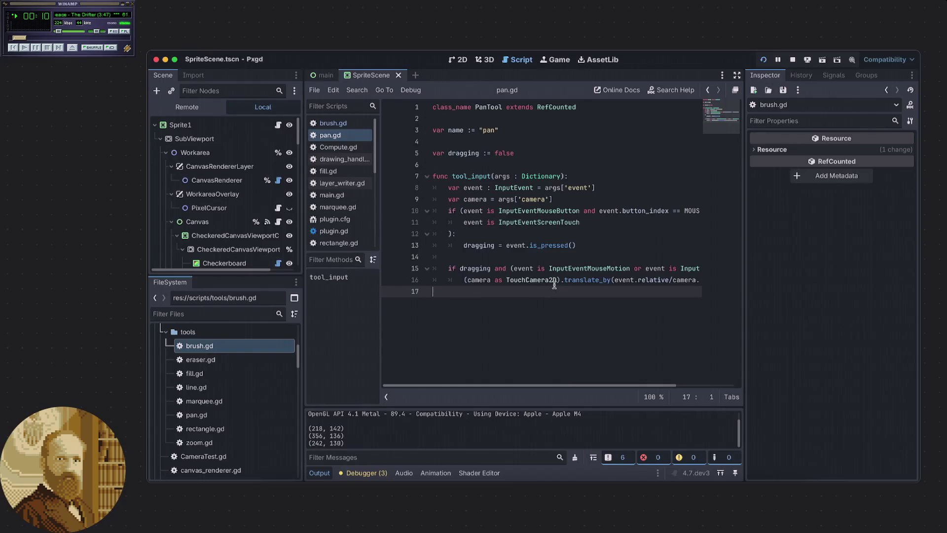
left_click_drag(557, 282, 506, 282)
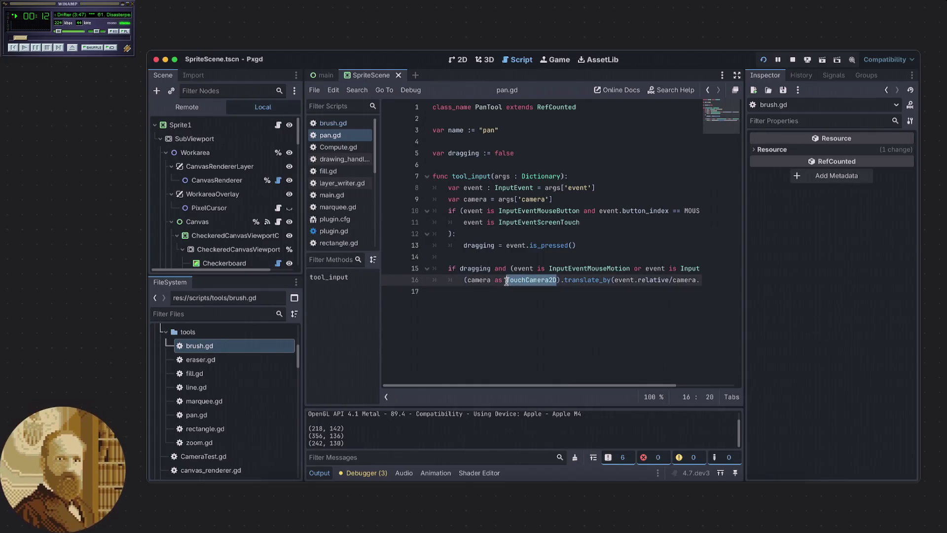
Replace the cast on line 16 with 'camera', type the line-9 camera var as TouchCamera2D, and save pan.gd
left_click(557, 279)
left_click_drag(556, 279, 464, 279)
type("camer")
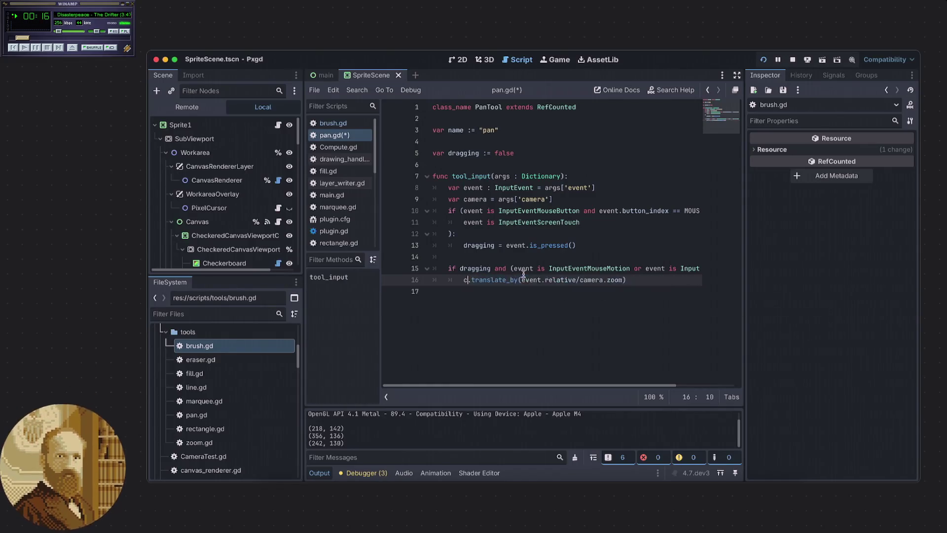
type("a")
left_click(523, 246)
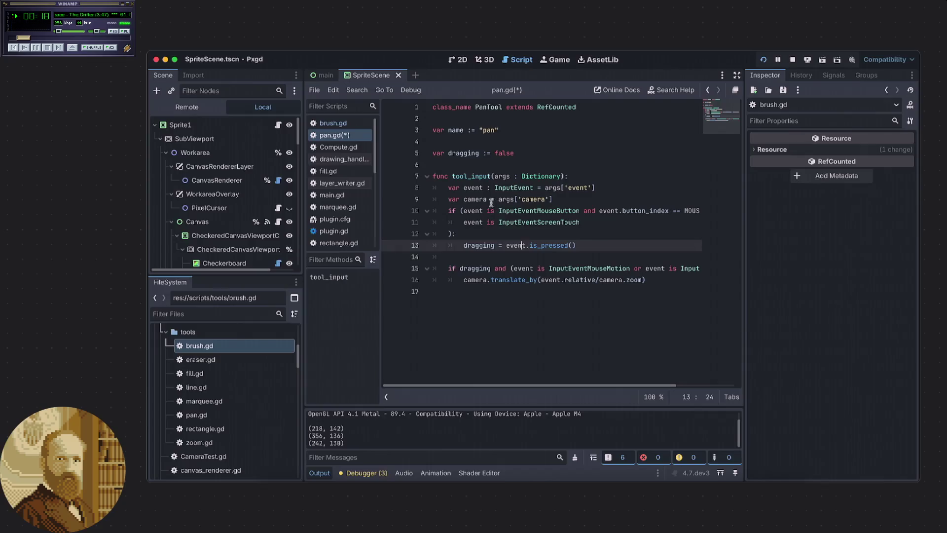
left_click(491, 199)
type(": TouchCamera2D")
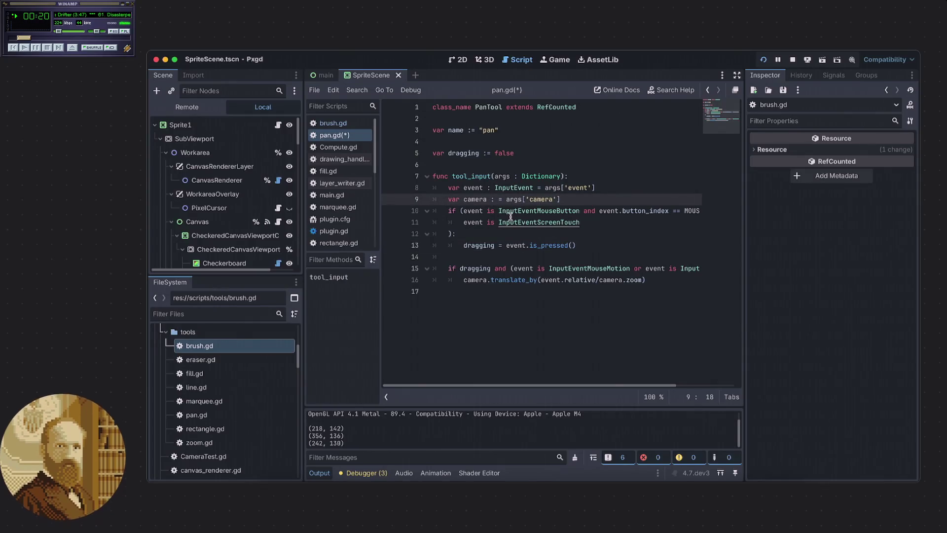
left_click(550, 326)
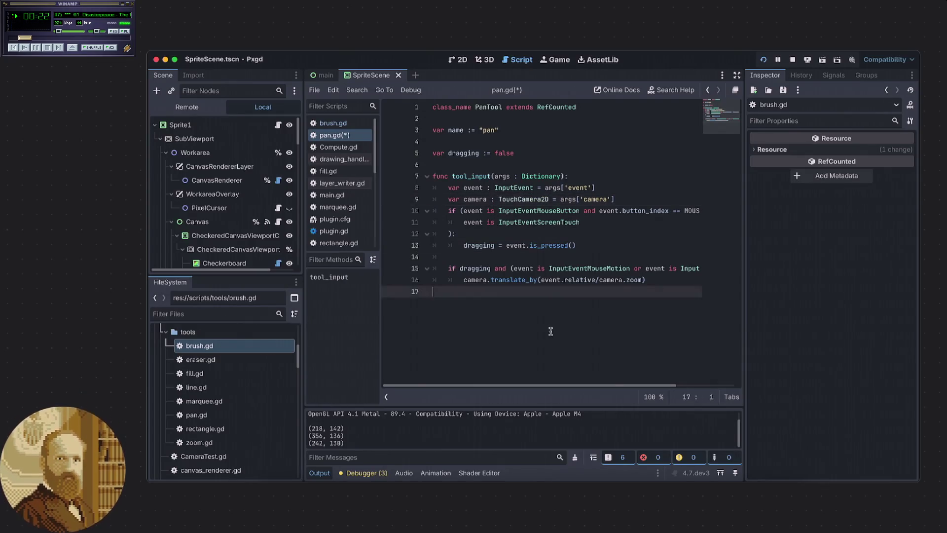
key("ctrl+s")
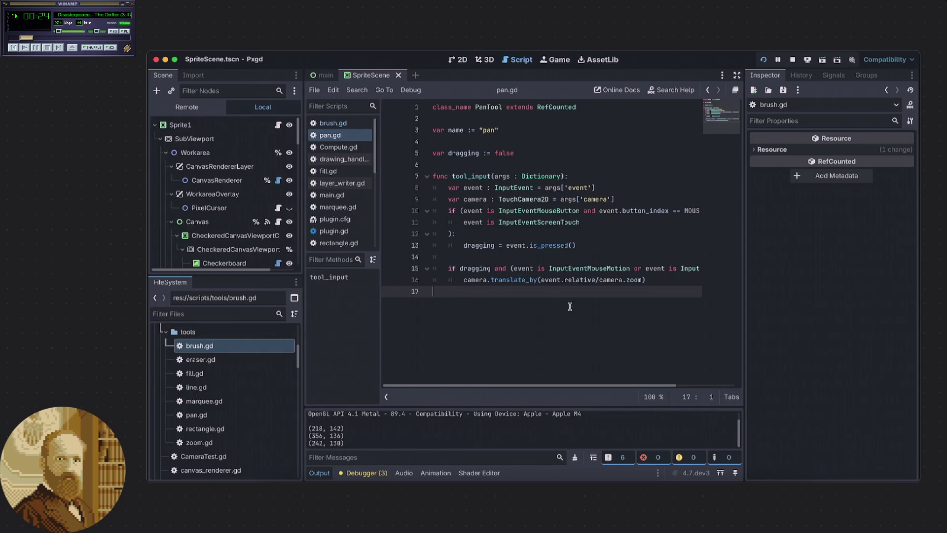
Skip the music track and jump to the translate_by definition in TouchCamera2D.gd
scroll(564, 386, "right", 2)
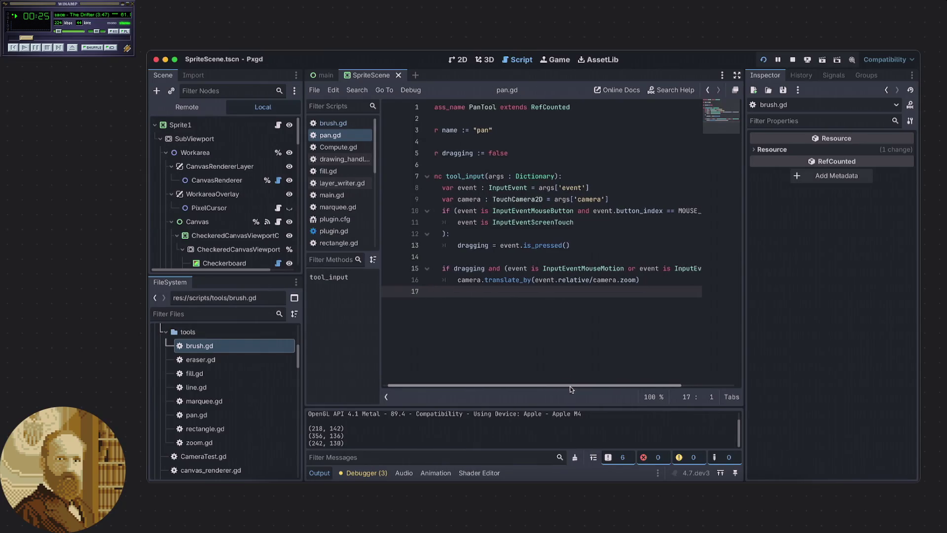
scroll(566, 396, "left", 2)
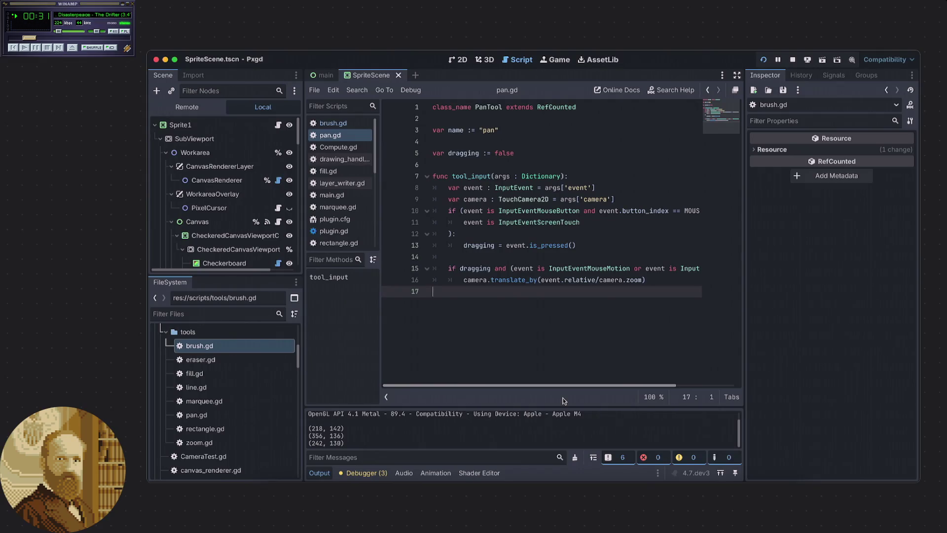
scroll(565, 400, "right", 3)
scroll(519, 390, "left", 3)
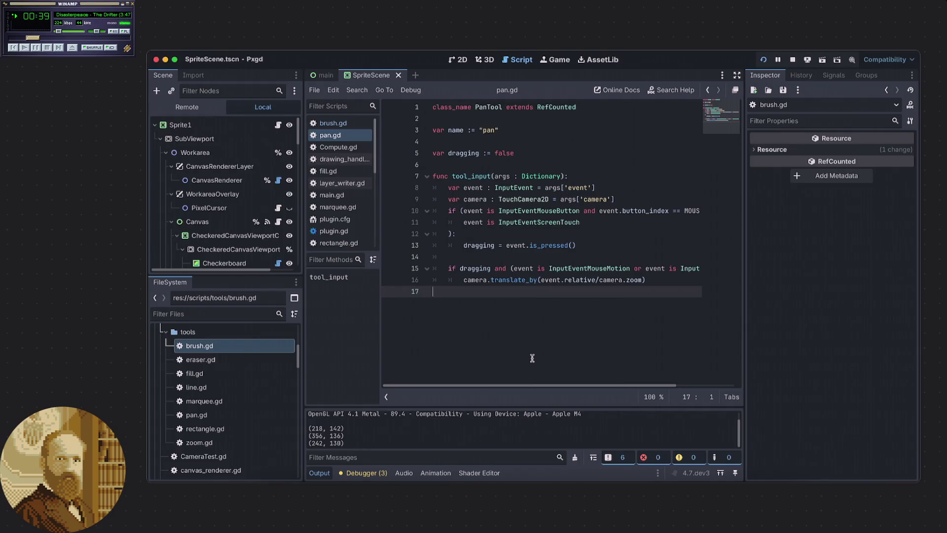
left_click(64, 49)
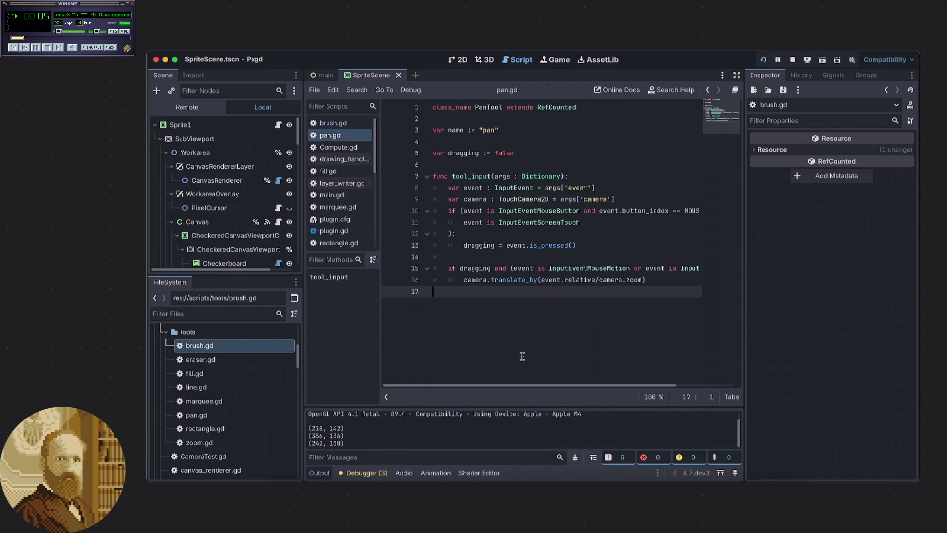
mouse_move(513, 386)
left_mouse_down()
mouse_move(543, 386)
mouse_move(509, 391)
mouse_move(535, 393)
mouse_move(522, 396)
left_mouse_up()
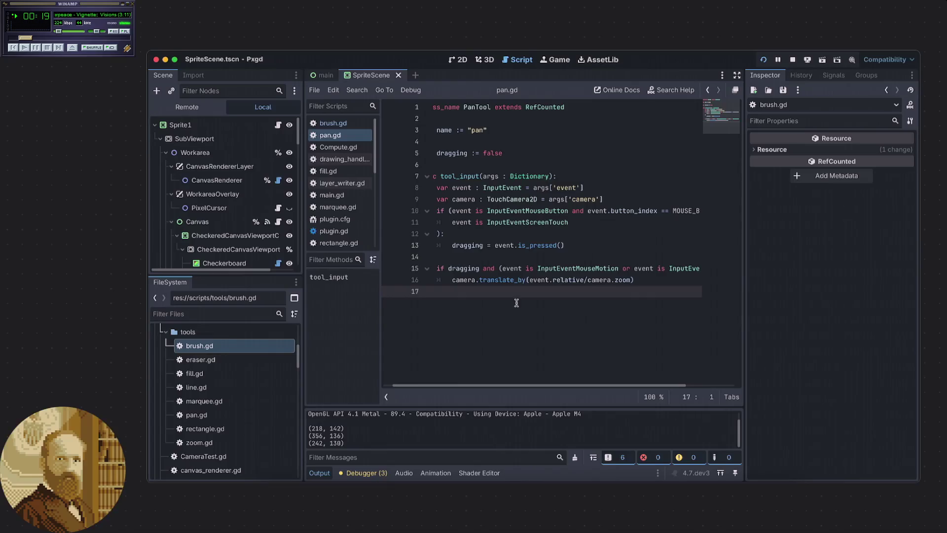
left_click(501, 280, "ctrl")
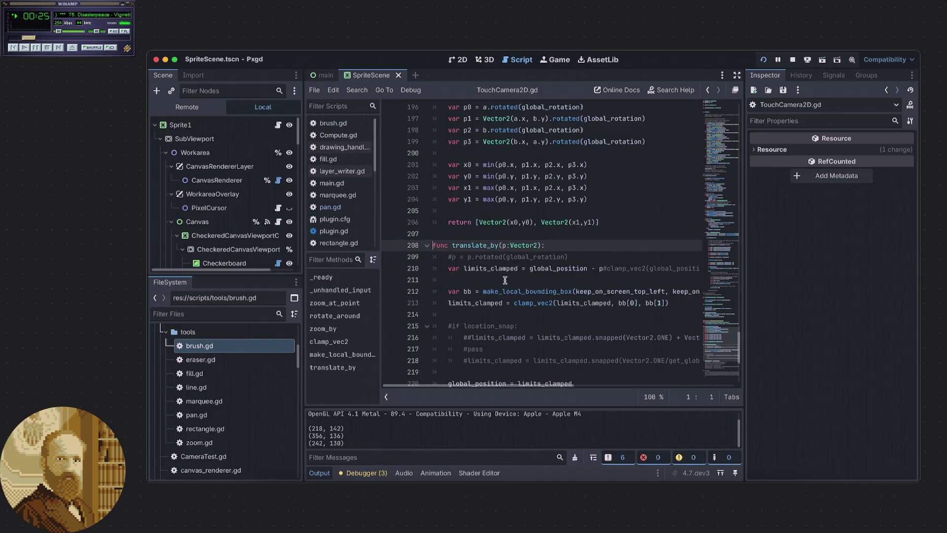
Trace translate_by's helpers, jumping to the make_local_bounding_box and clamp_vec2 definitions and back
scroll(500, 280, "down", 2)
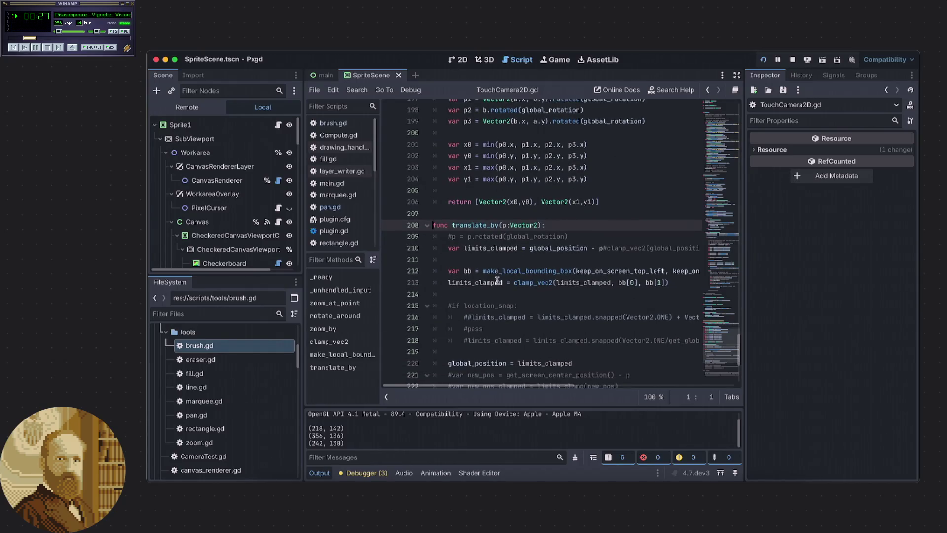
scroll(495, 280, "down", 4)
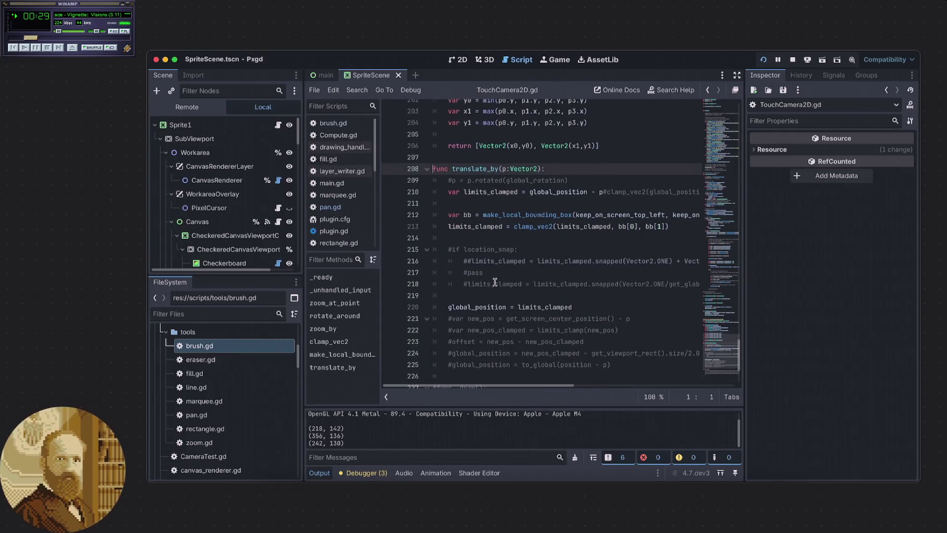
scroll(494, 283, "down", 5)
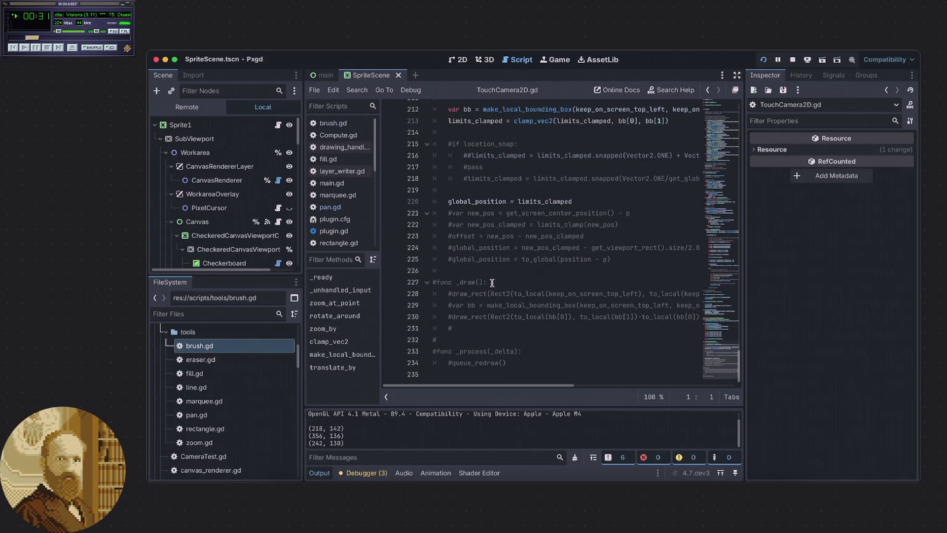
scroll(492, 282, "up", 8)
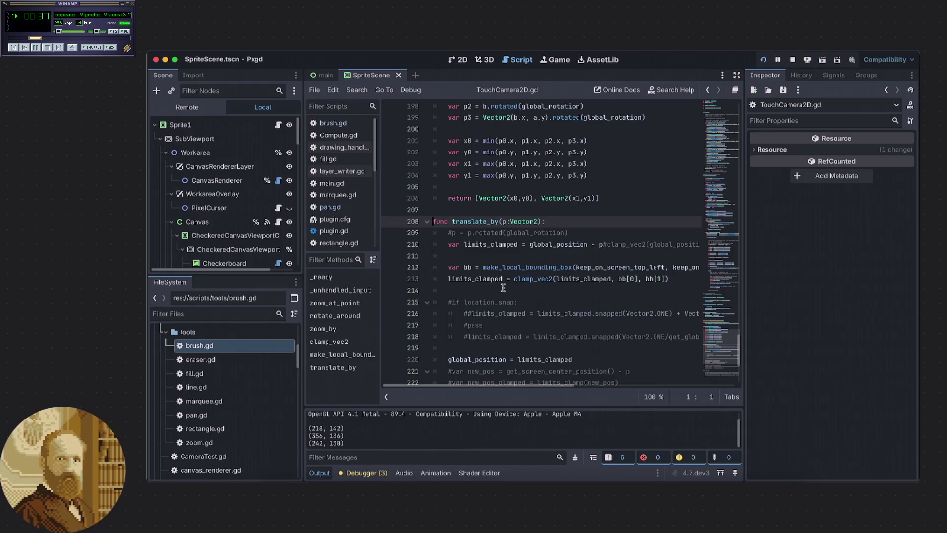
left_click(512, 271, "super")
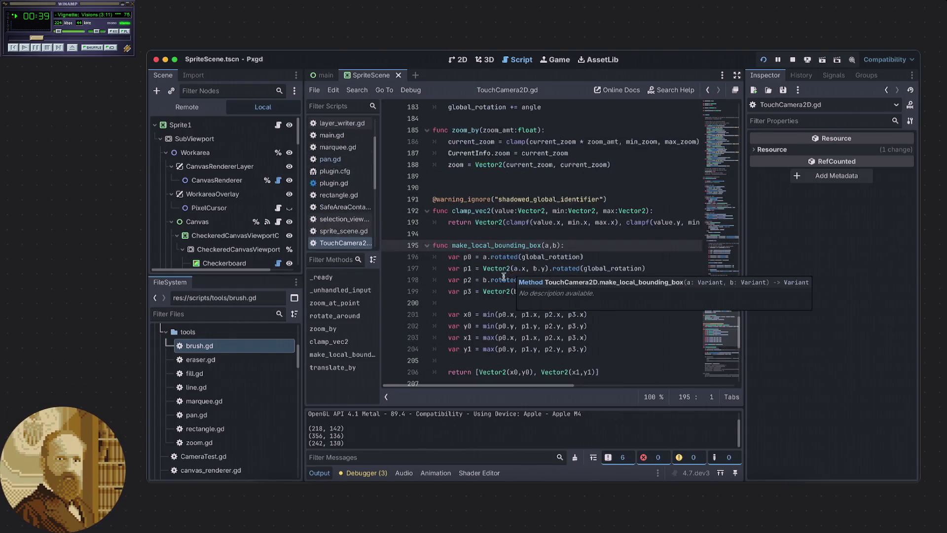
scroll(472, 271, "down", 2)
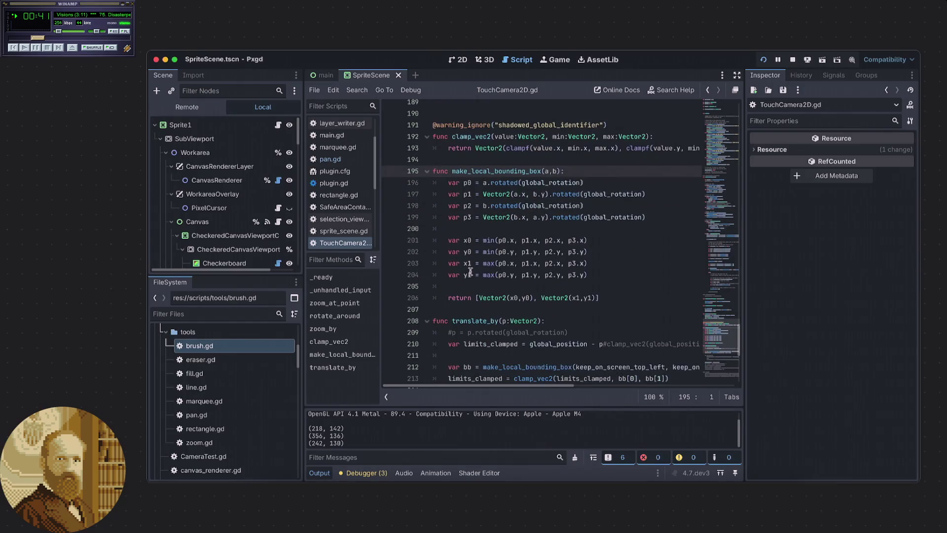
key("alt+Left")
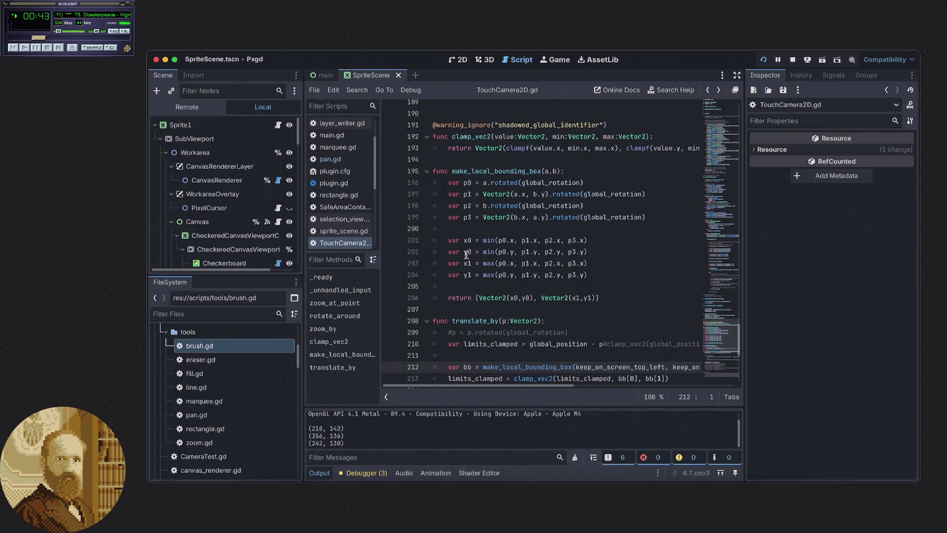
scroll(466, 254, "down", 3)
left_click(525, 282, "super")
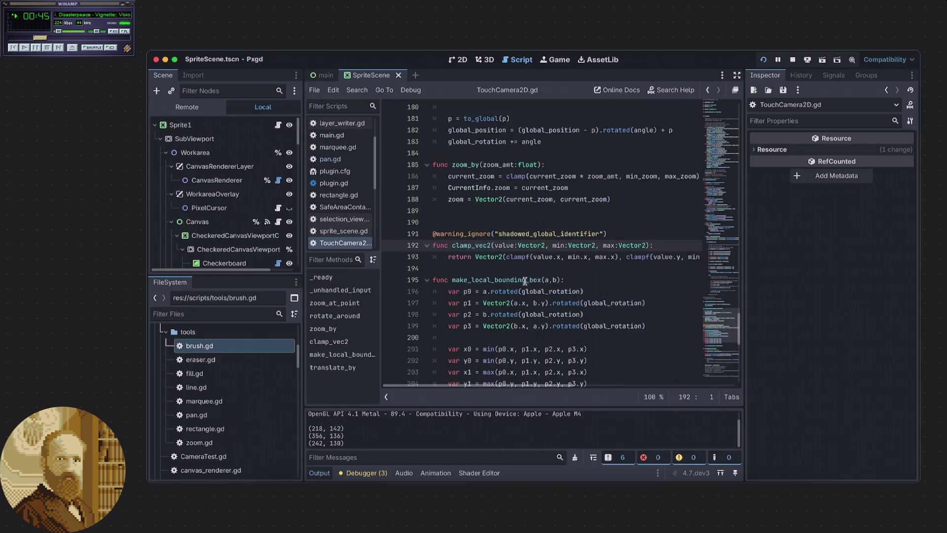
key("alt+super+Left")
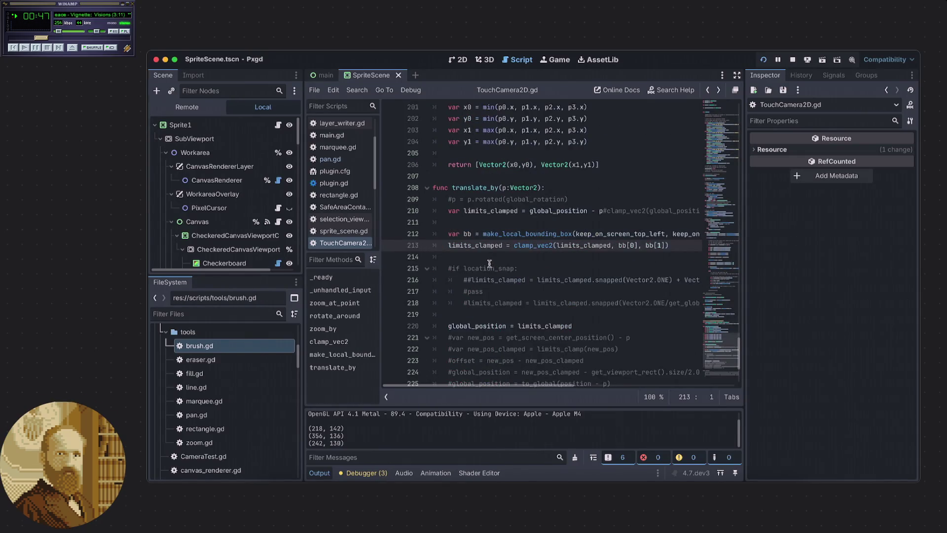
left_click(505, 250)
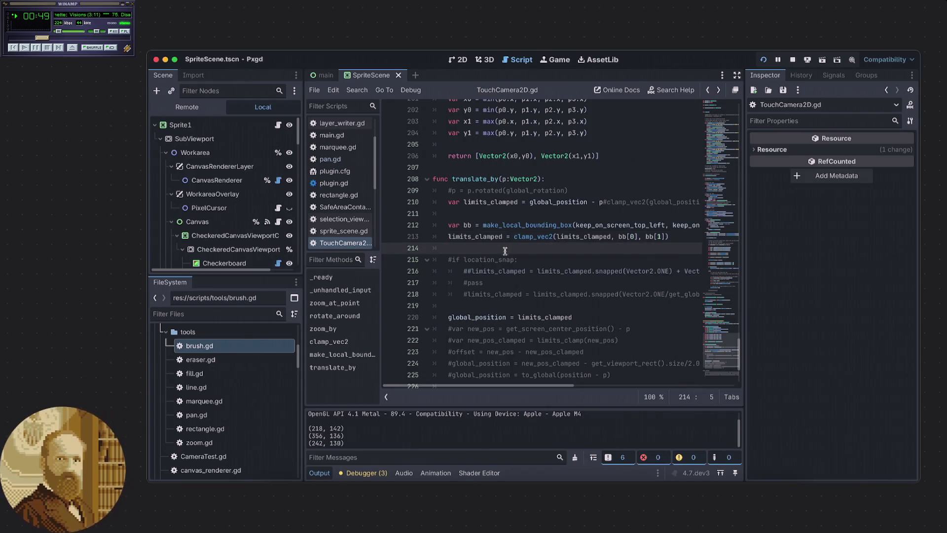
Return to pan.gd and place the caret on empty line 17
scroll(505, 251, "down", 3)
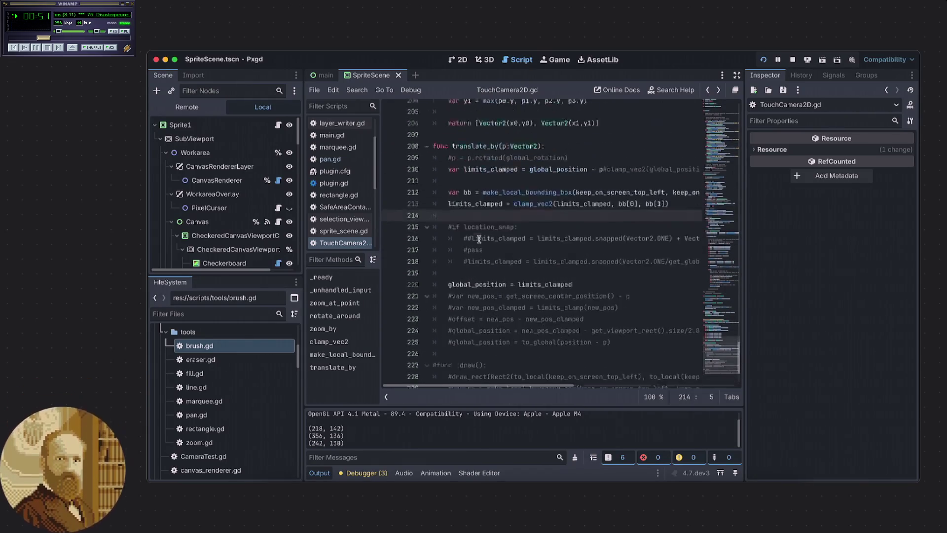
scroll(479, 239, "up", 2)
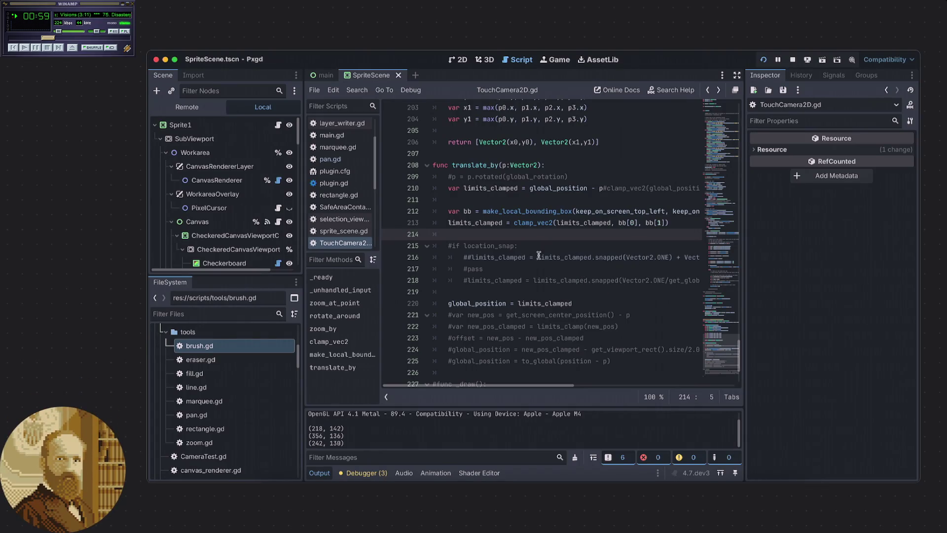
scroll(540, 255, "down", 3)
scroll(545, 256, "up", 3)
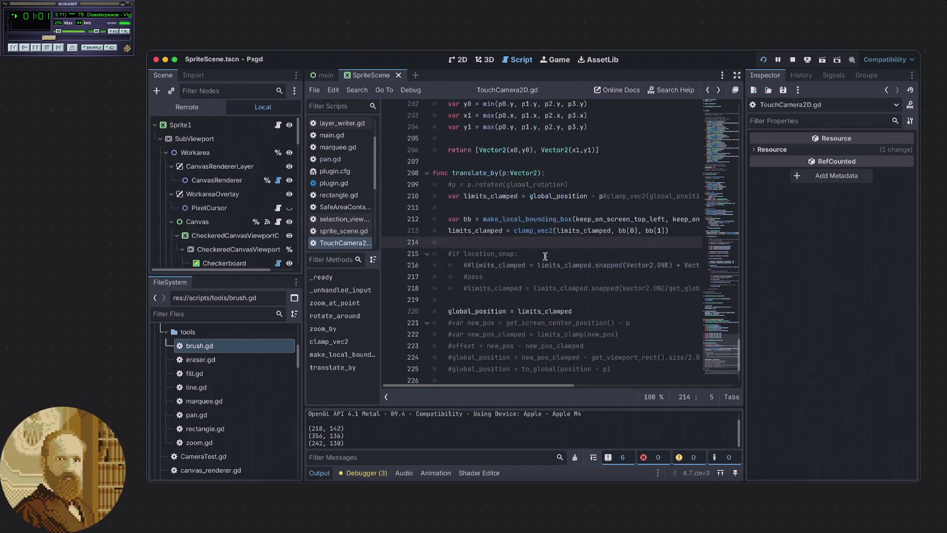
scroll(545, 256, "up", 1)
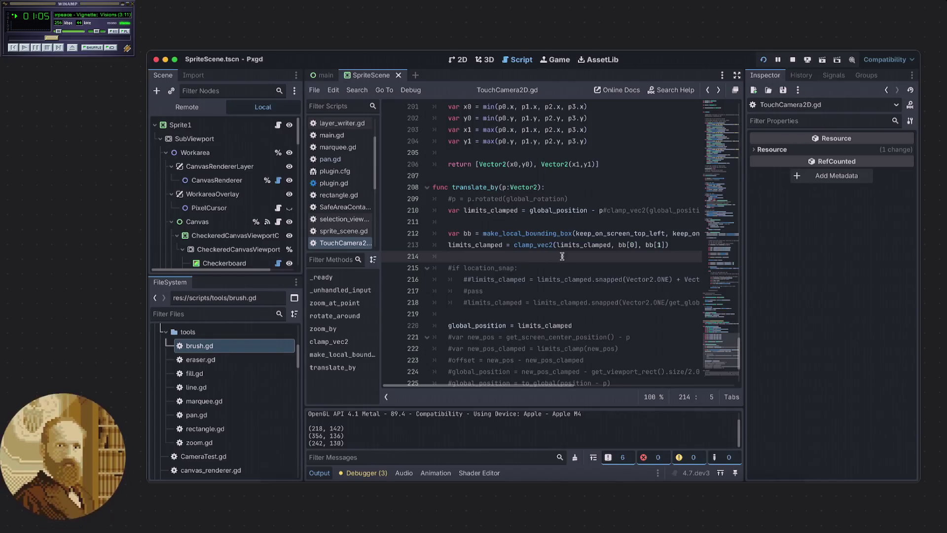
key("alt+Left")
left_click(582, 291)
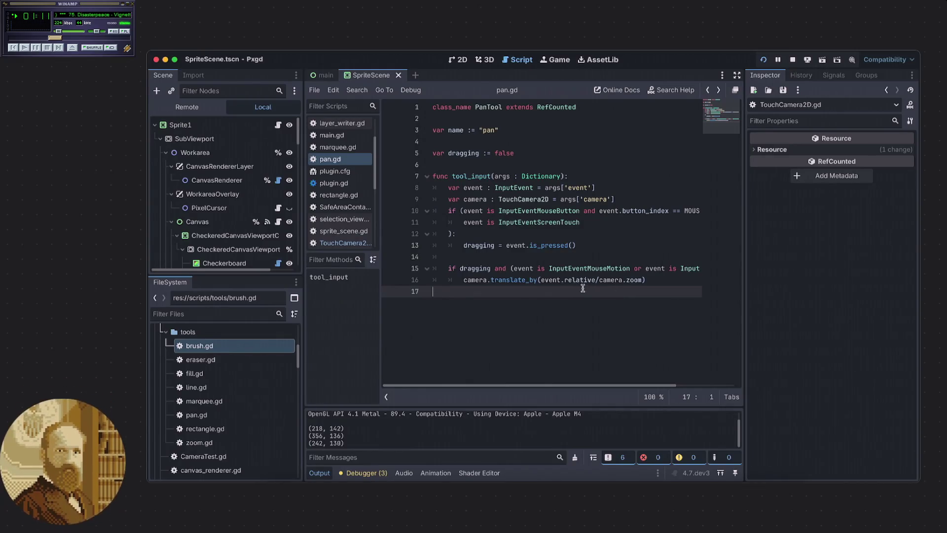
left_click(640, 280)
left_click(636, 280, "super")
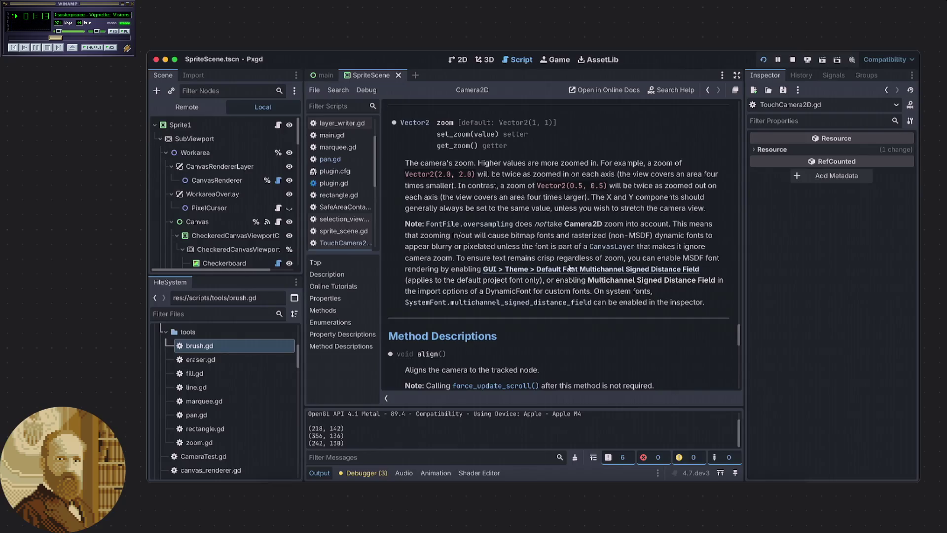
key("alt+Left")
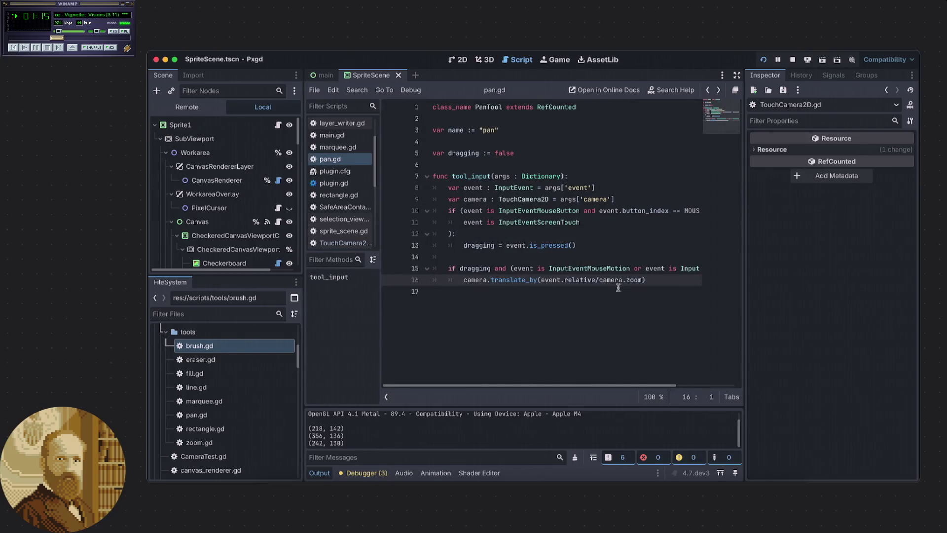
left_click(621, 287)
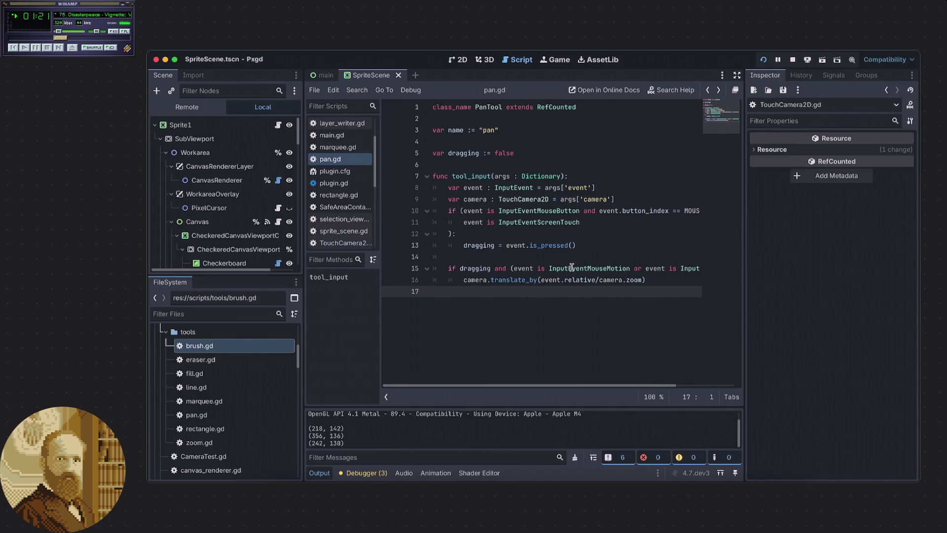
left_click(540, 258)
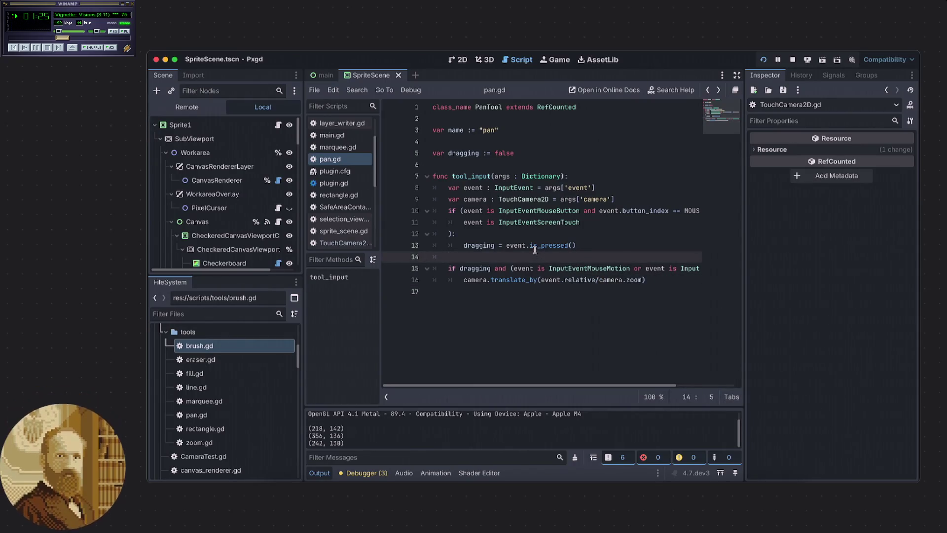
mouse_move(535, 246)
scroll(338, 163, "up", 3)
scroll(340, 163, "up", 1)
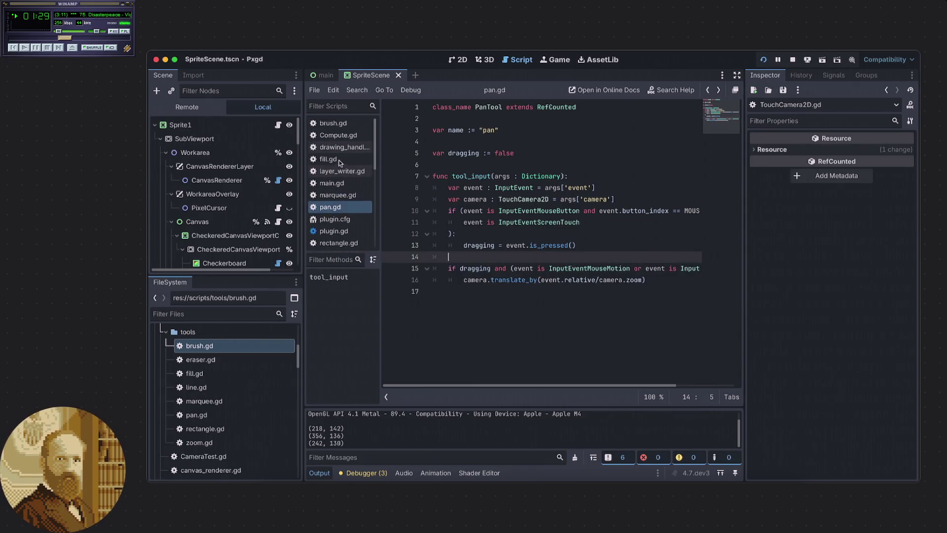
Open brush.gd and start a search for 'middle', then clear the search text
left_click(336, 126)
key("ctrl+f")
type("middle")
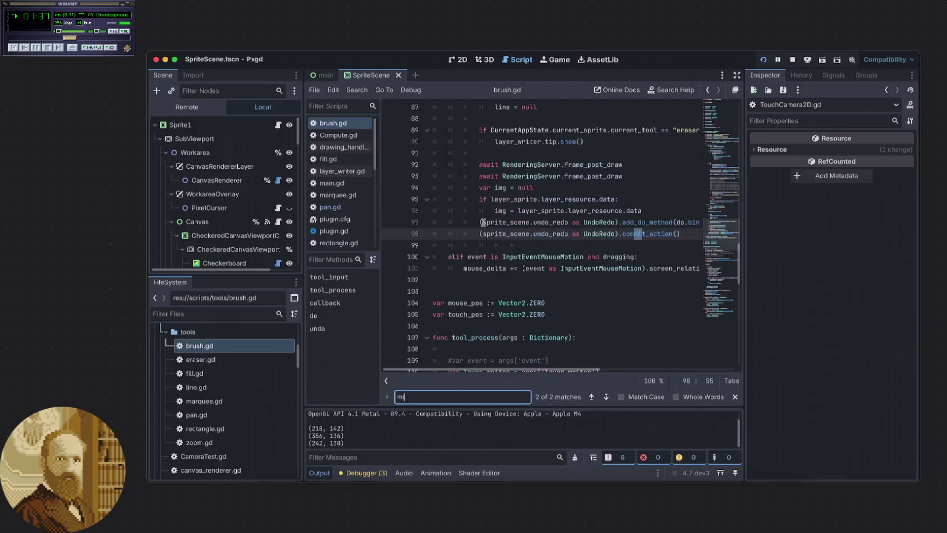
key("BackSpace")
key("BackSpace")
key("BackSpace")
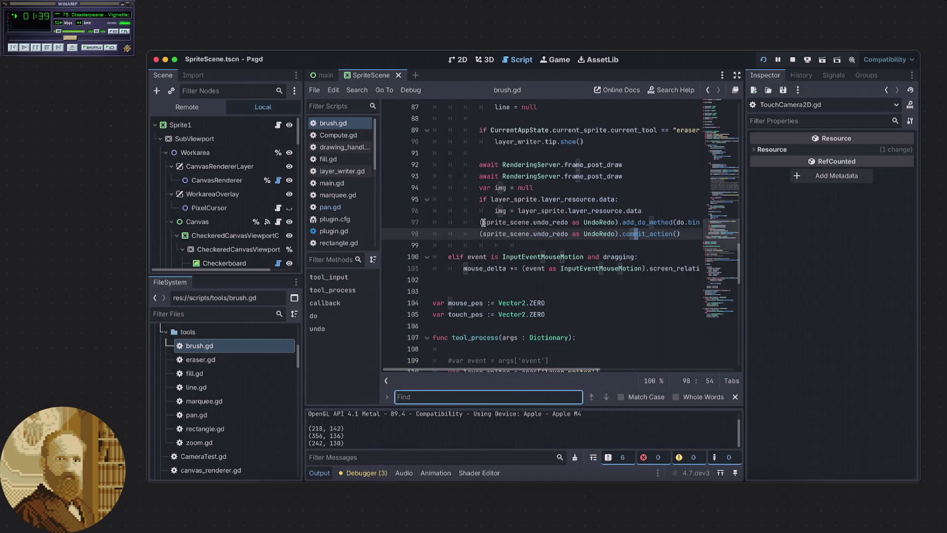
left_click_drag(707, 232, 714, 120)
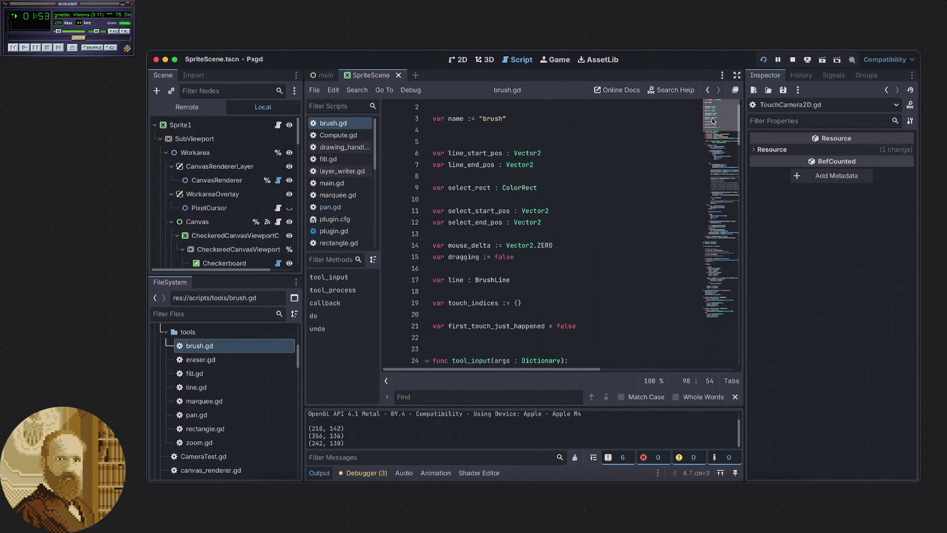
left_click_drag(712, 121, 710, 123)
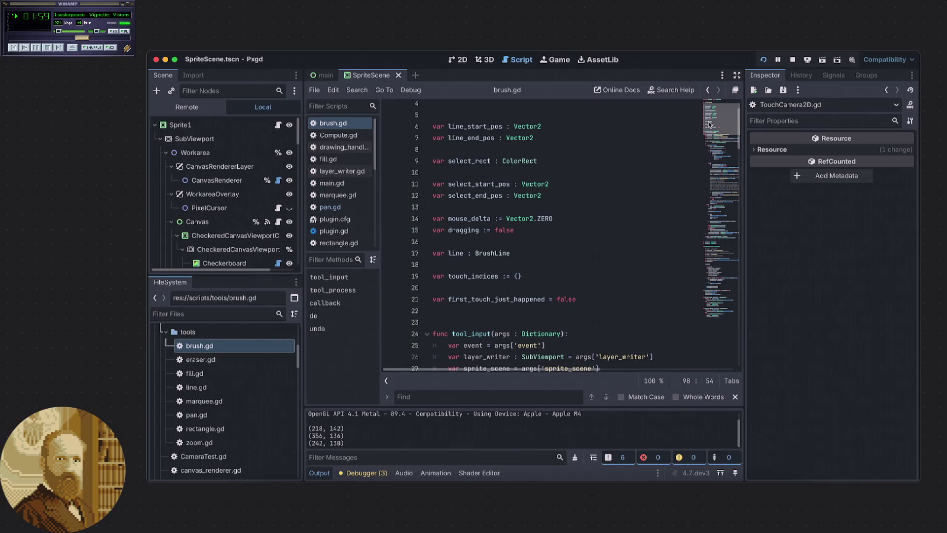
Search for first_touch_just_happened, step to its next use and back to the line-21 declaration
double_click(508, 299)
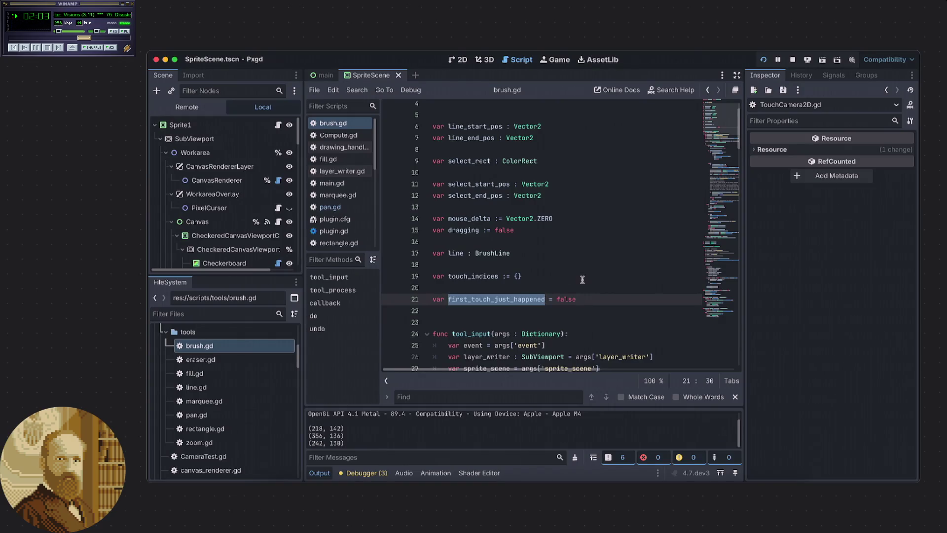
key("ctrl+f")
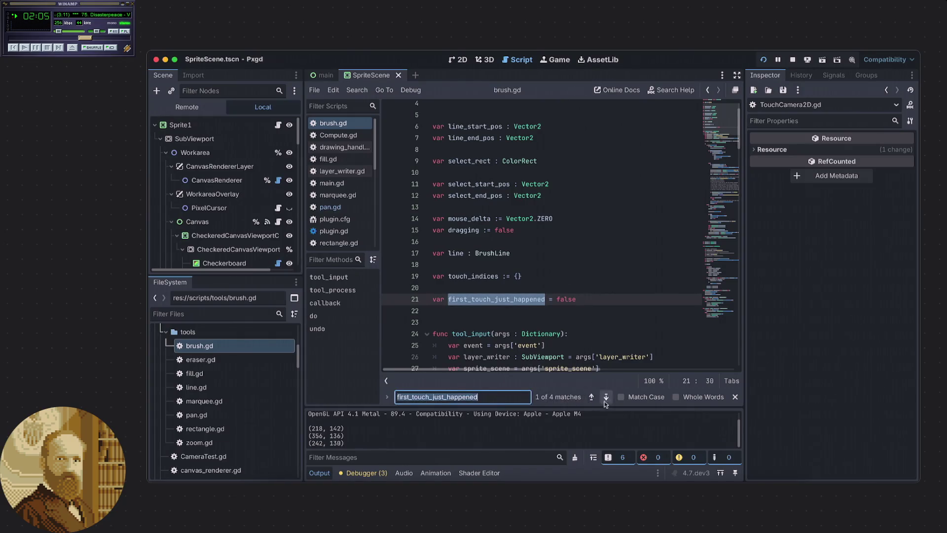
left_click(606, 397)
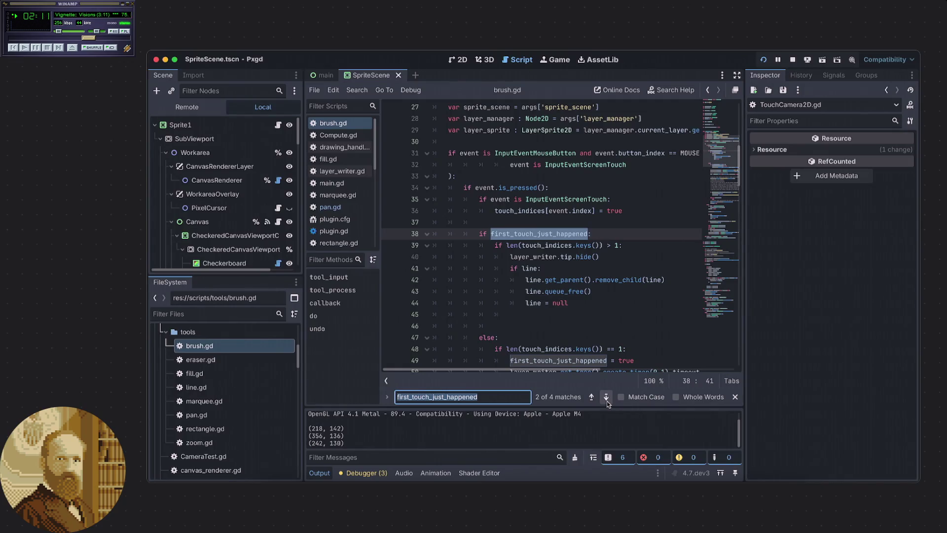
left_click(592, 397)
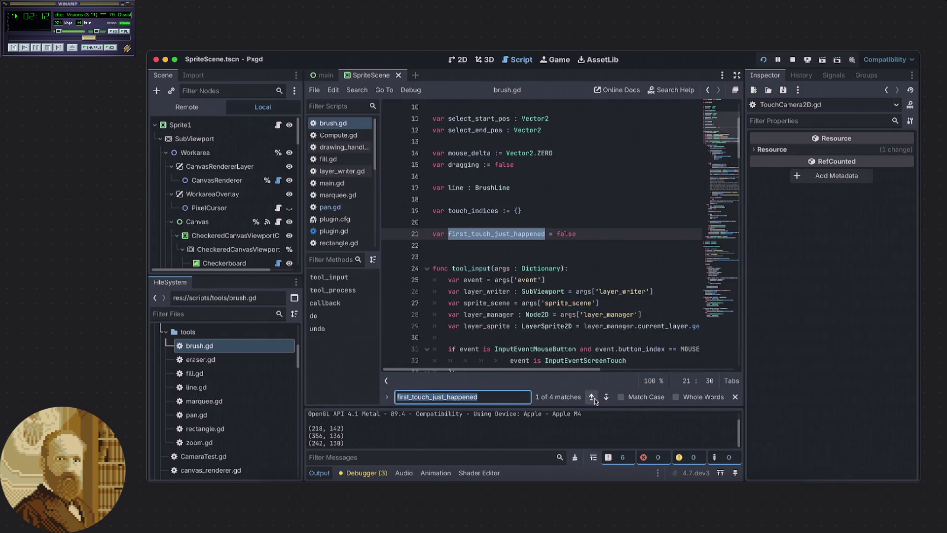
key("Escape")
left_click(518, 250)
Review brush.gd further, selecting select_start_pos and briefly opening the code editing menu
scroll(530, 246, "up", 3)
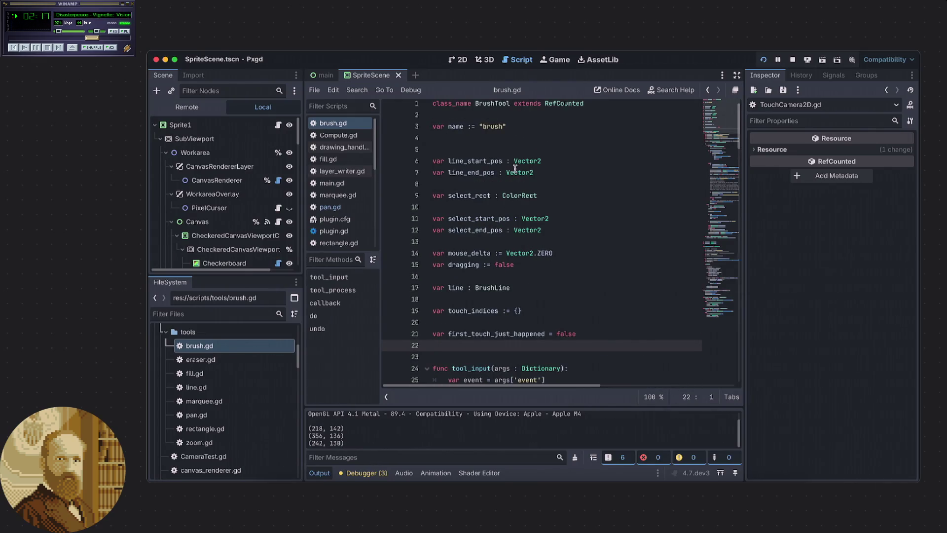
mouse_move(515, 168)
scroll(554, 270, "down", 1)
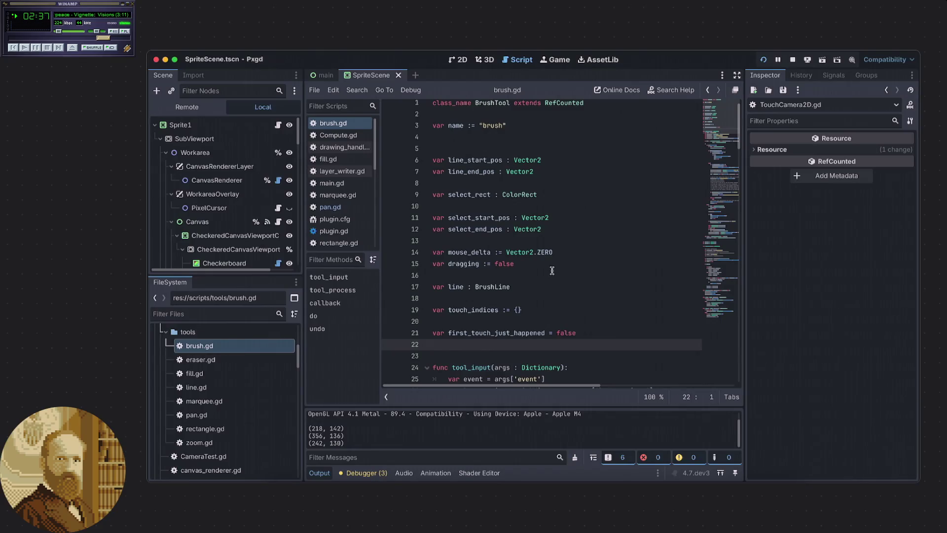
scroll(552, 271, "down", 1)
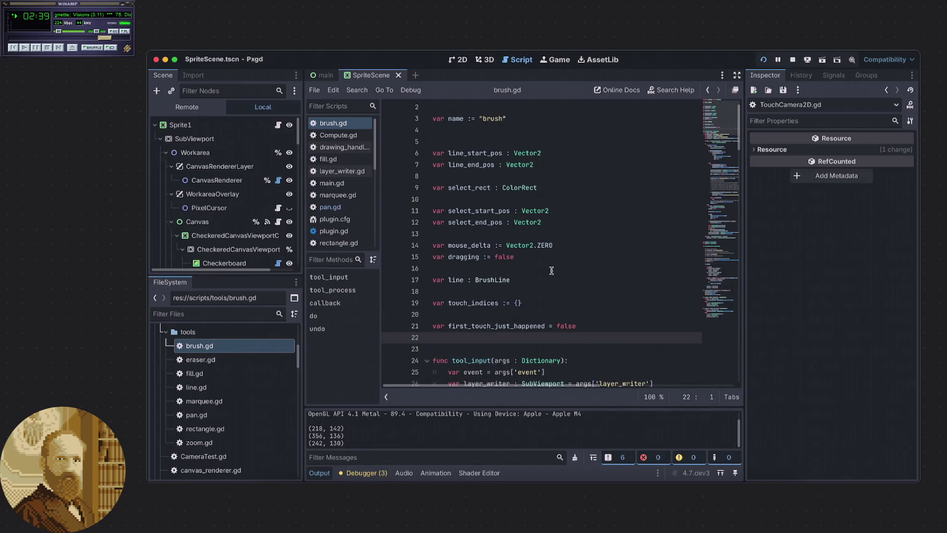
double_click(485, 211)
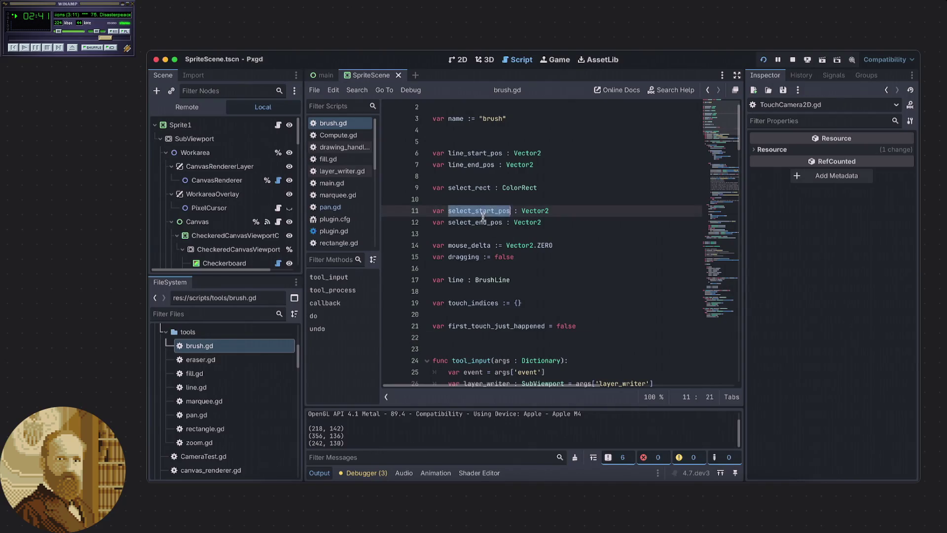
scroll(518, 232, "down", 5)
scroll(519, 236, "down", 20)
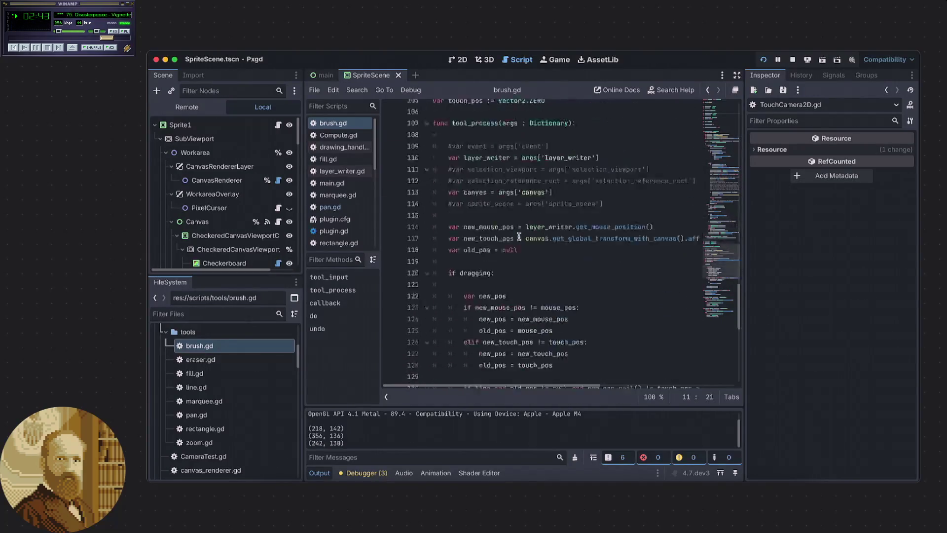
mouse_move(721, 304)
left_mouse_down()
mouse_move(686, 111)
mouse_move(682, 132)
mouse_move(719, 151)
mouse_move(708, 193)
mouse_move(706, 176)
mouse_move(708, 213)
mouse_move(711, 188)
left_mouse_up()
left_click(589, 233)
right_click(707, 173)
key("Escape")
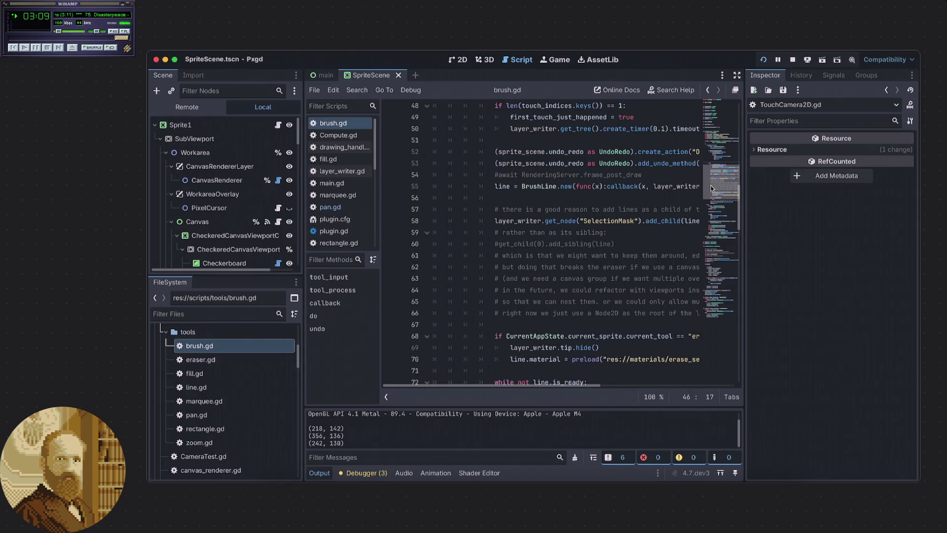
left_click_drag(710, 188, 710, 189)
right_click(709, 189)
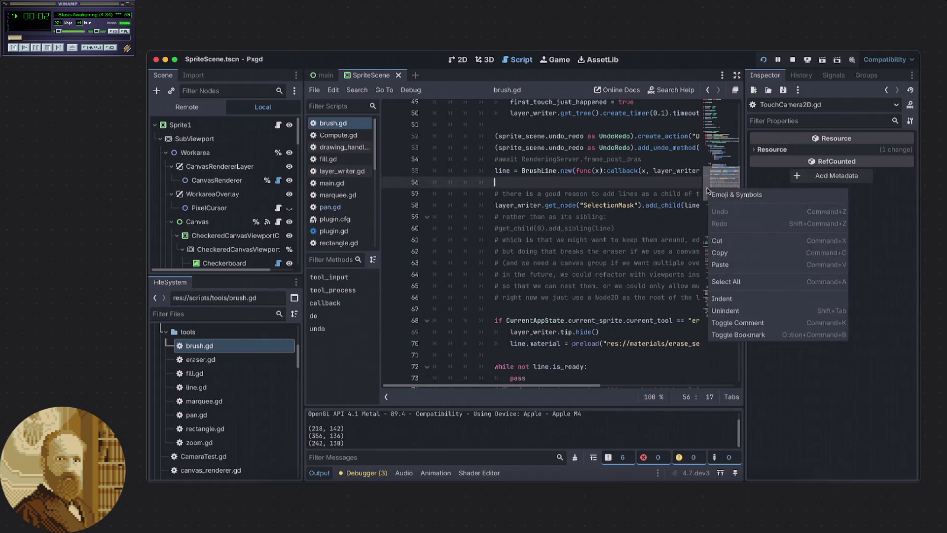
left_click(676, 190)
scroll(577, 382, "right", 5)
scroll(585, 385, "left", 3)
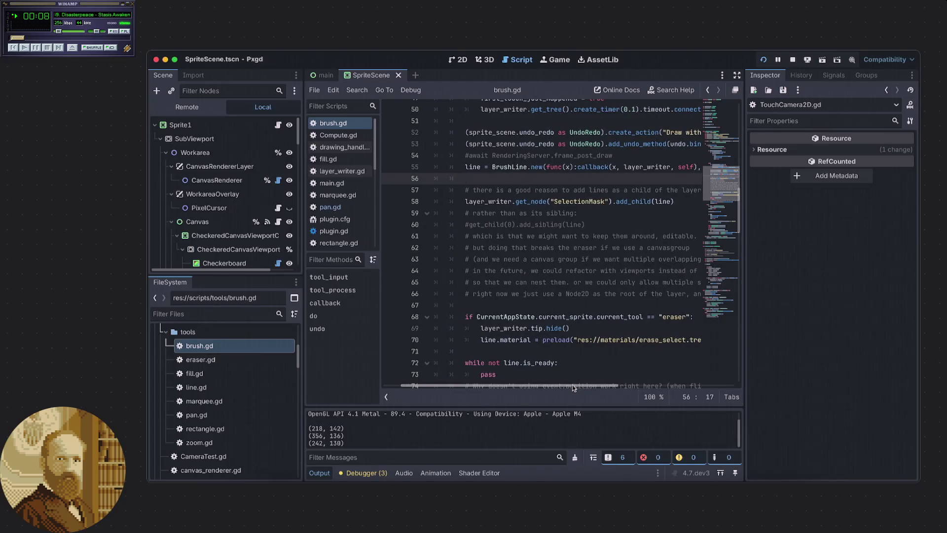
left_click_drag(573, 384, 594, 385)
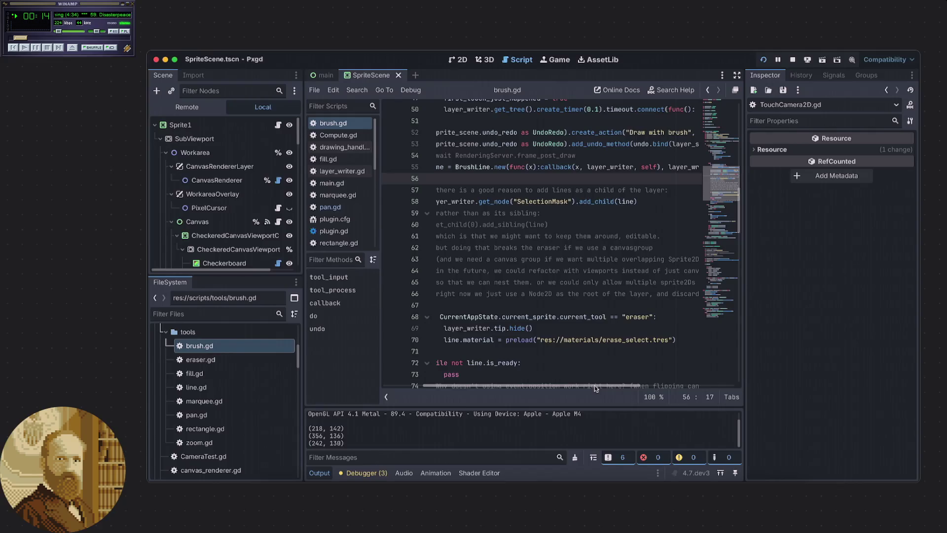
mouse_move(594, 386)
left_mouse_down()
mouse_move(640, 405)
mouse_move(579, 393)
mouse_move(689, 414)
mouse_move(541, 370)
left_mouse_up()
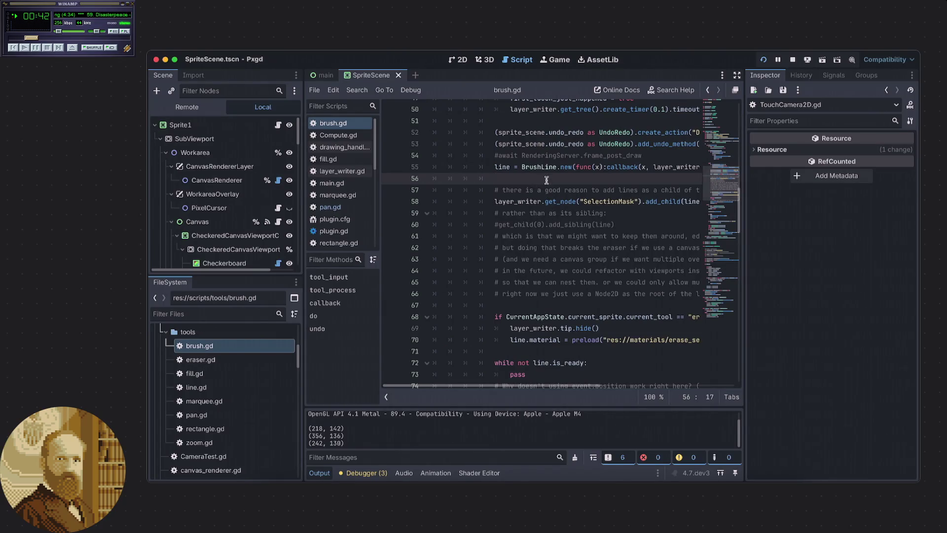
Open TouchCamera2D.gd from the Scripts list and drag it up to just below brush.gd
scroll(545, 185, "up", 7)
scroll(551, 194, "down", 1)
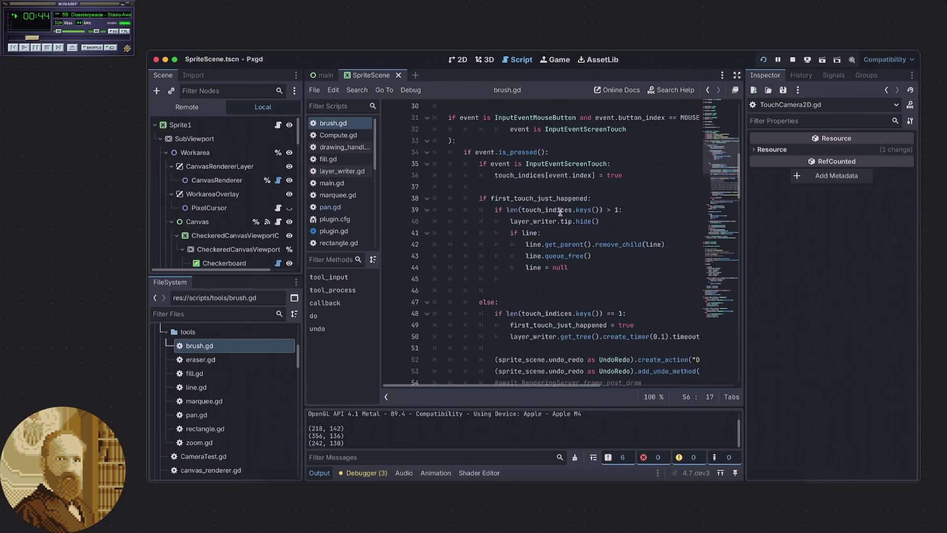
scroll(561, 267, "up", 3)
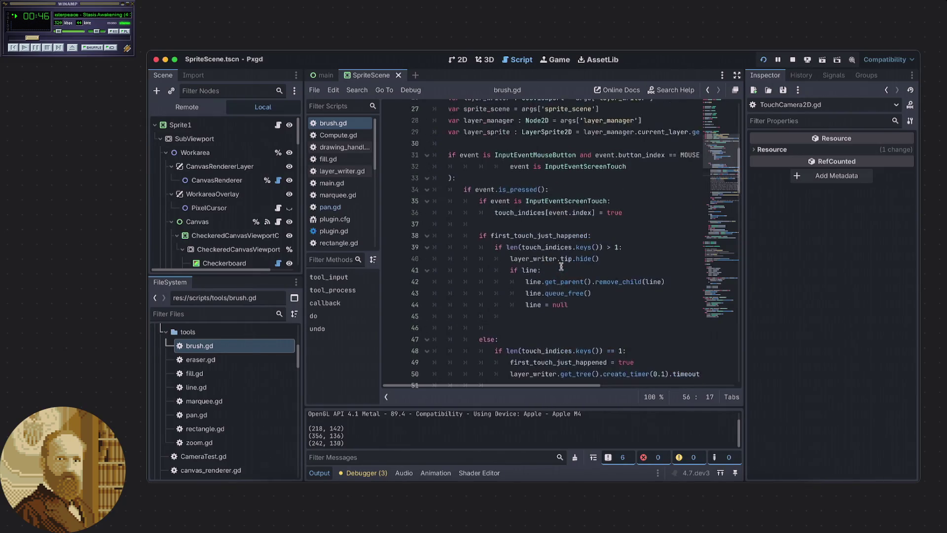
scroll(561, 261, "up", 1)
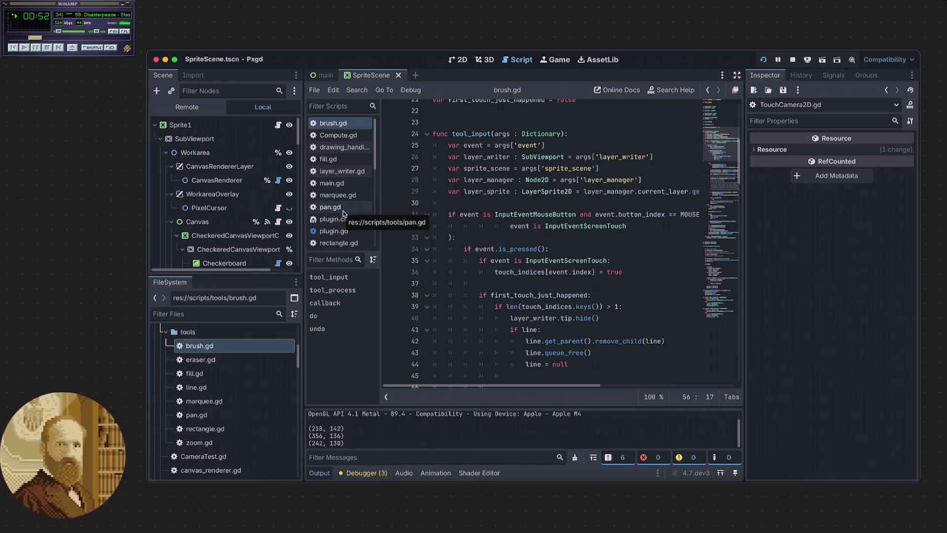
scroll(344, 213, "down", 2)
scroll(342, 213, "down", 3)
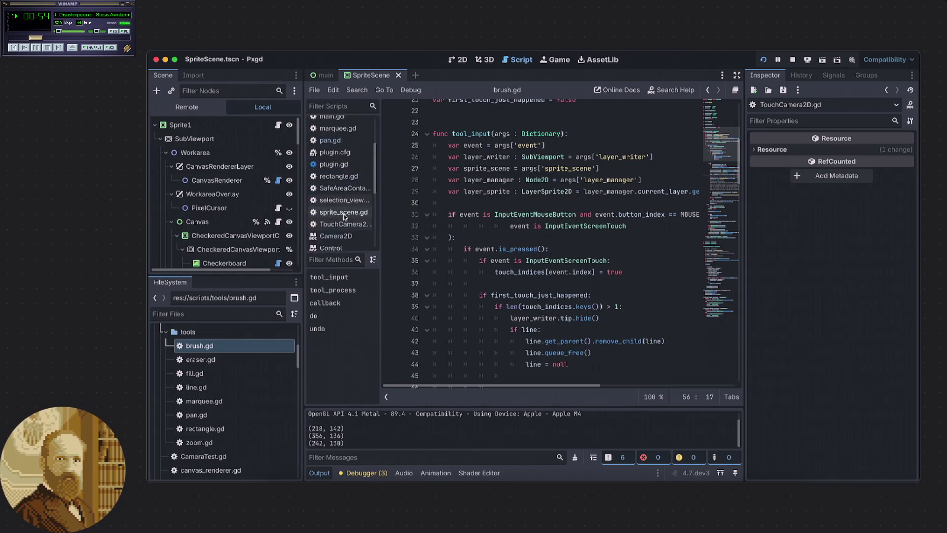
left_click(337, 224)
mouse_move(336, 226)
left_mouse_down()
mouse_move(336, 150)
mouse_move(333, 163)
mouse_move(347, 136)
mouse_move(340, 217)
mouse_move(342, 147)
left_mouse_up()
left_click(348, 136)
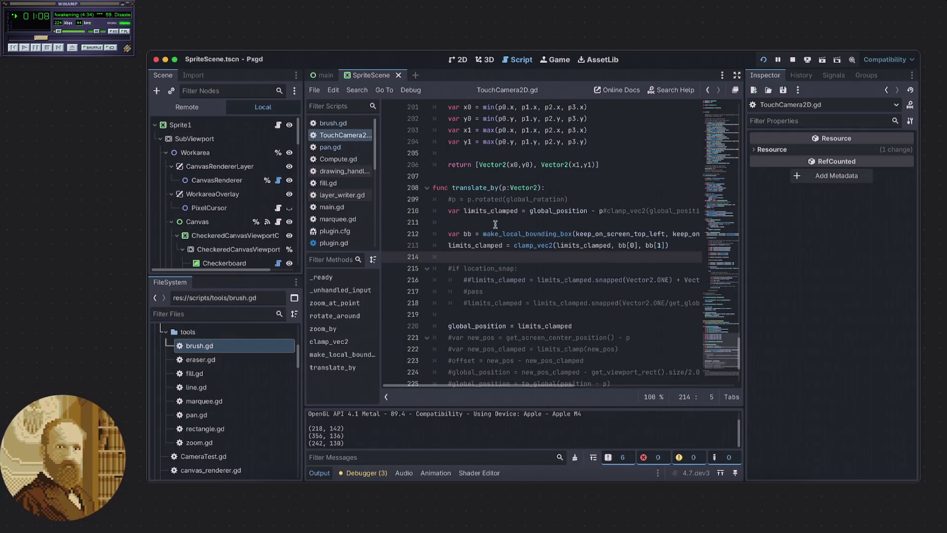
Search TouchCamera2D.gd for 'middle' to reach the MOUSE_BUTTON_MIDDLE pan binding on line 61
scroll(477, 208, "up", 5)
scroll(478, 208, "up", 8)
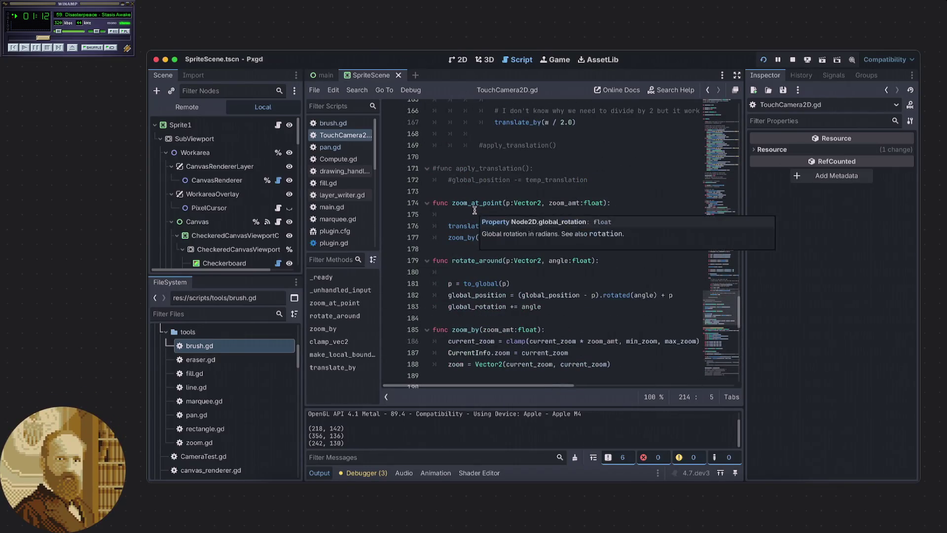
scroll(475, 210, "up", 8)
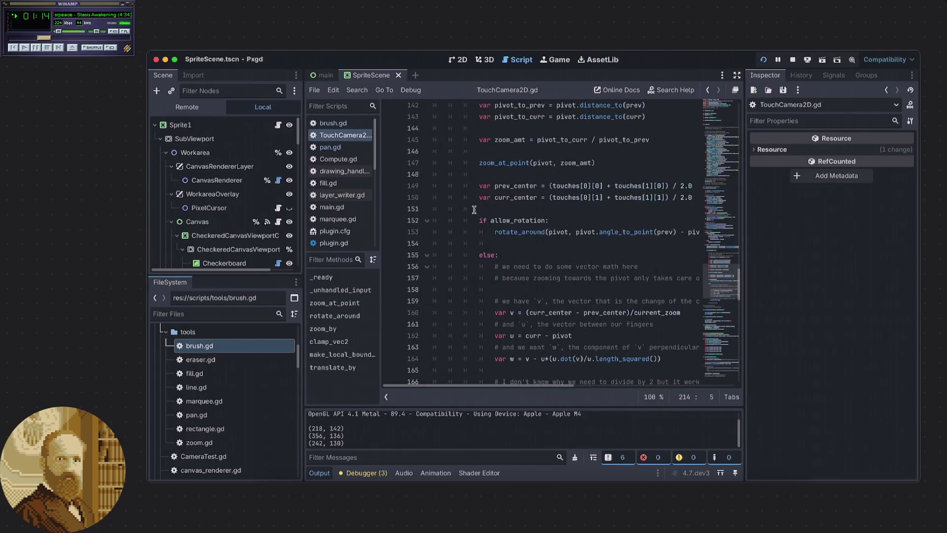
left_click(474, 209)
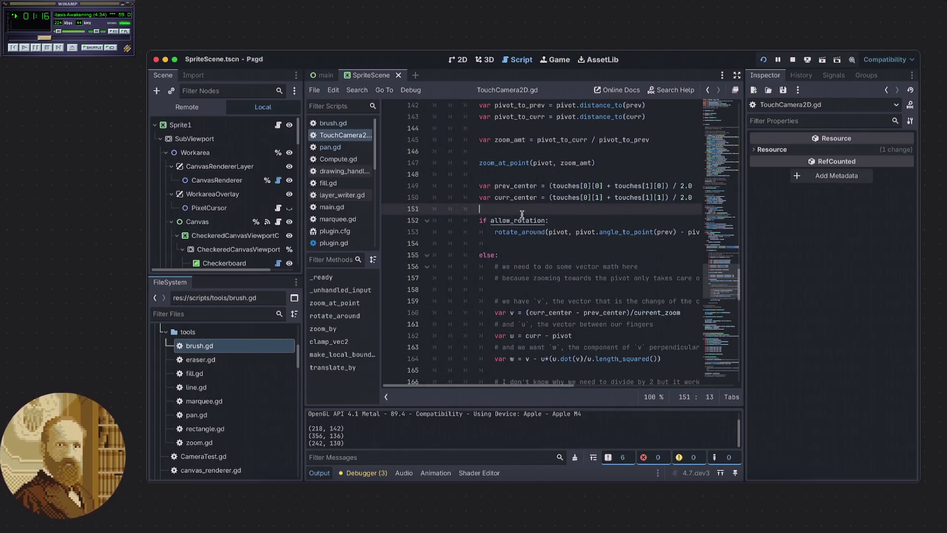
key("ctrl+f")
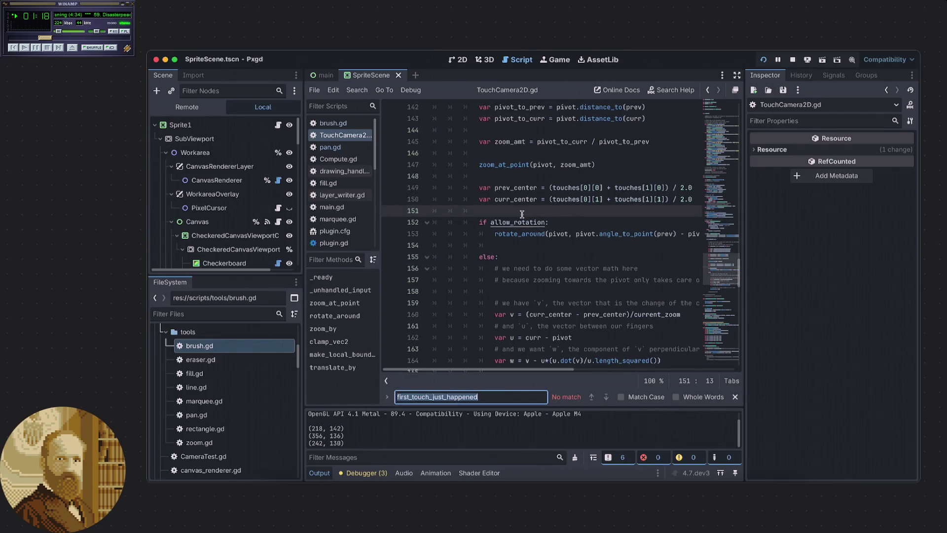
key("BackSpace")
type("middle")
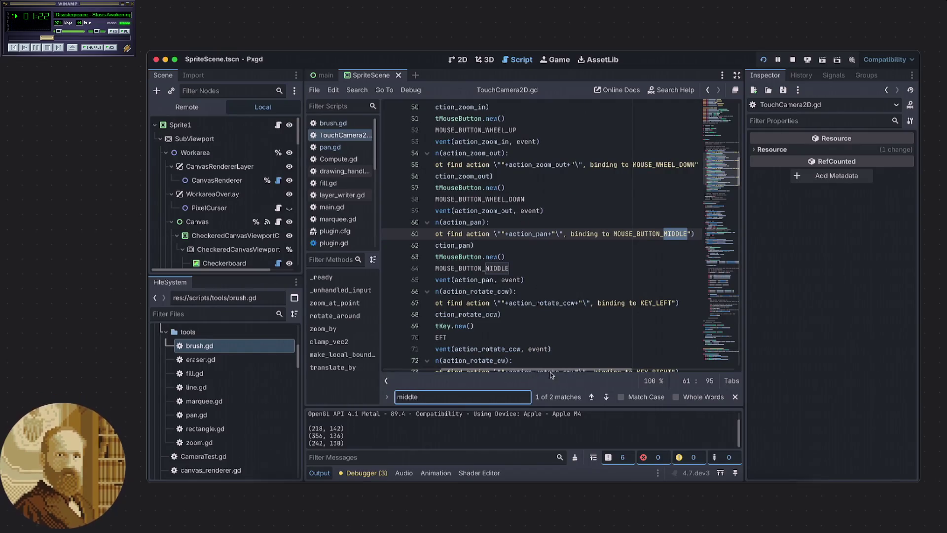
left_click_drag(545, 368, 477, 364)
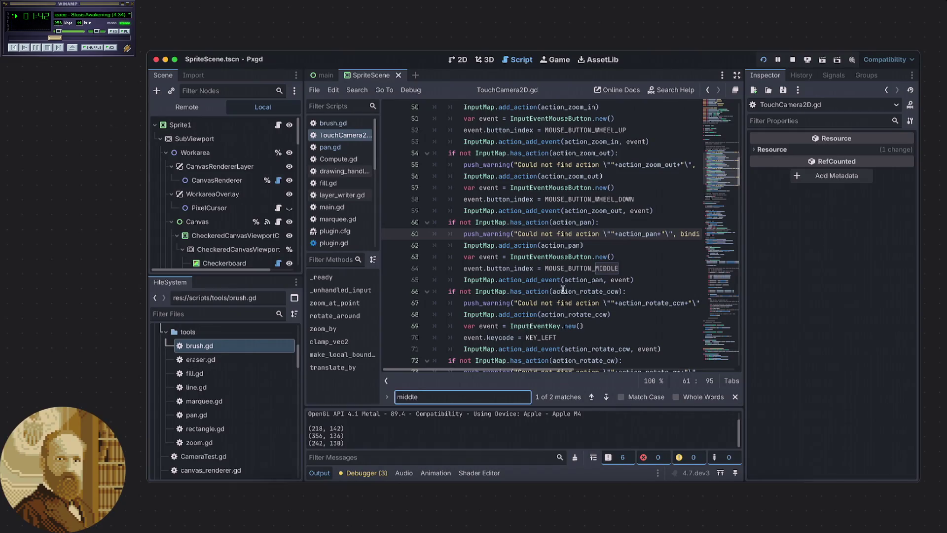
left_click(593, 245)
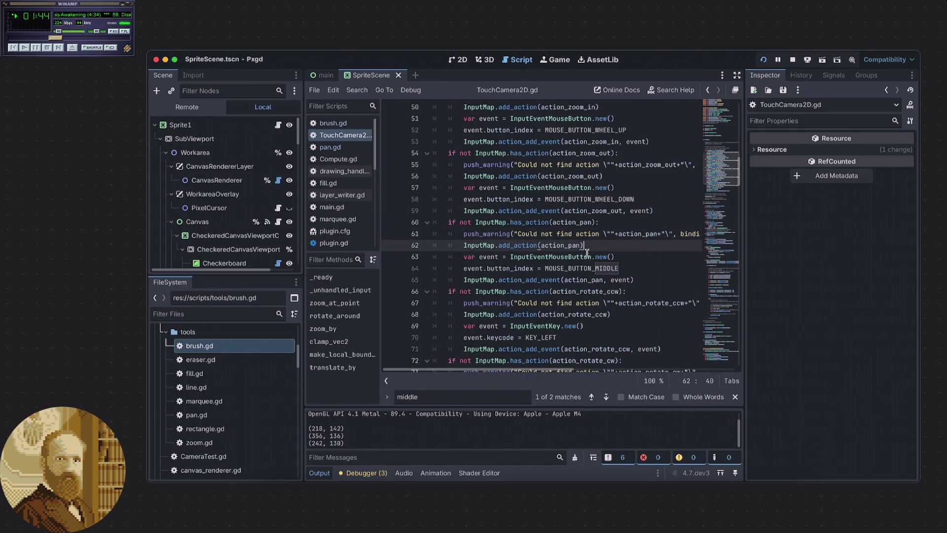
mouse_move(571, 281)
mouse_move(539, 291)
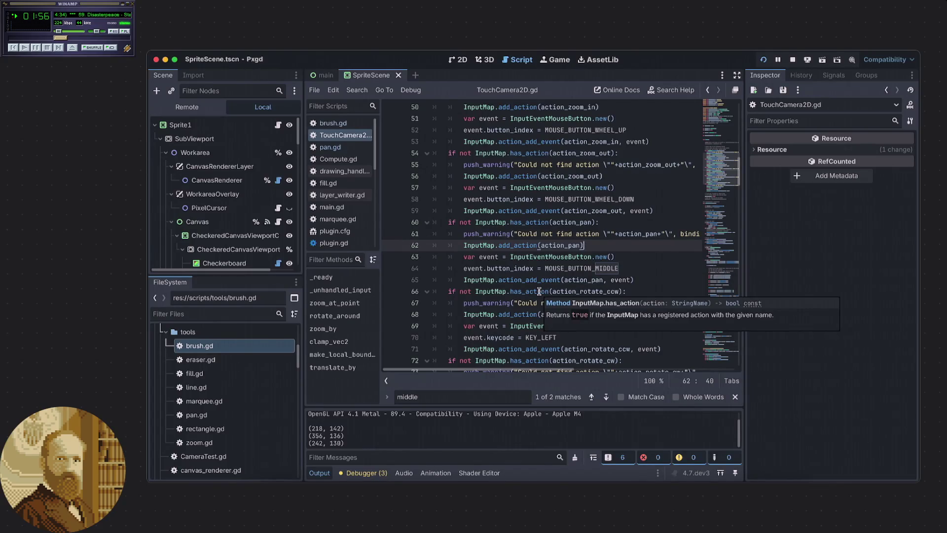
scroll(524, 292, "down", 1)
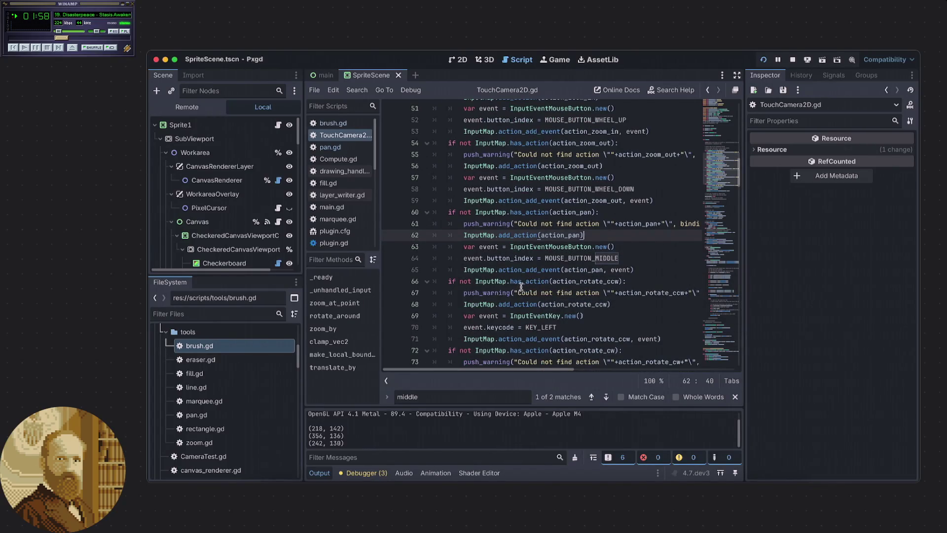
scroll(523, 302, "down", 2)
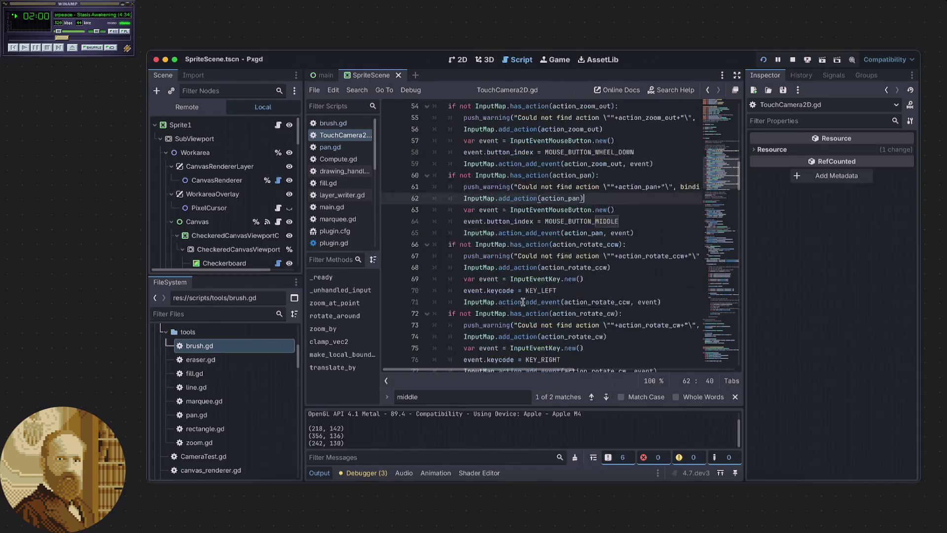
scroll(522, 303, "down", 3)
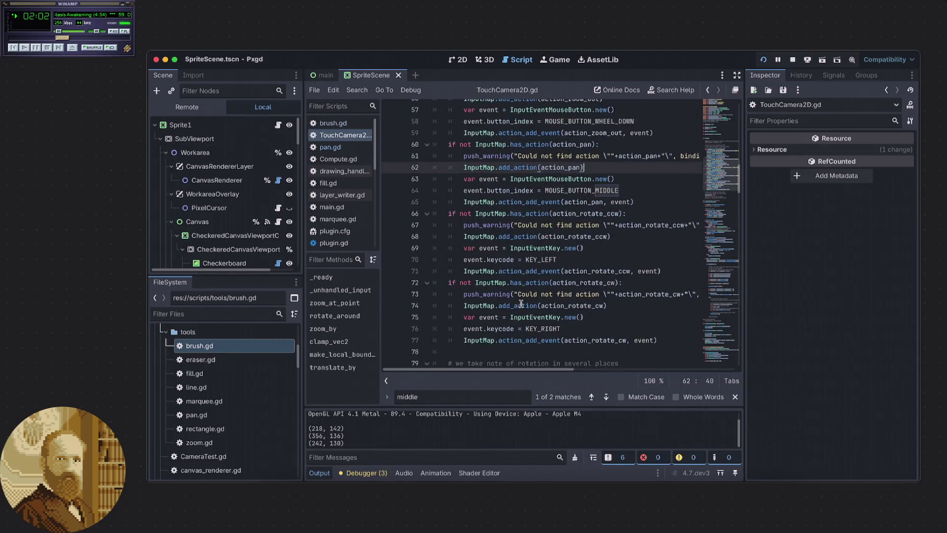
scroll(521, 304, "down", 4)
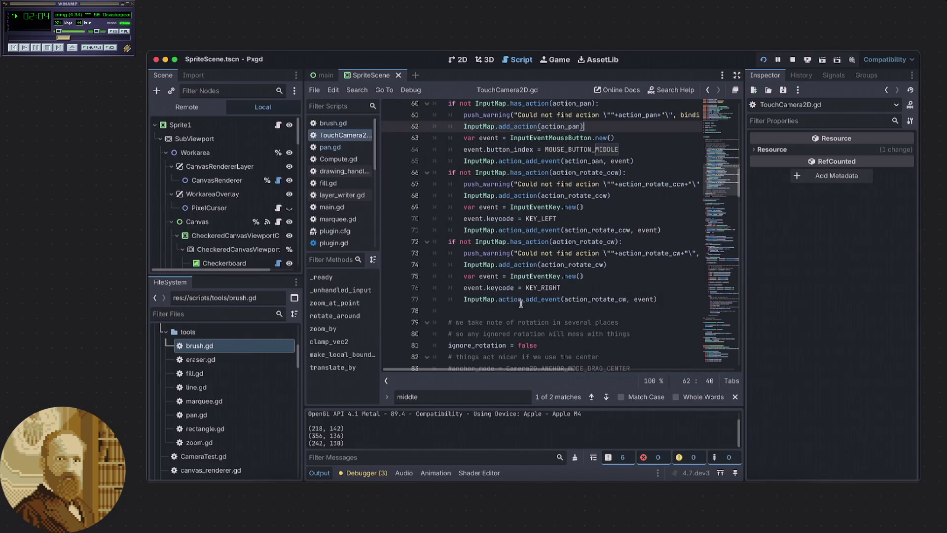
scroll(521, 303, "down", 9)
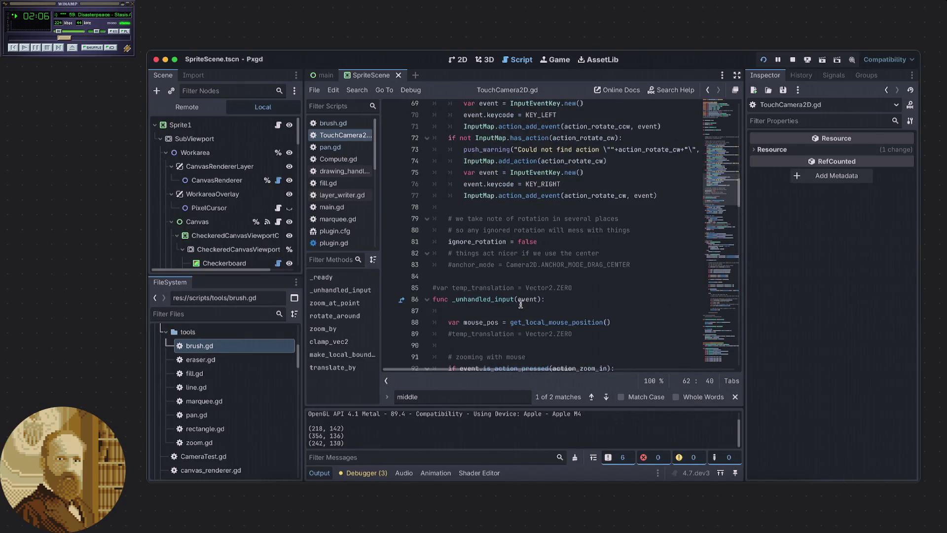
scroll(520, 304, "down", 4)
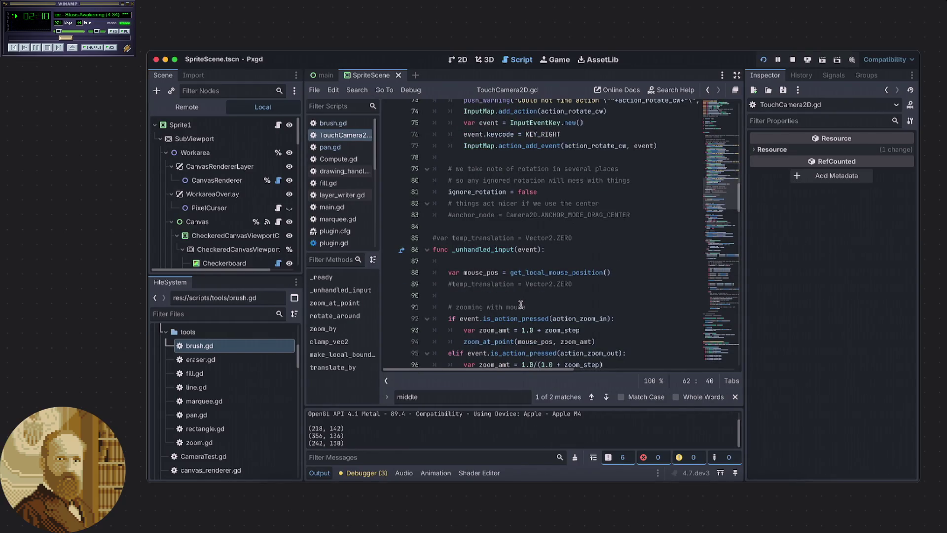
scroll(520, 305, "up", 10)
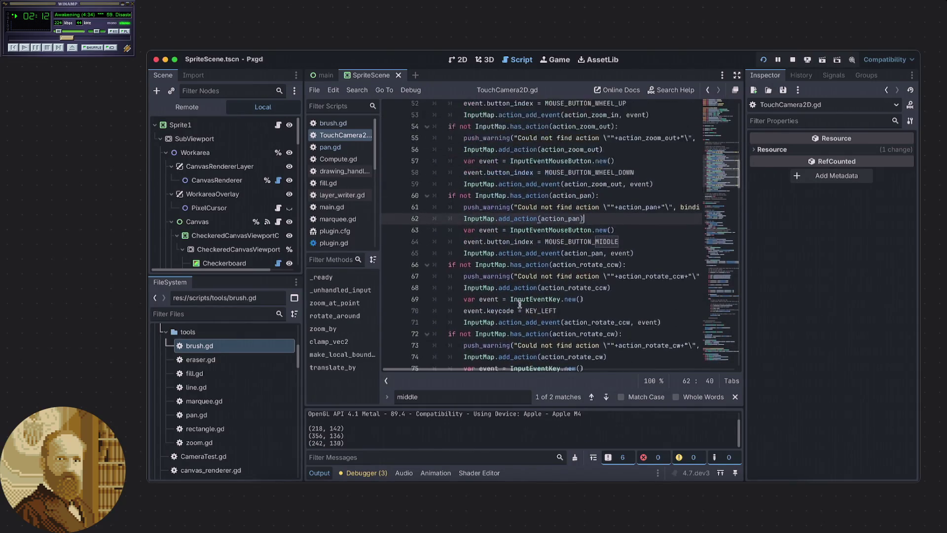
scroll(520, 303, "up", 5)
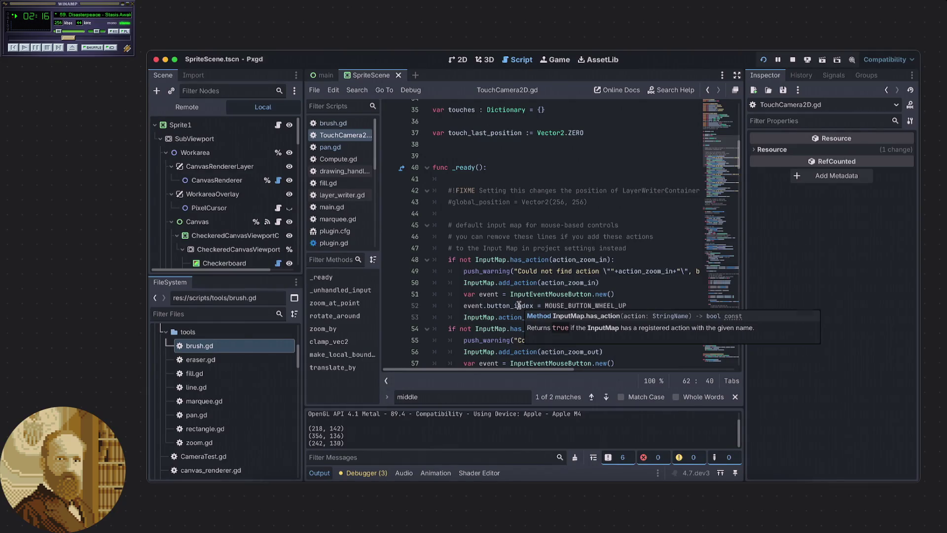
scroll(519, 305, "down", 12)
scroll(515, 305, "down", 3)
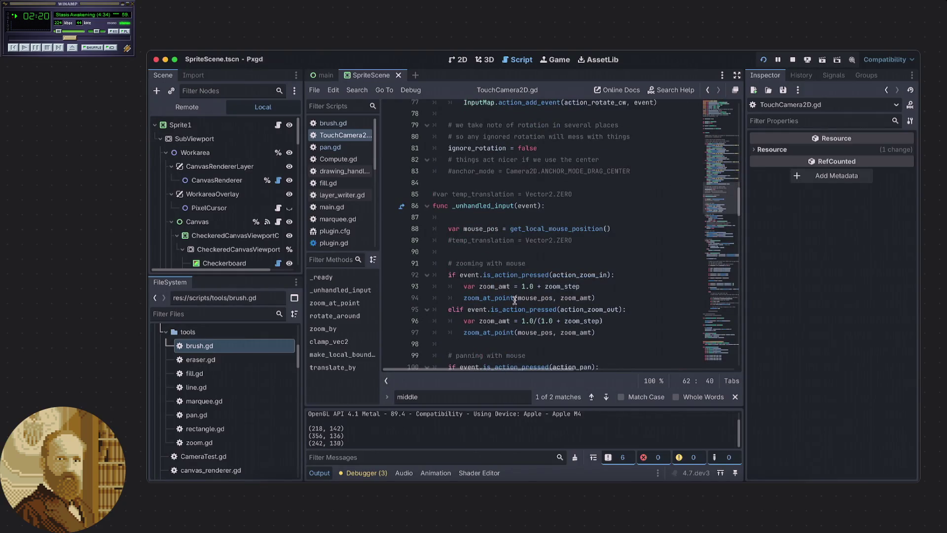
scroll(514, 300, "down", 6)
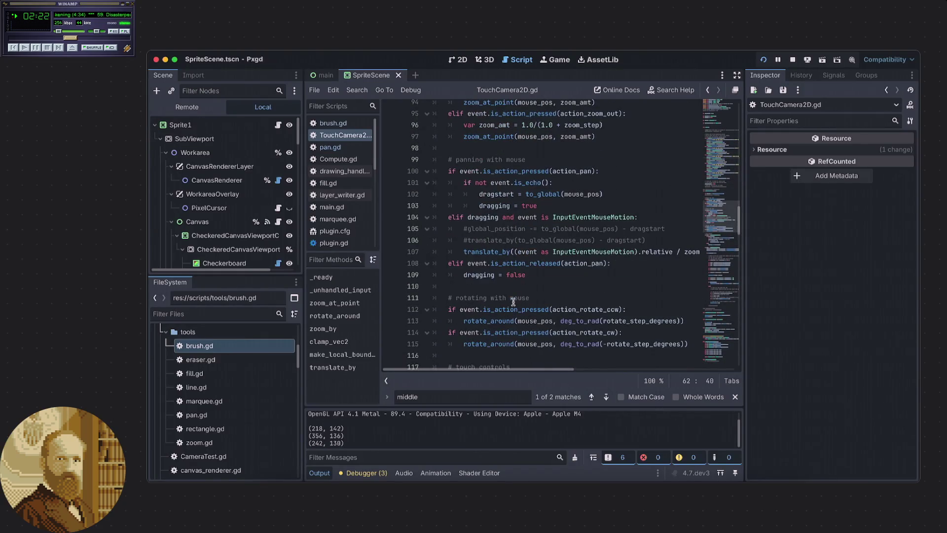
scroll(513, 302, "down", 2)
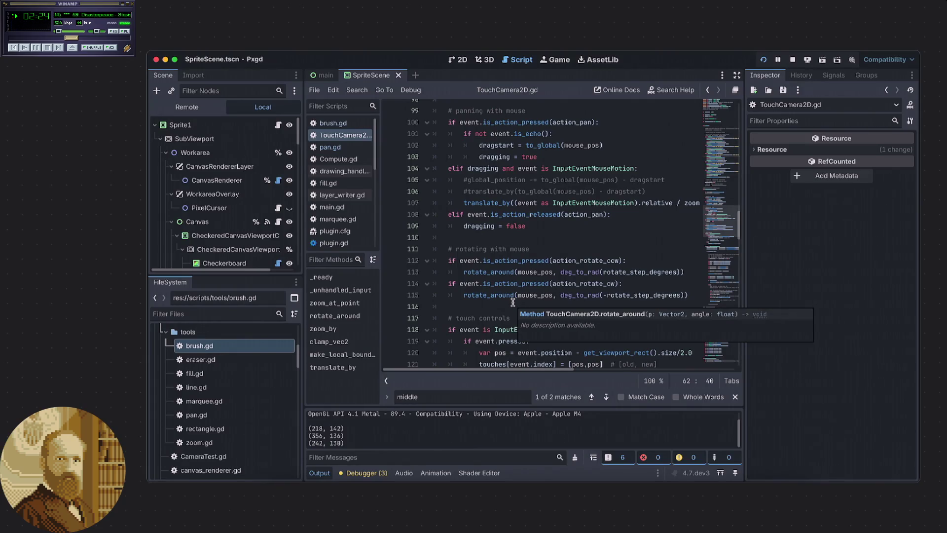
key("super+b")
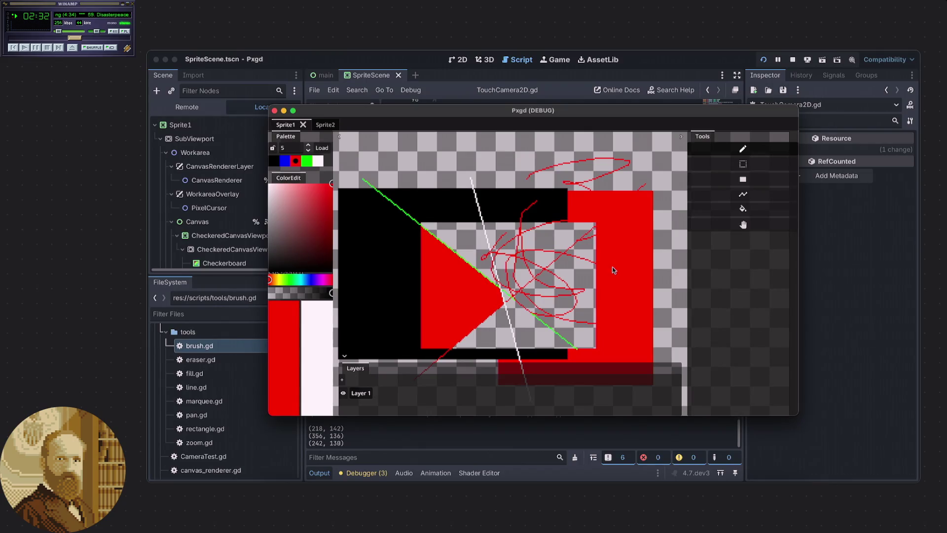
Pan the Pxgd debug canvas left and then right
scroll(577, 266, "left", 3)
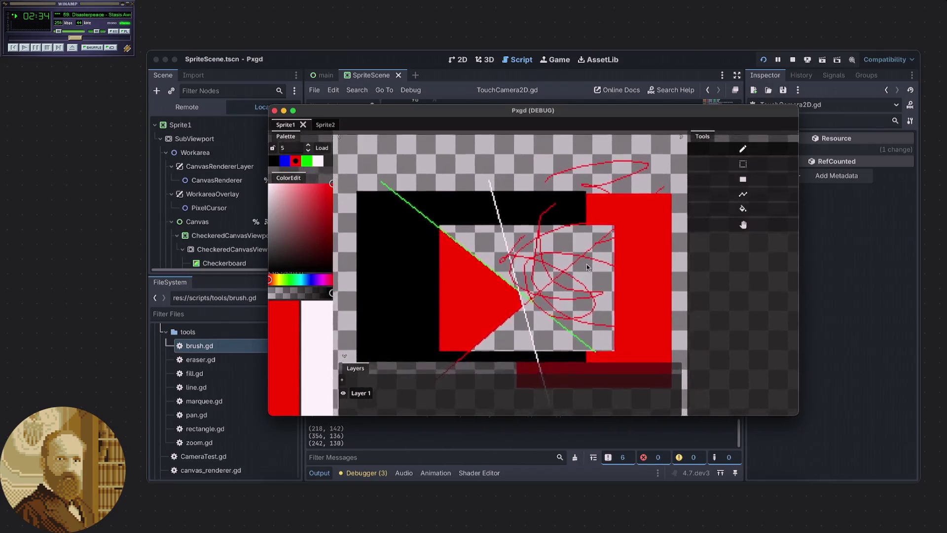
scroll(582, 268, "left", 1)
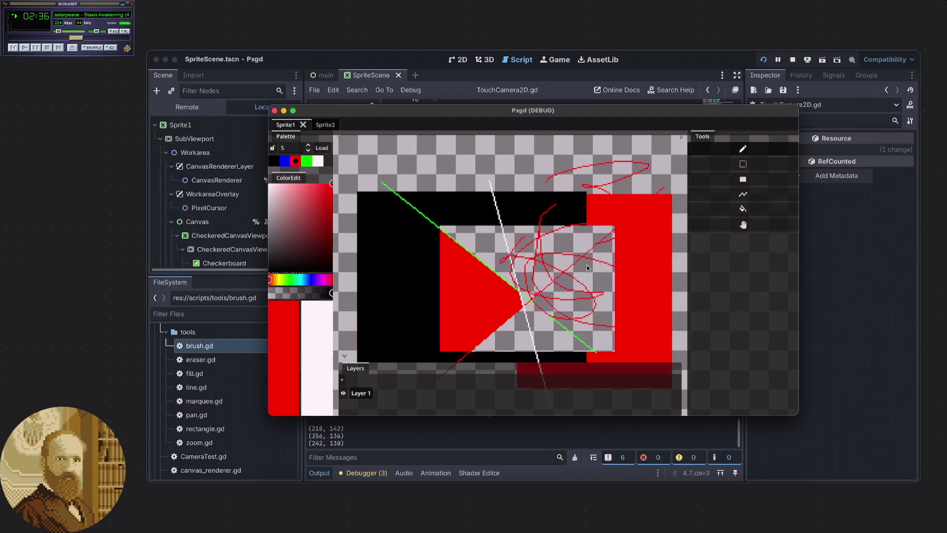
scroll(628, 276, "right", 3)
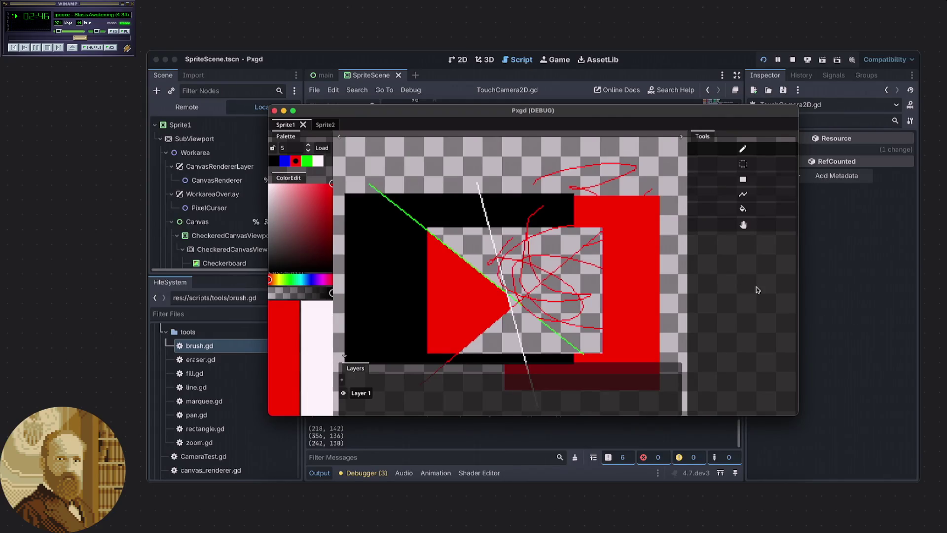
Return to the editor and place the caret on line 63, the pan action's mouse-button event
left_click(830, 287)
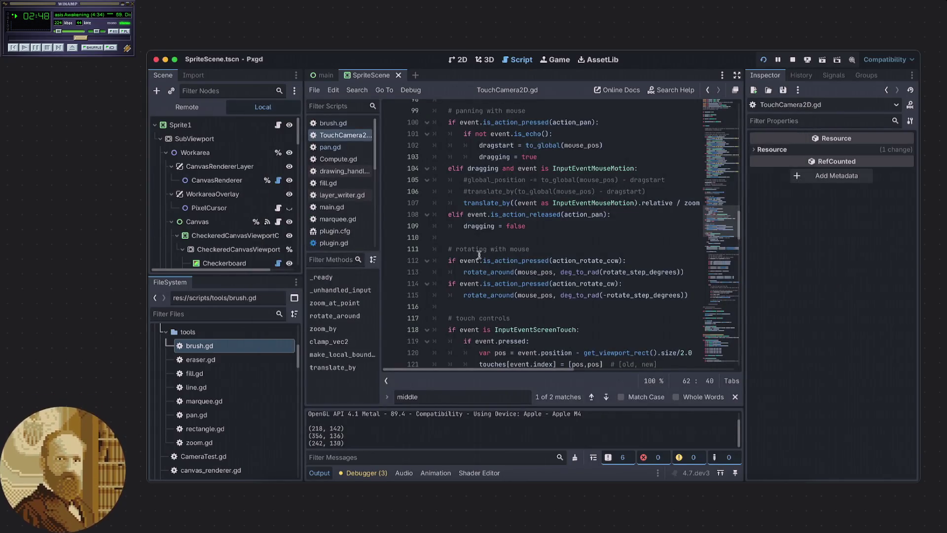
scroll(516, 263, "up", 10)
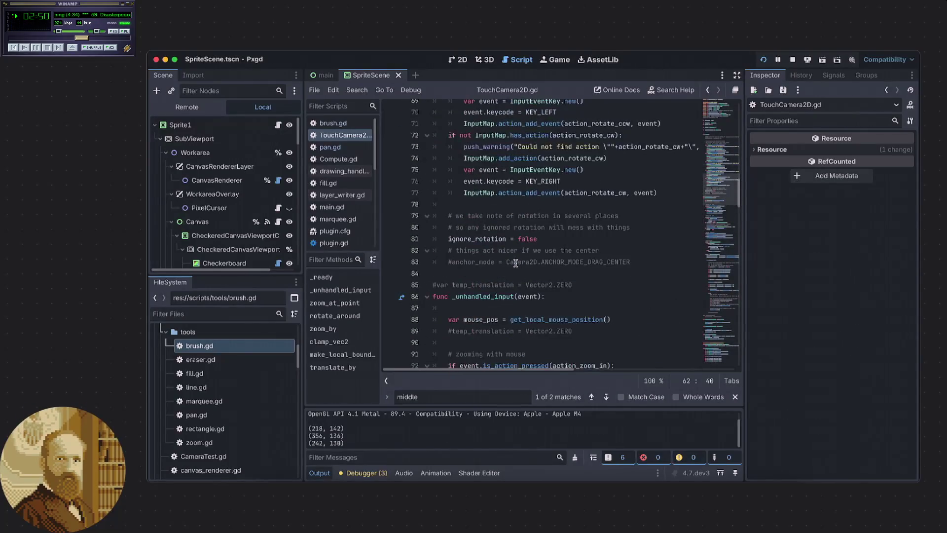
scroll(516, 263, "down", 3)
scroll(523, 257, "up", 2)
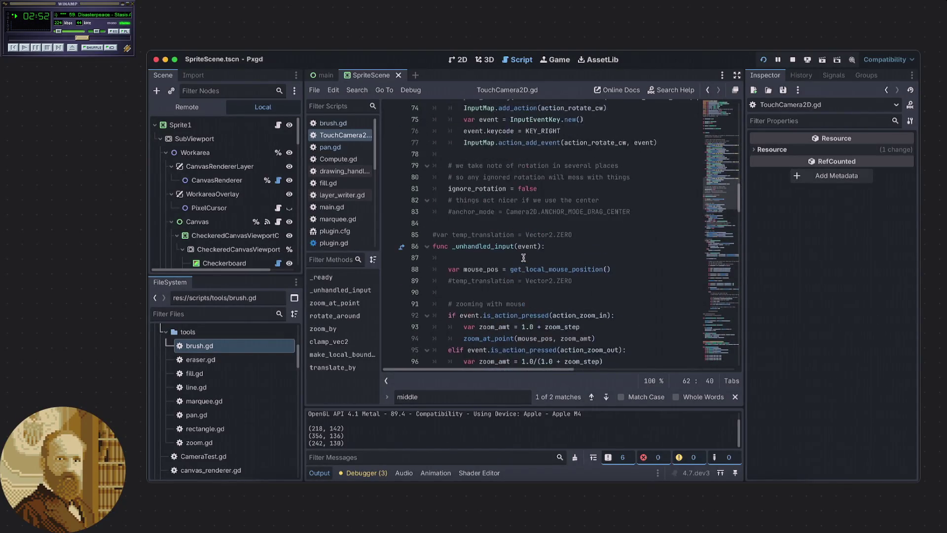
scroll(523, 257, "up", 6)
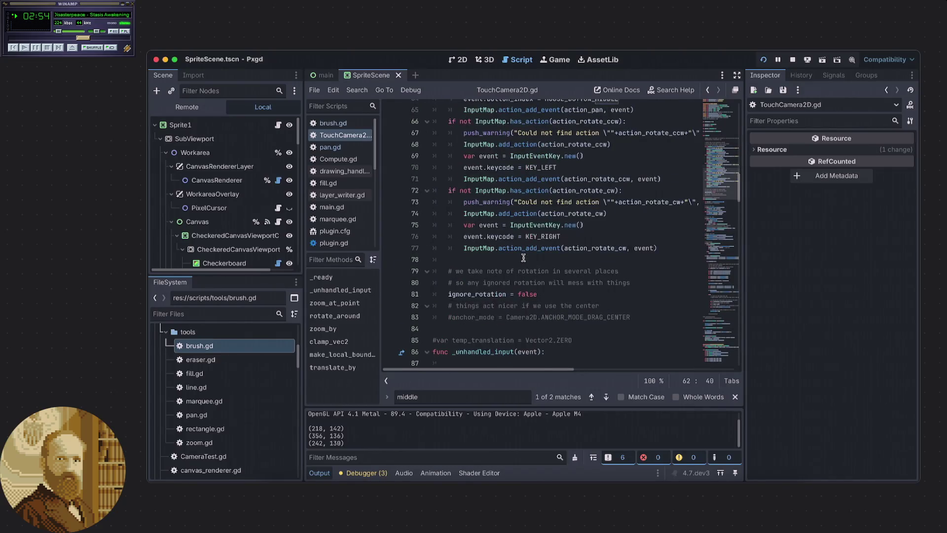
left_click(628, 190)
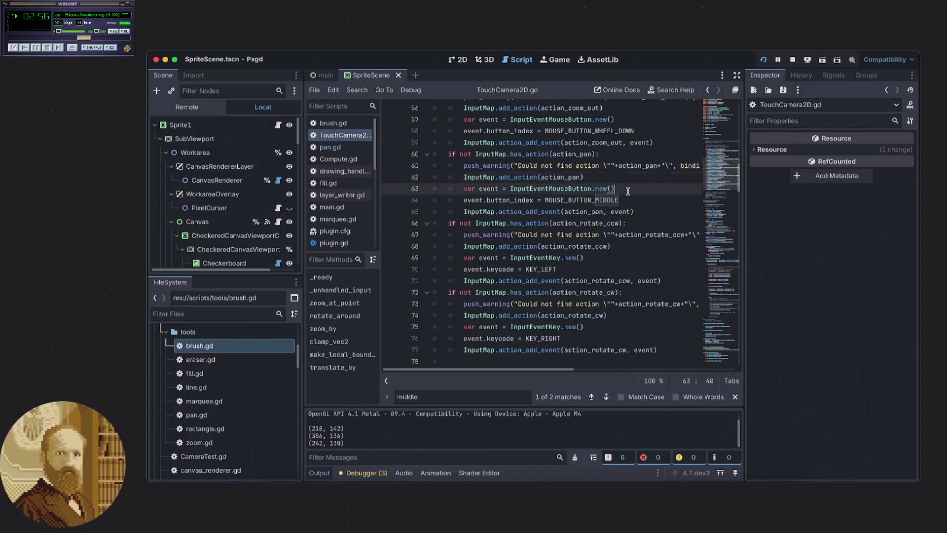
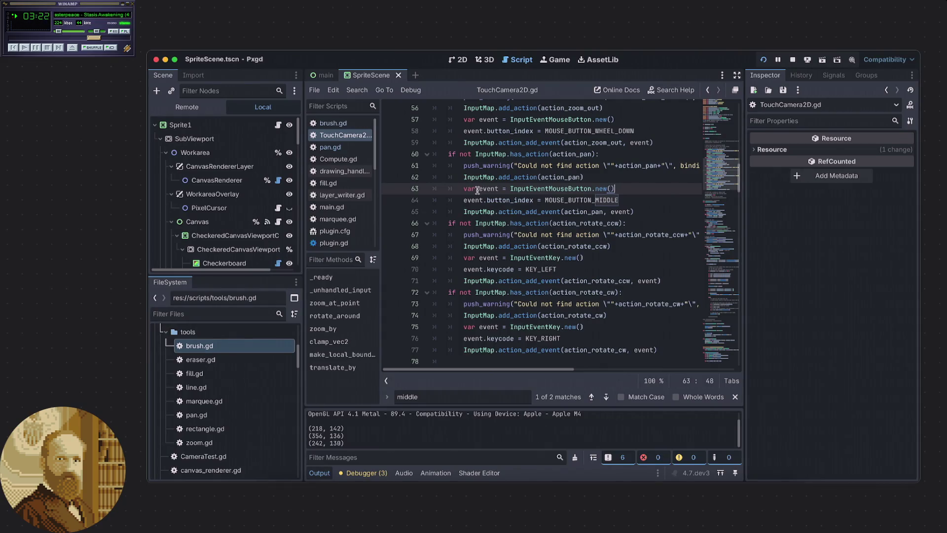
Review the input-action registration code around lines 62–78, including the KEY_LEFT line
left_click(591, 180)
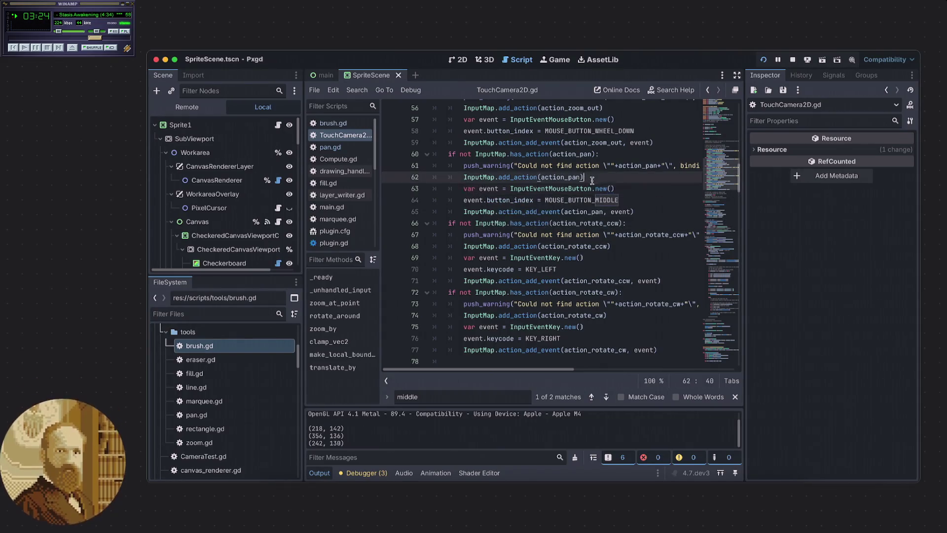
scroll(593, 199, "up", 1)
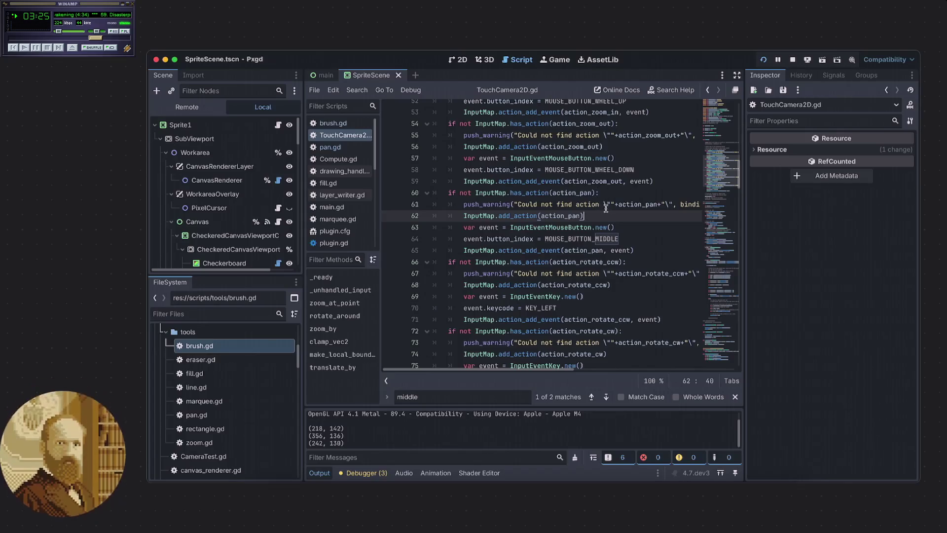
scroll(597, 215, "down", 2)
scroll(588, 216, "down", 5)
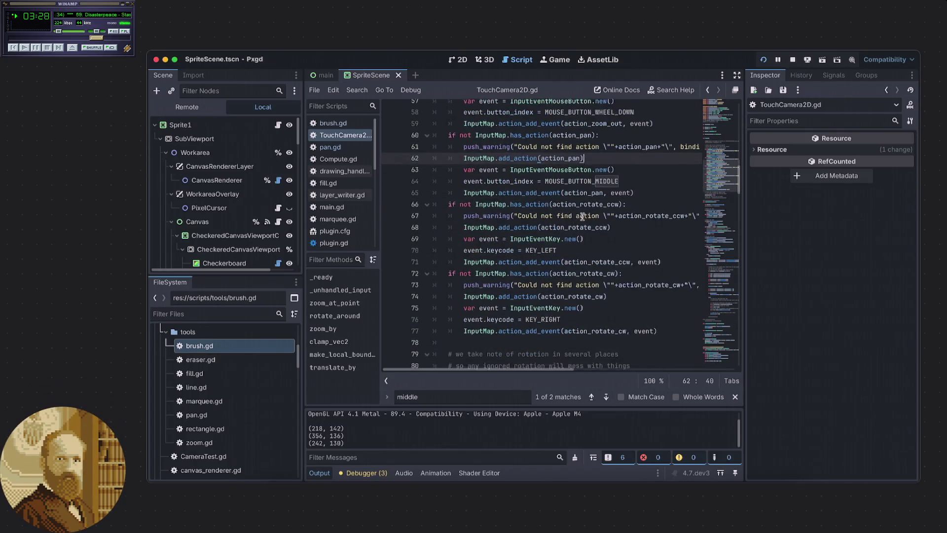
left_click(528, 193)
scroll(527, 192, "down", 3)
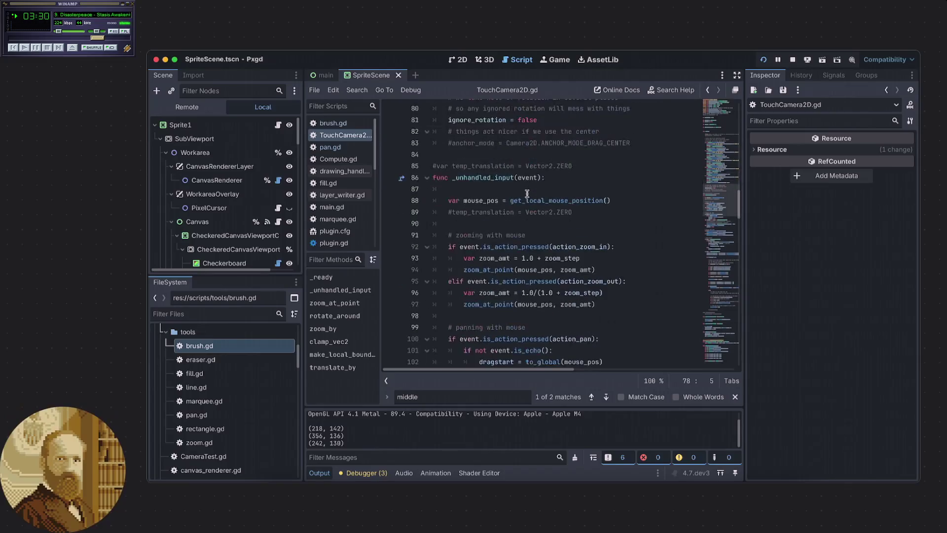
scroll(527, 193, "down", 5)
scroll(528, 193, "up", 12)
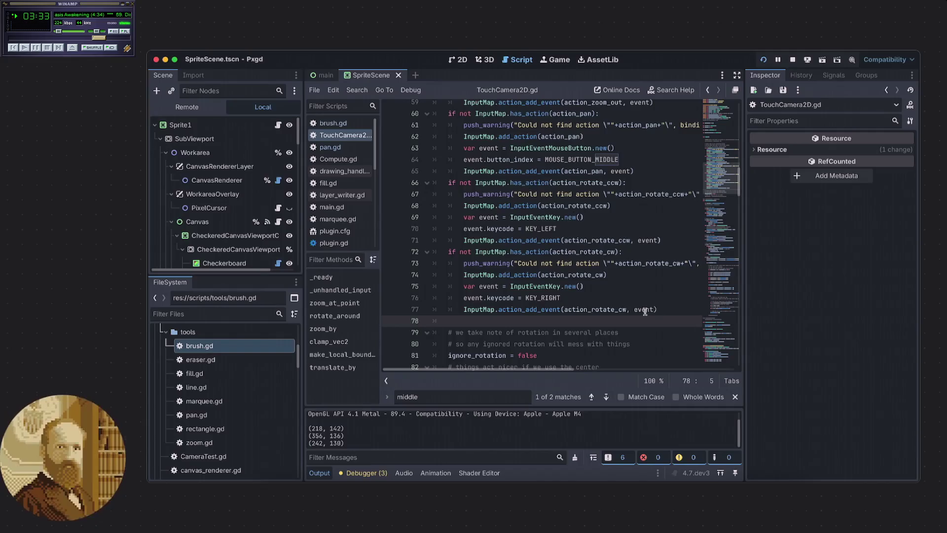
left_click(610, 285)
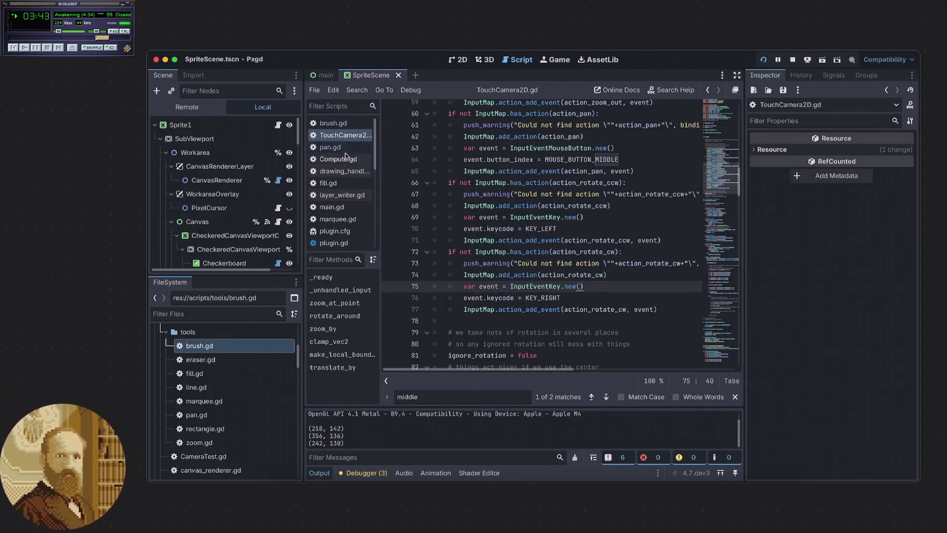
left_click(583, 229)
scroll(585, 229, "up", 2)
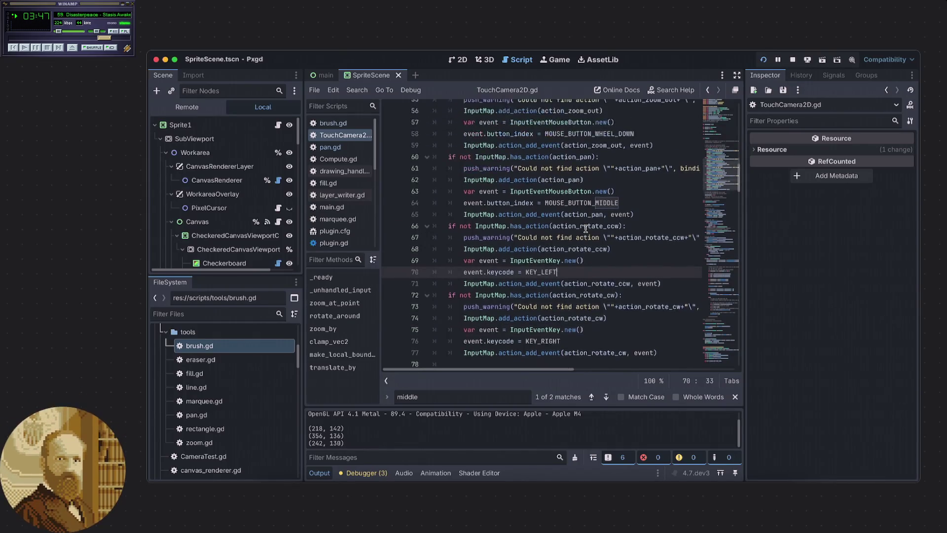
Select action_pan on line 60 and jump to its declaration on line 13
mouse_move(526, 210)
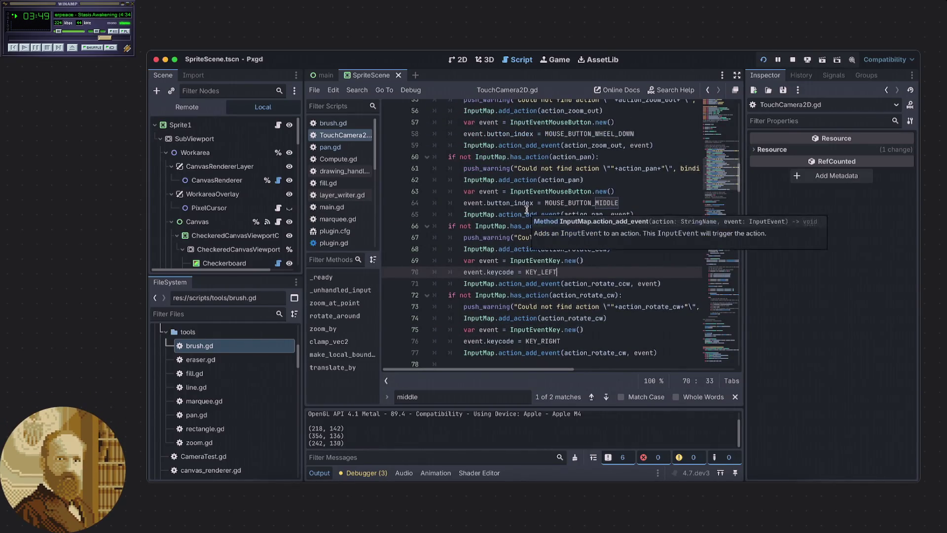
double_click(573, 157)
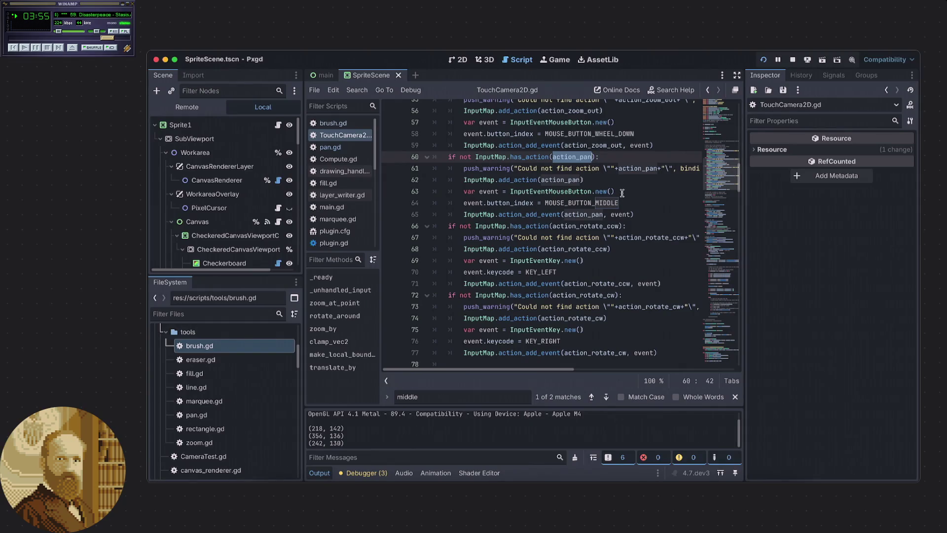
scroll(592, 181, "up", 1)
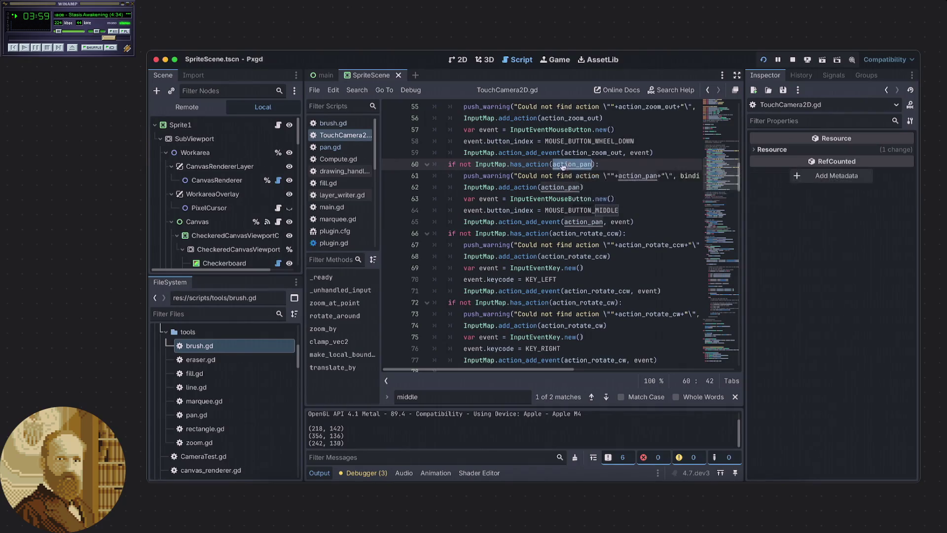
left_click(569, 165, "super")
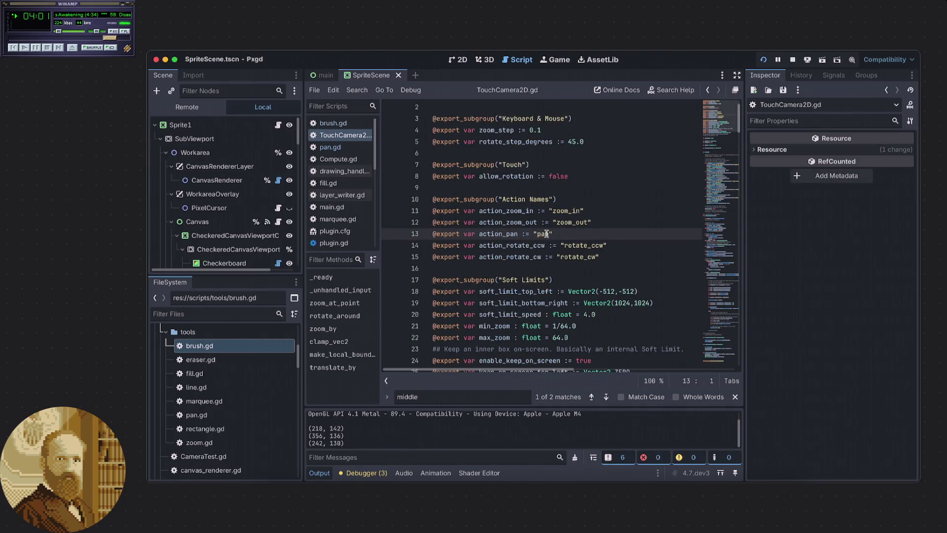
Find action_pan and step through its 7 matches, stopping at the mouse-panning use on line 100
double_click(503, 233)
key("super+f")
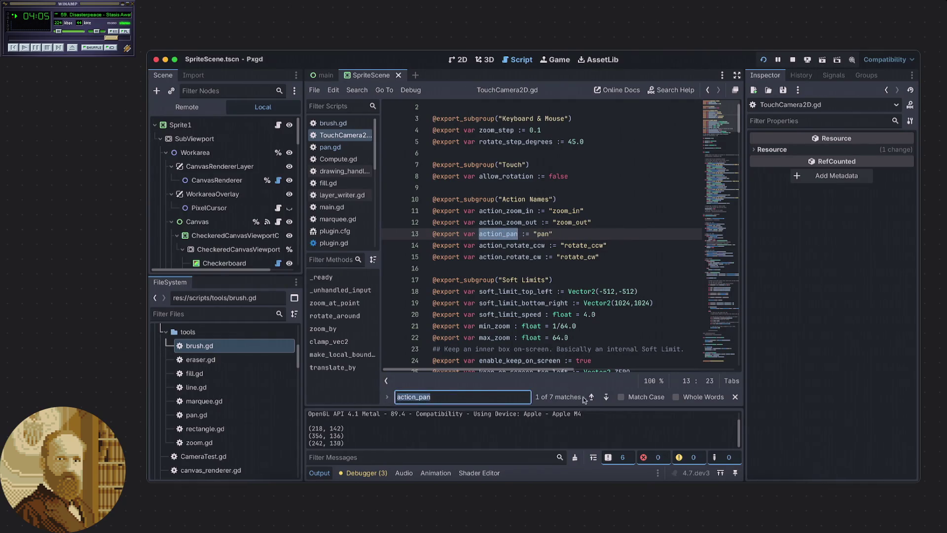
left_click(606, 397)
left_click(606, 397)
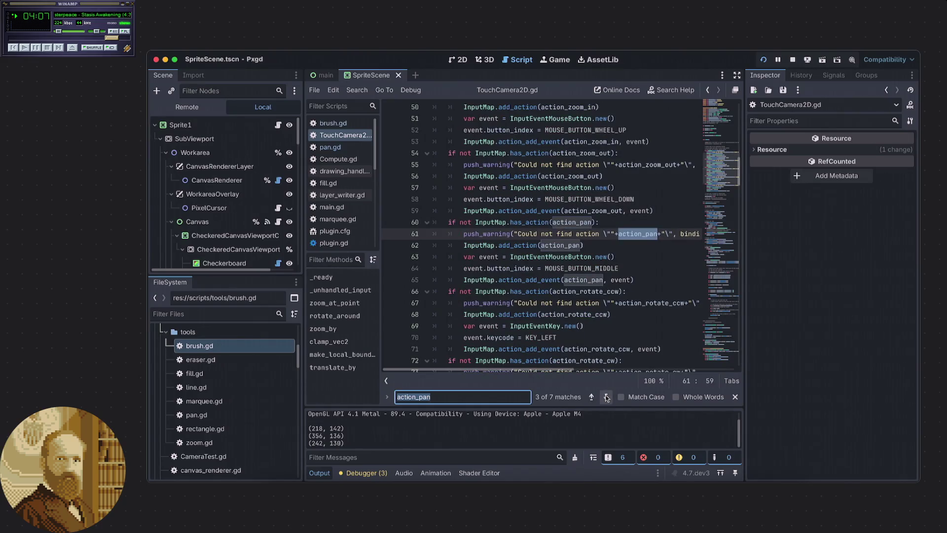
left_click(606, 397)
left_click(606, 397)
left_click(606, 397)
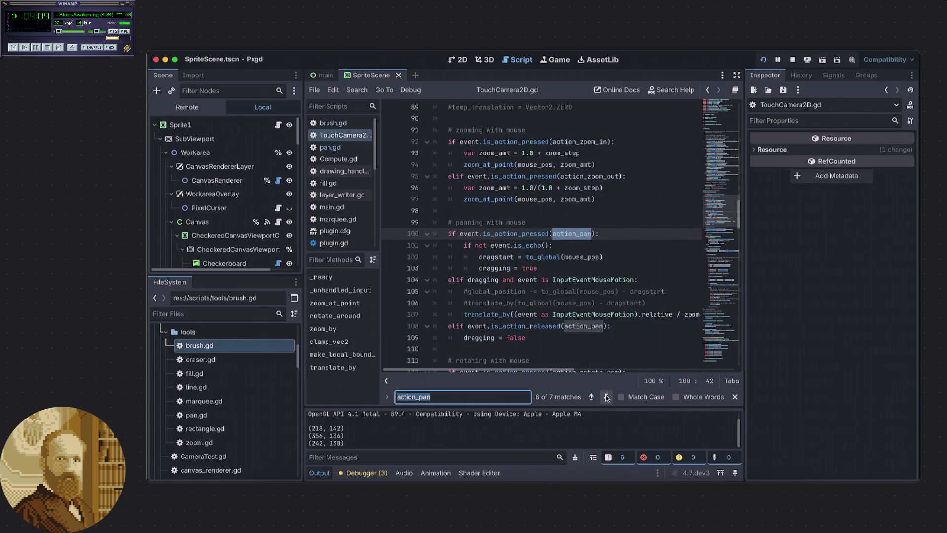
left_click(604, 396)
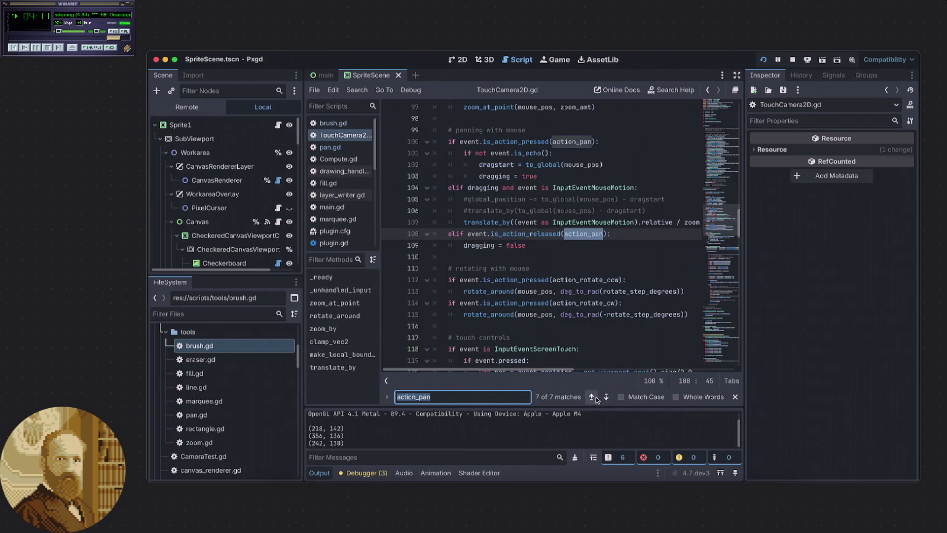
left_click(594, 397)
scroll(592, 237, "down", 2)
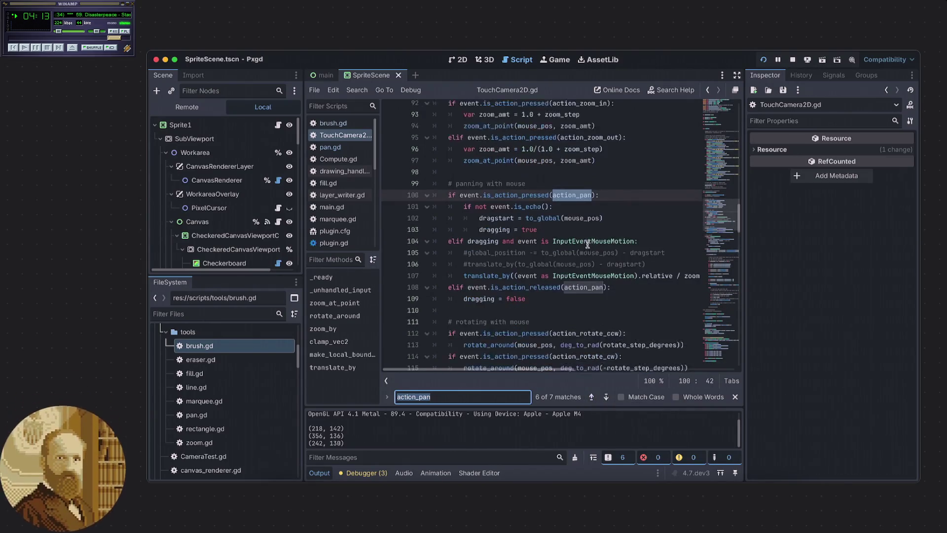
left_click(575, 207)
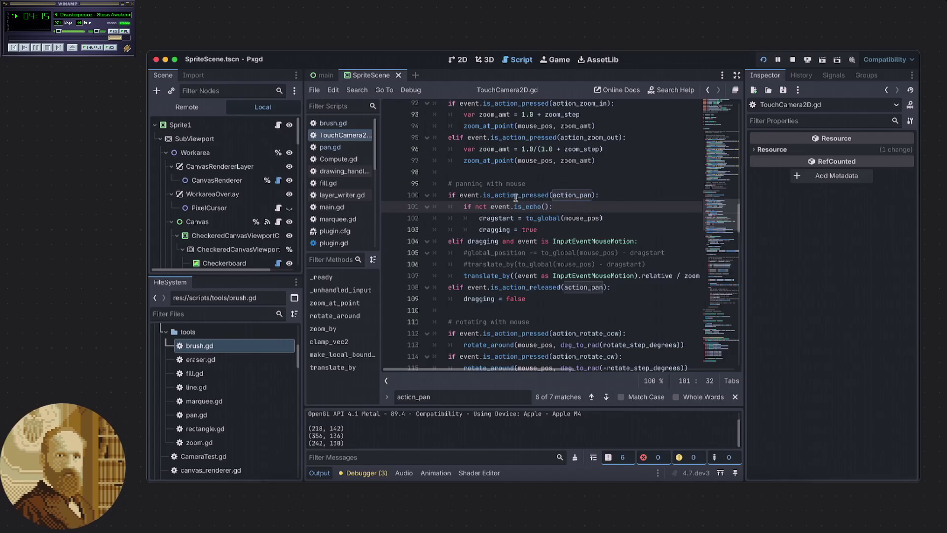
left_click(564, 298)
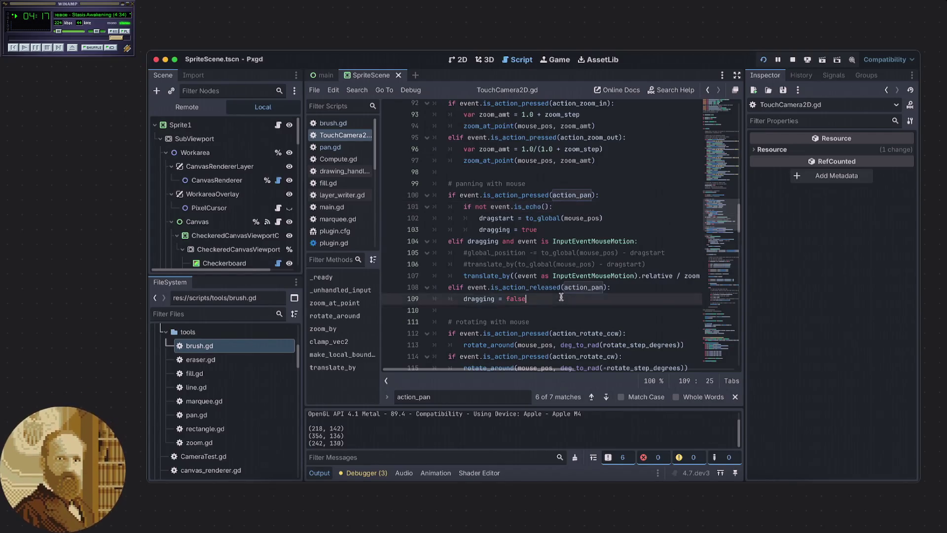
scroll(721, 217, "up", 2)
left_click_drag(721, 218, 718, 197)
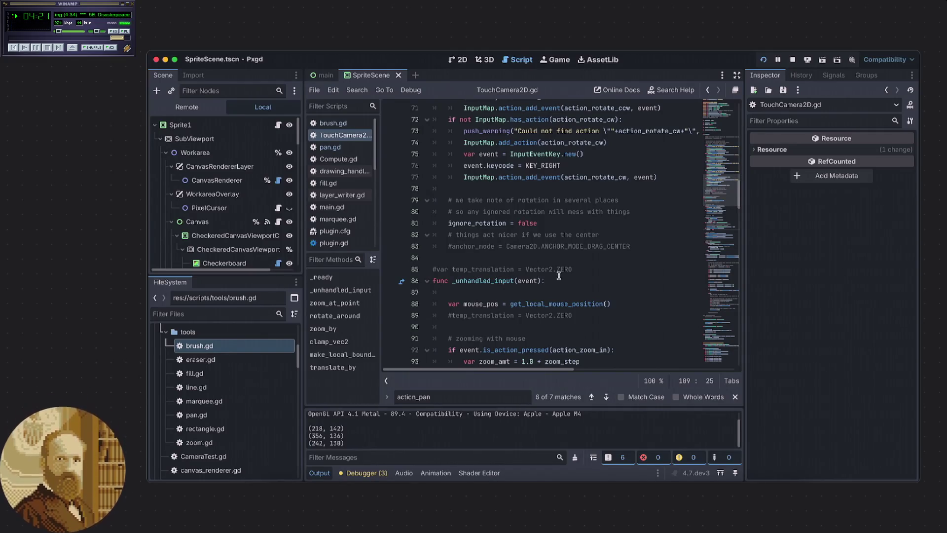
left_click_drag(718, 189, 709, 206)
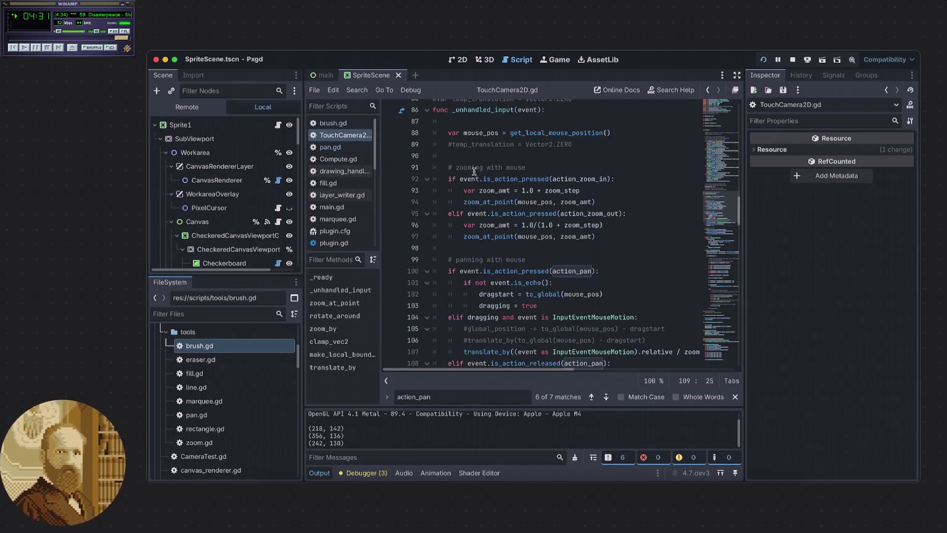
mouse_move(488, 175)
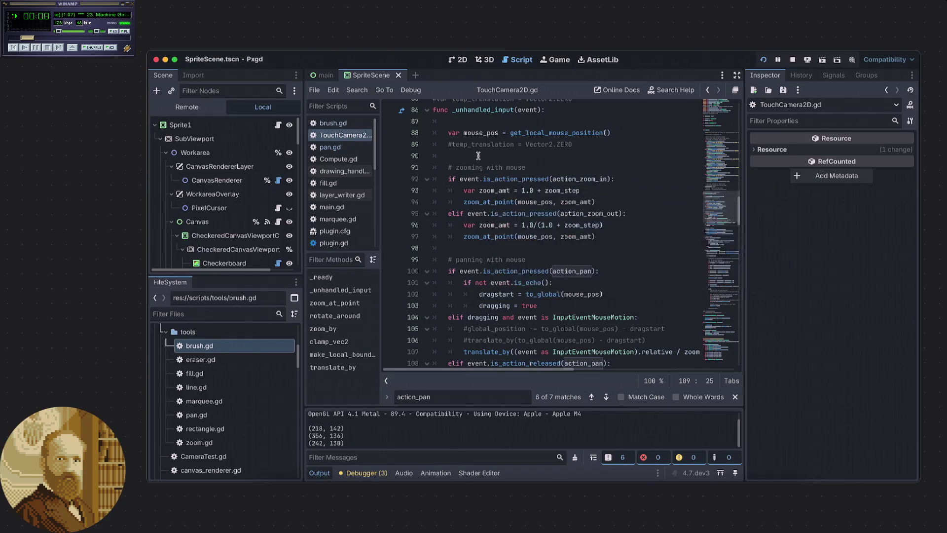
left_click(477, 156)
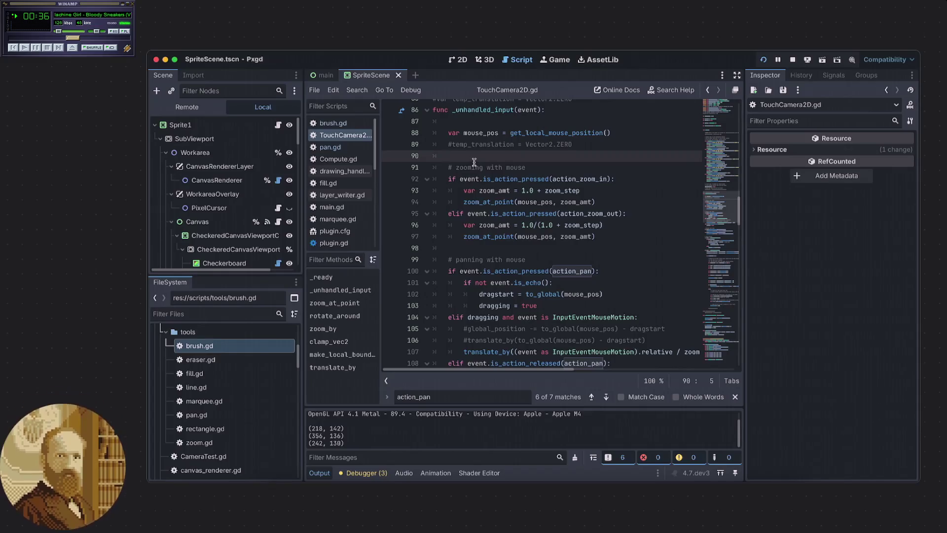
scroll(473, 162, "down", 3)
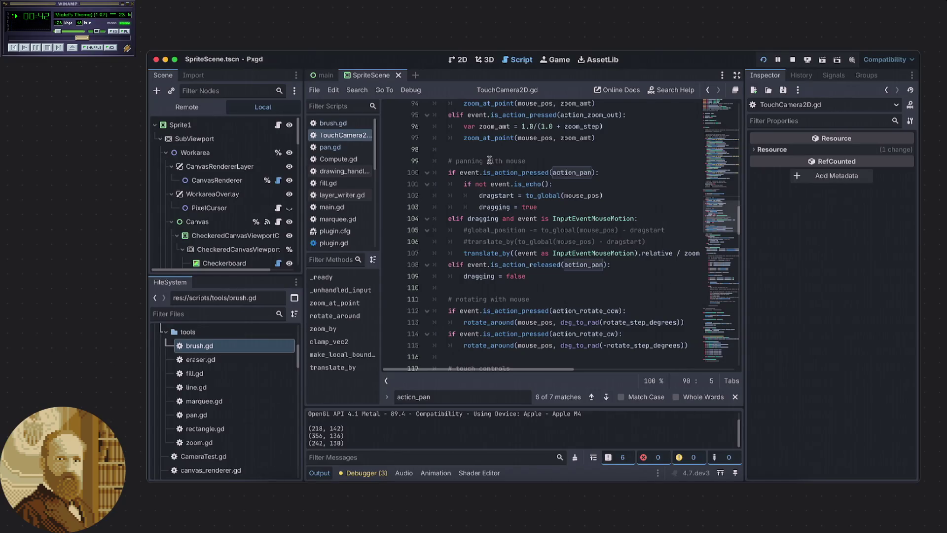
left_click(496, 149)
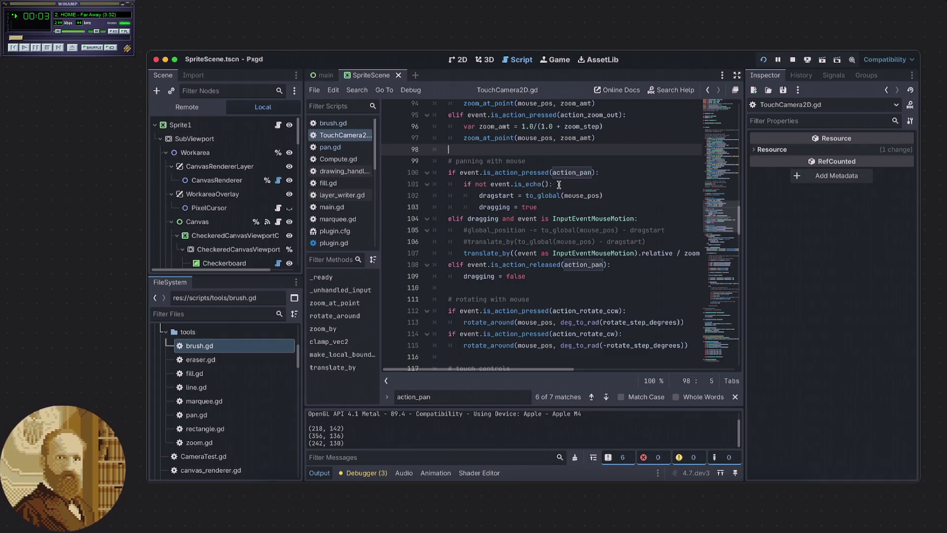
Inspect the is_echo check and line 103 of the mouse-panning block
left_click(538, 184)
mouse_move(537, 184)
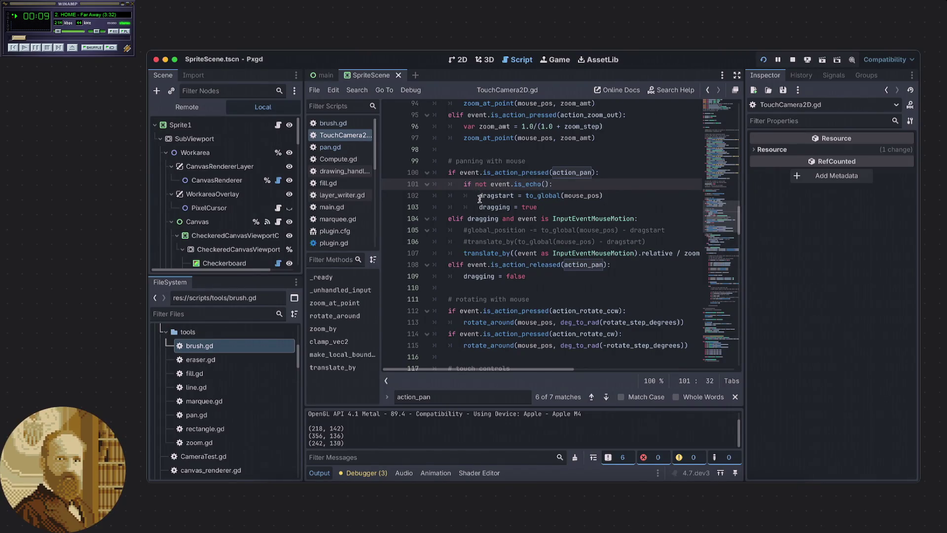
mouse_move(479, 197)
left_click(549, 204)
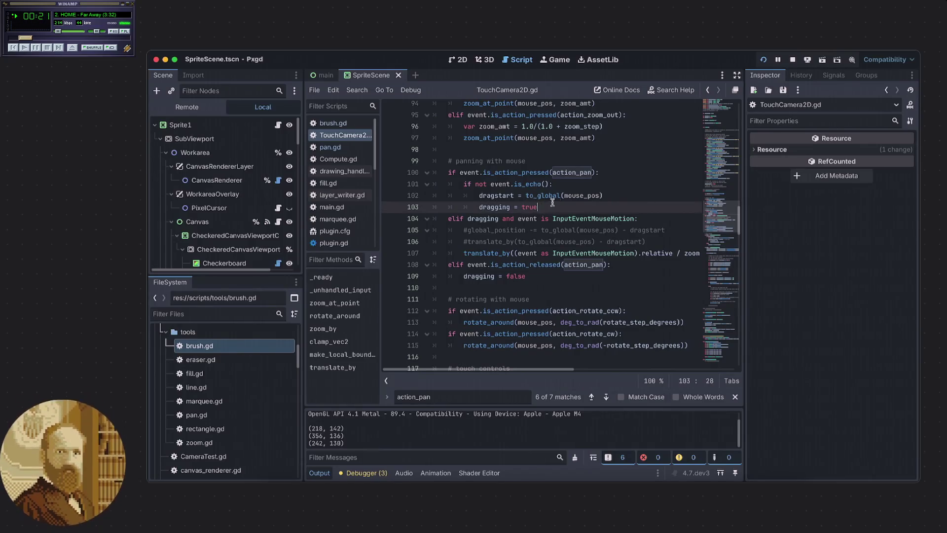
scroll(545, 211, "down", 1)
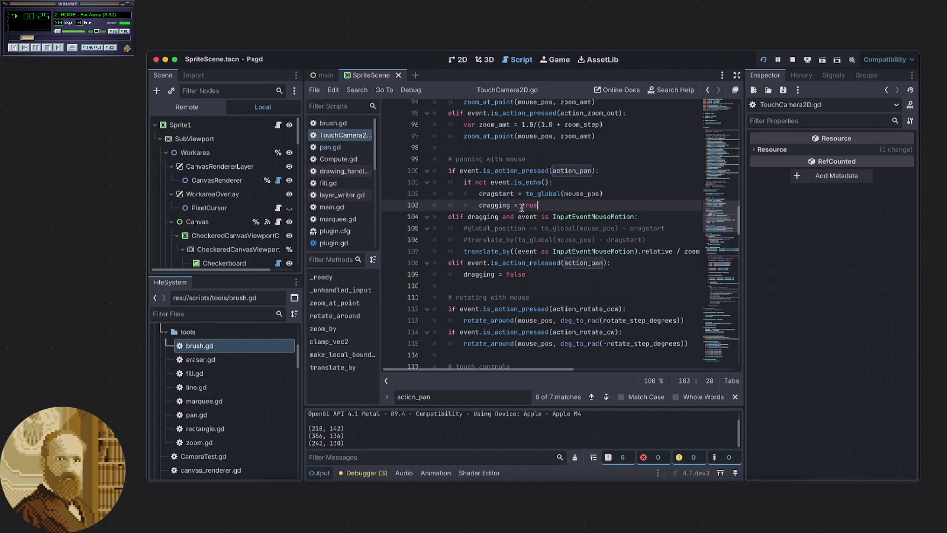
mouse_move(550, 368)
left_mouse_down()
mouse_move(594, 370)
mouse_move(528, 360)
left_mouse_up()
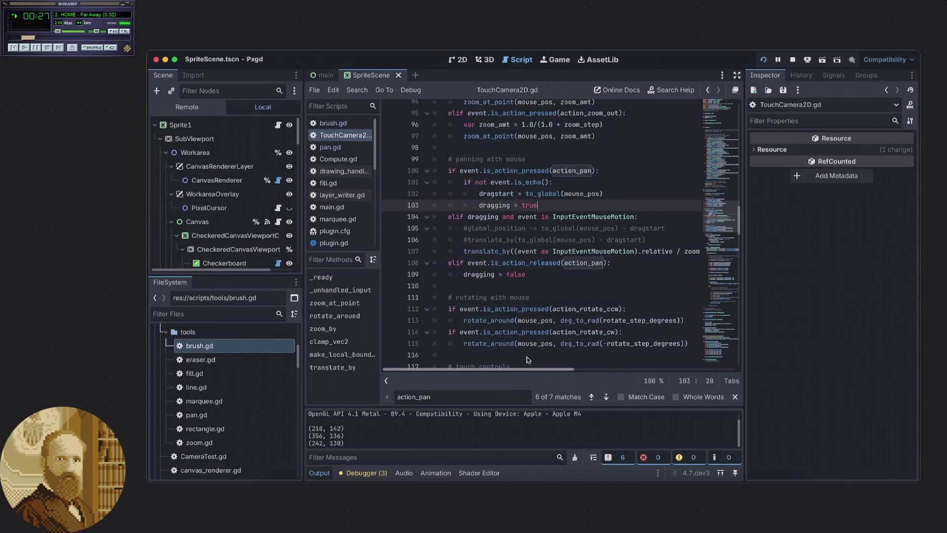
Highlight every use of dragstart and settle on its assignment at line 102
double_click(507, 194)
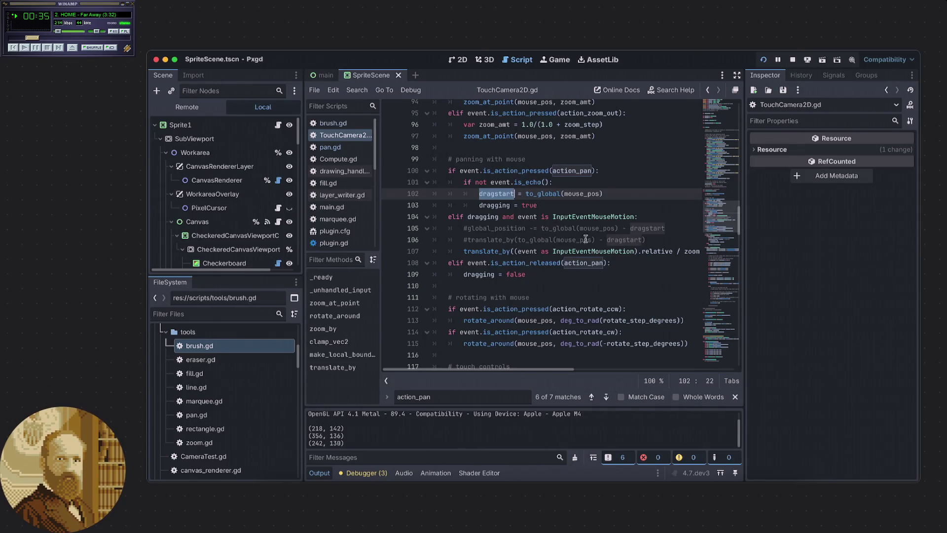
scroll(561, 337, "down", 1)
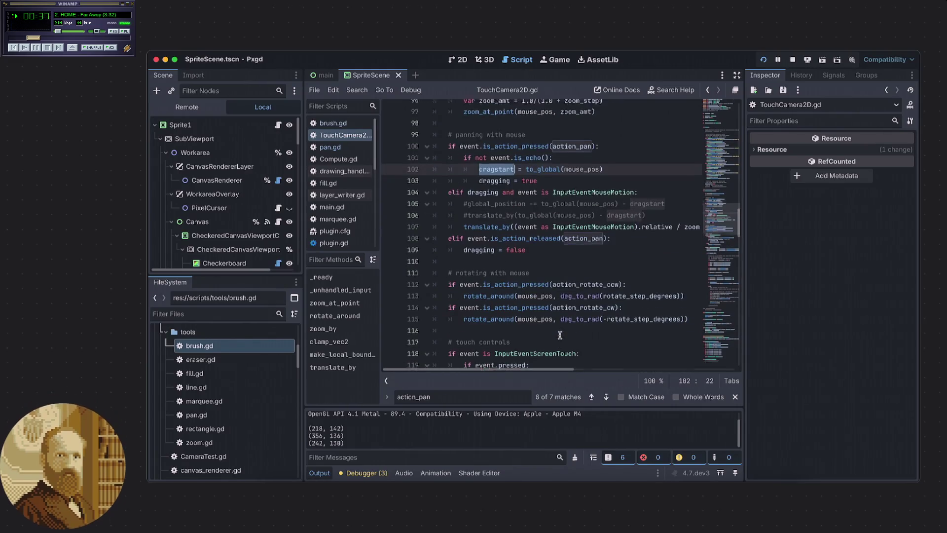
scroll(536, 297, "up", 1)
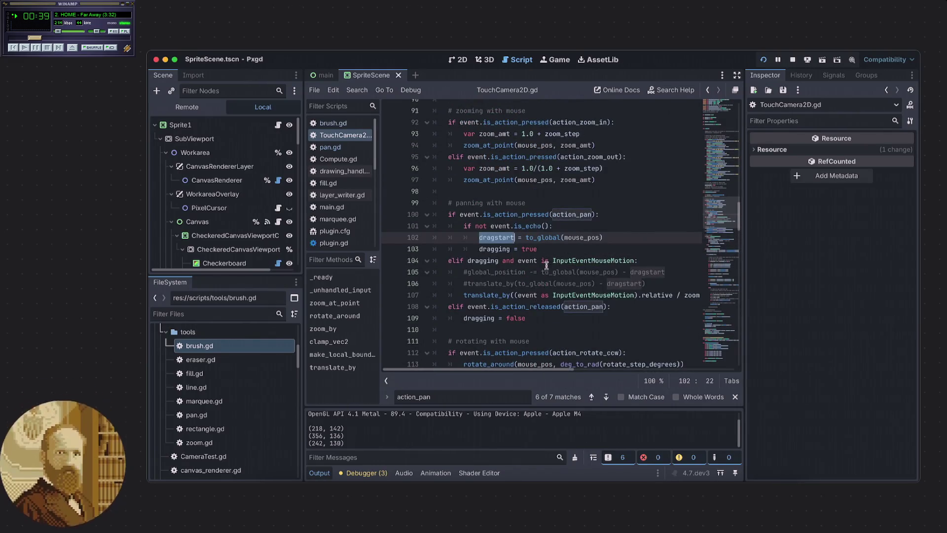
scroll(522, 238, "down", 3)
scroll(521, 239, "down", 5)
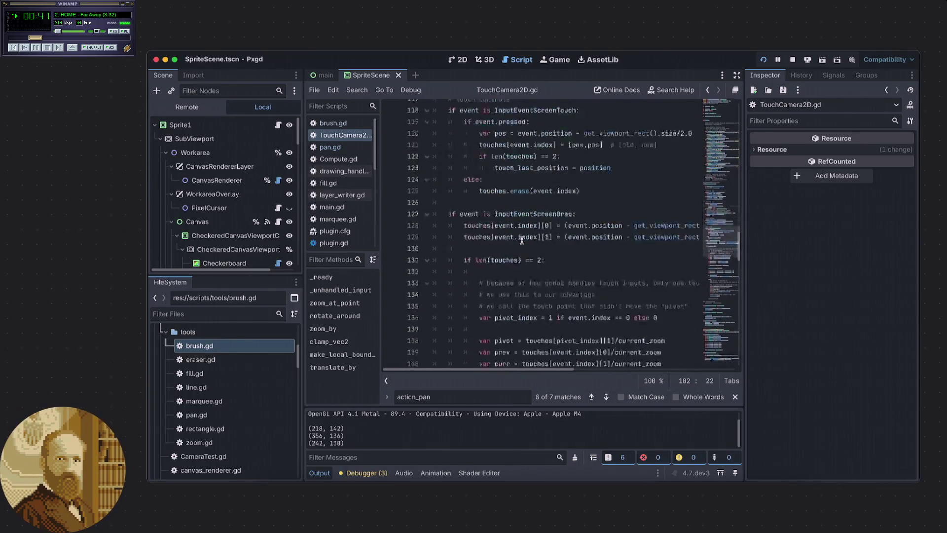
mouse_move(712, 247)
left_mouse_down()
mouse_move(718, 349)
mouse_move(721, 237)
mouse_move(700, 140)
mouse_move(697, 217)
left_mouse_up()
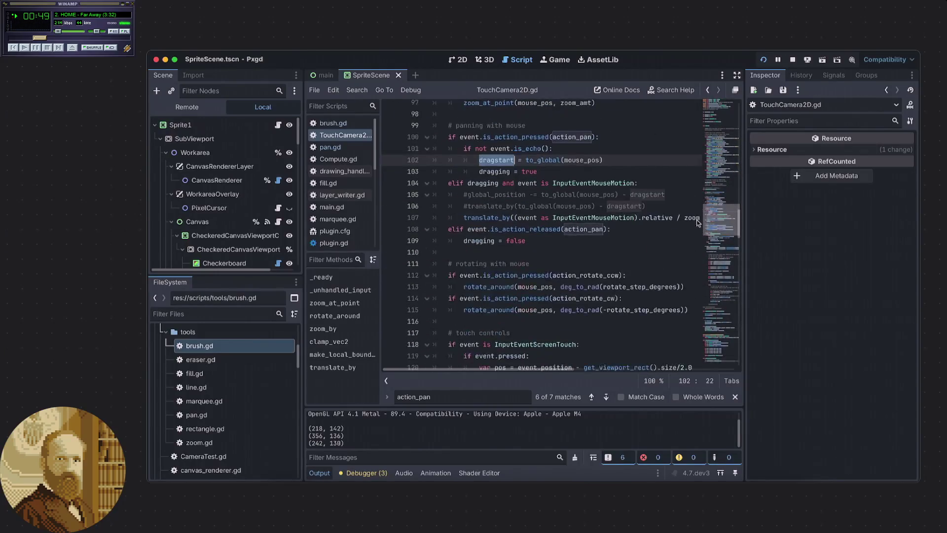
left_click(588, 172)
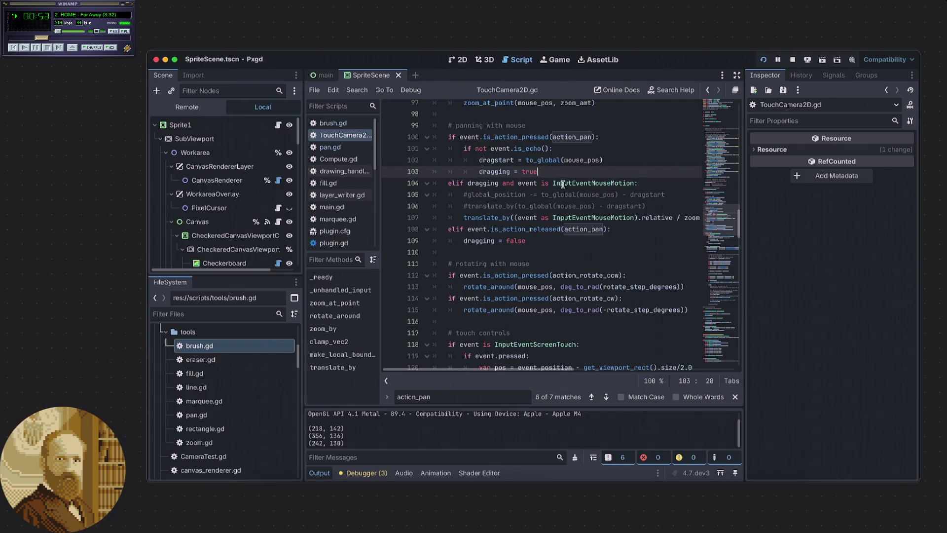
left_click(482, 160)
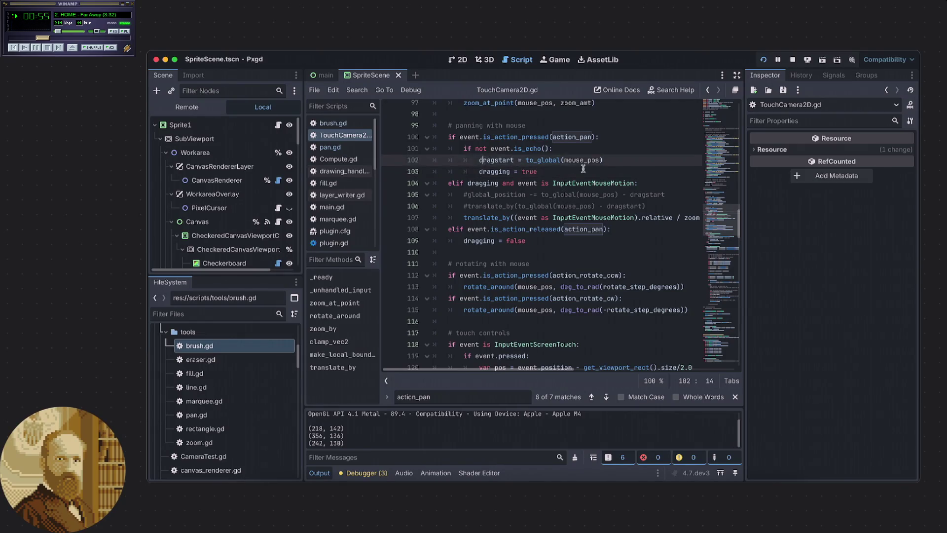
Restore the accidentally overwritten dragstart word on line 102
double_click(506, 160)
key("BackSpace")
type("F")
key("super+z")
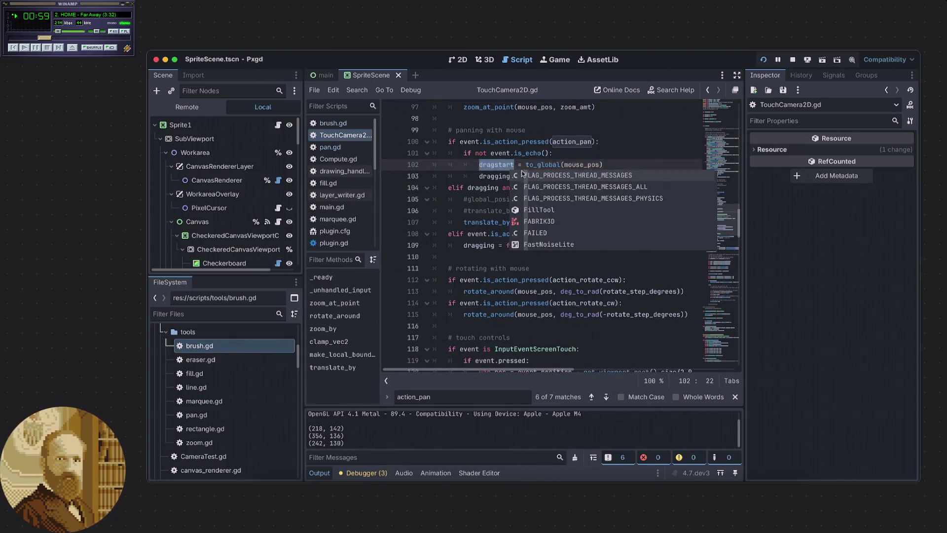
Find dragstart in the script and cycle its matches back to the line 32 declaration
key("super+f")
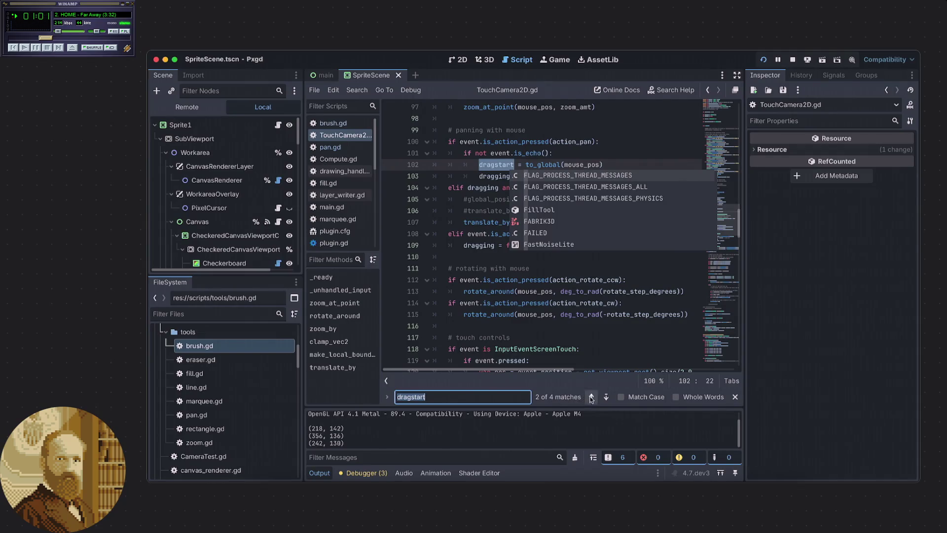
left_click(591, 397)
left_click(591, 396)
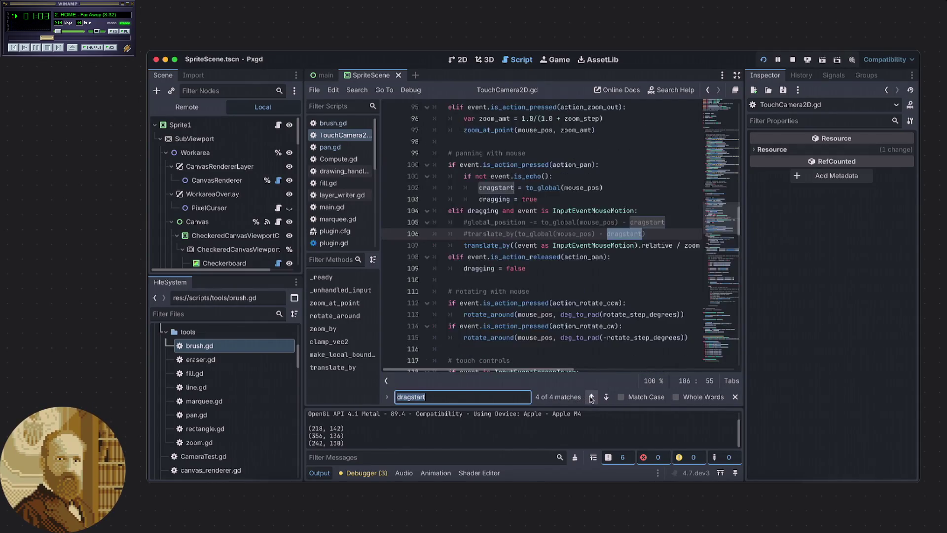
left_click(591, 396)
left_click(591, 397)
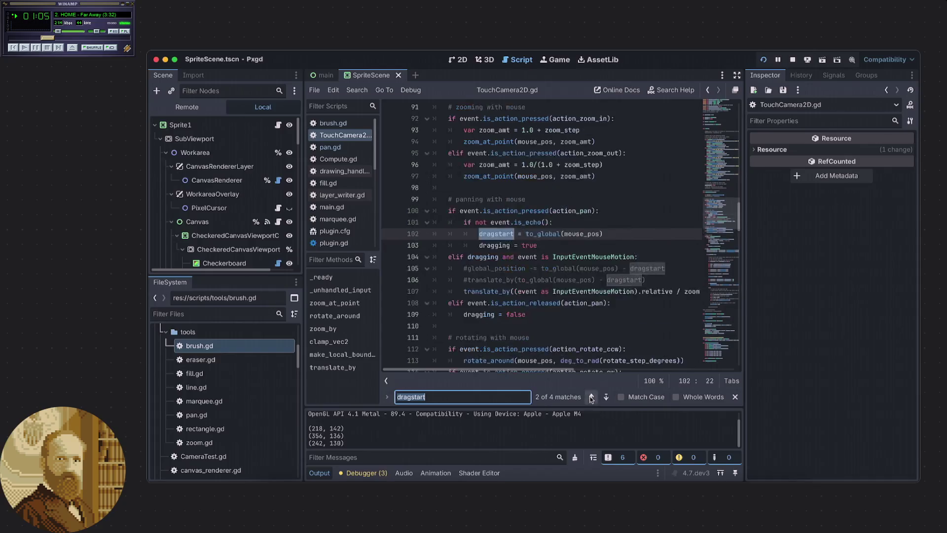
left_click(591, 397)
left_click(433, 234)
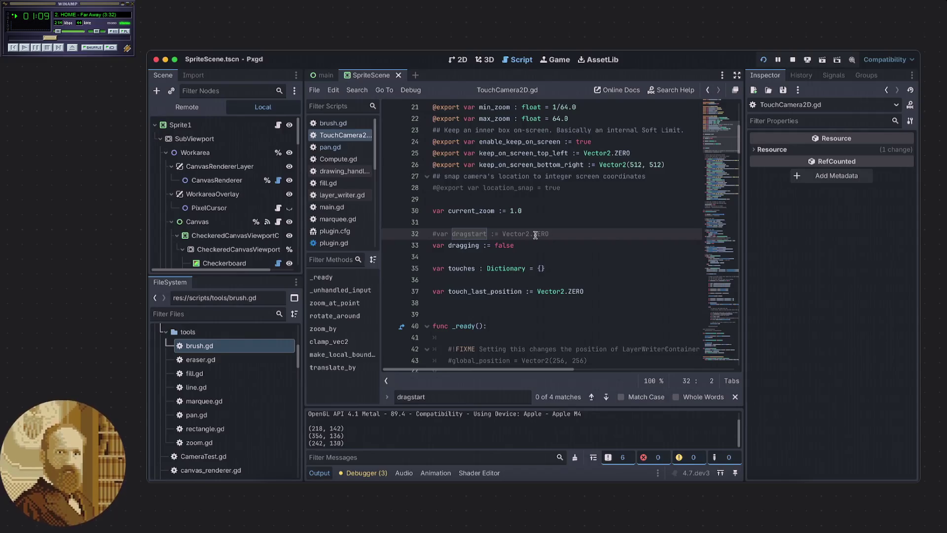
Comment out the dragstart assignment on line 102 with Ctrl+K and close the find bar
scroll(535, 237, "down", 15)
left_click(483, 237)
key("ctrl+k")
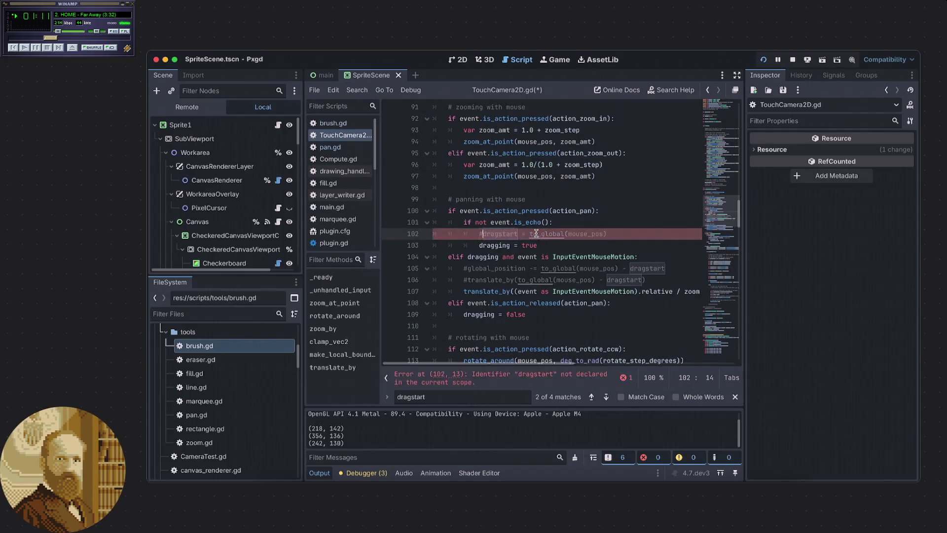
left_click(553, 245)
scroll(547, 244, "down", 1)
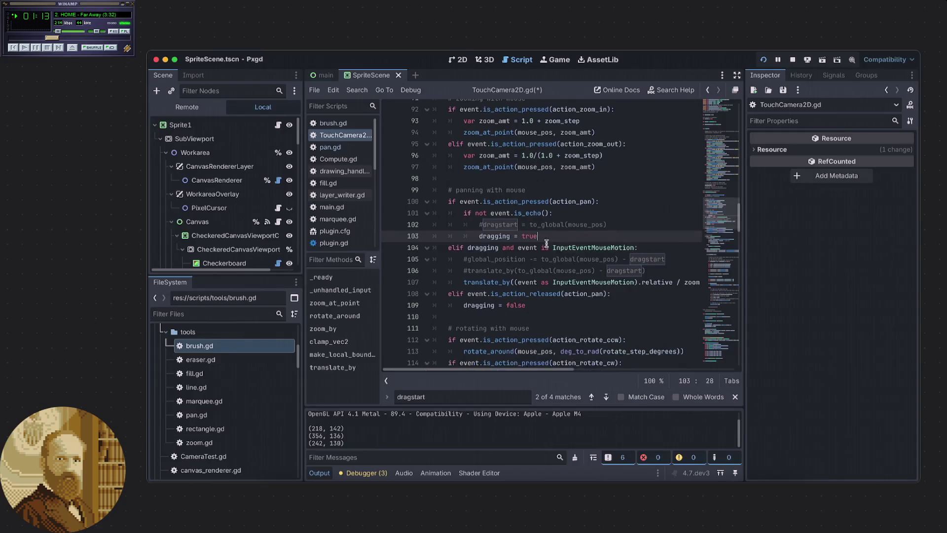
left_click(582, 300)
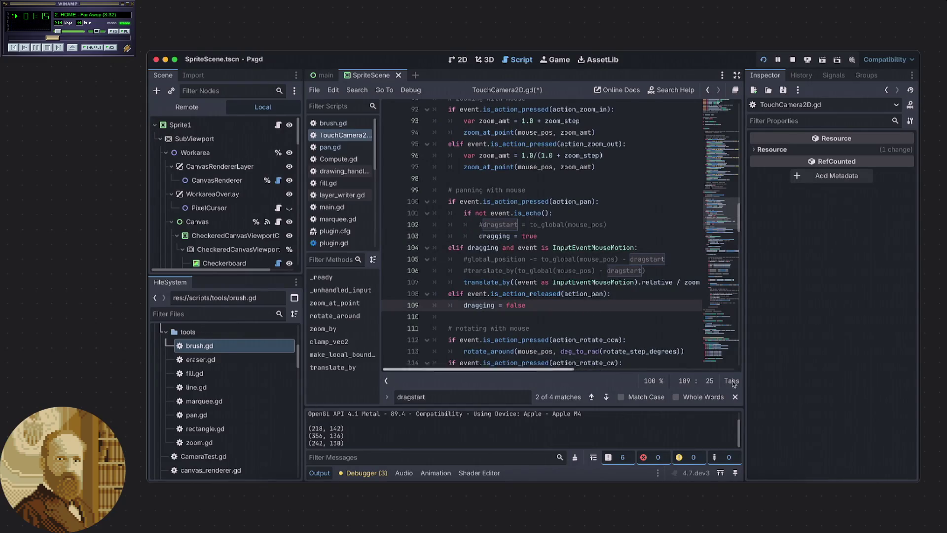
left_click(735, 396)
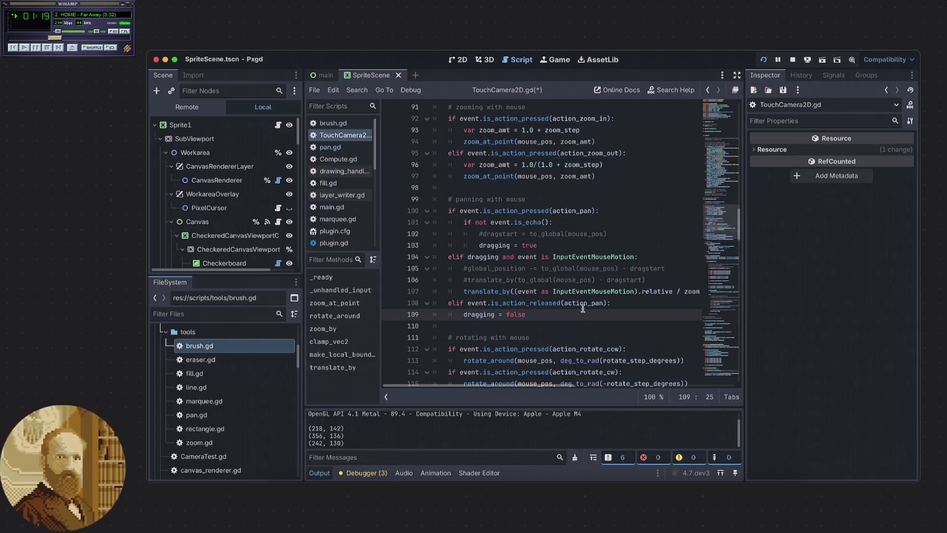
Check the commented dragstart declaration on line 32 near the top of the script
mouse_move(583, 309)
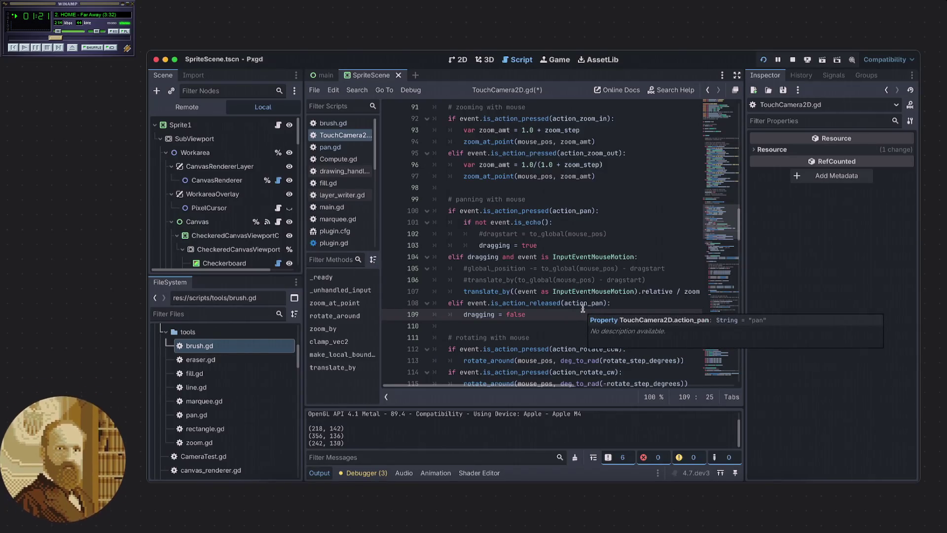
left_click_drag(725, 273, 720, 141)
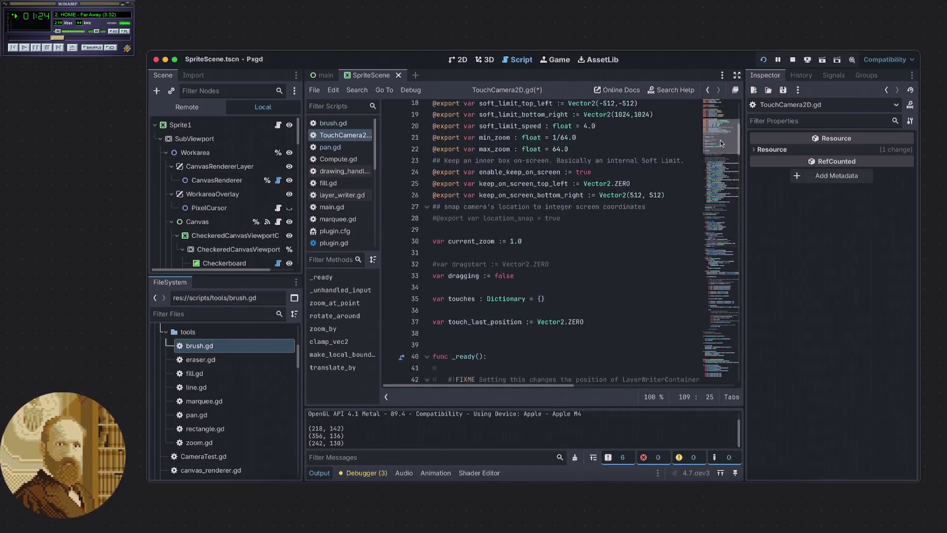
double_click(471, 265)
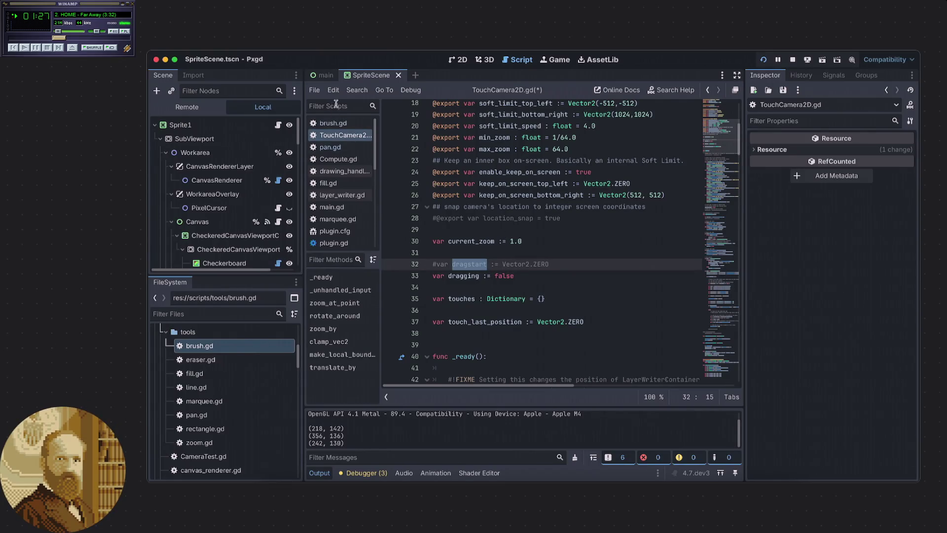
left_click(500, 230)
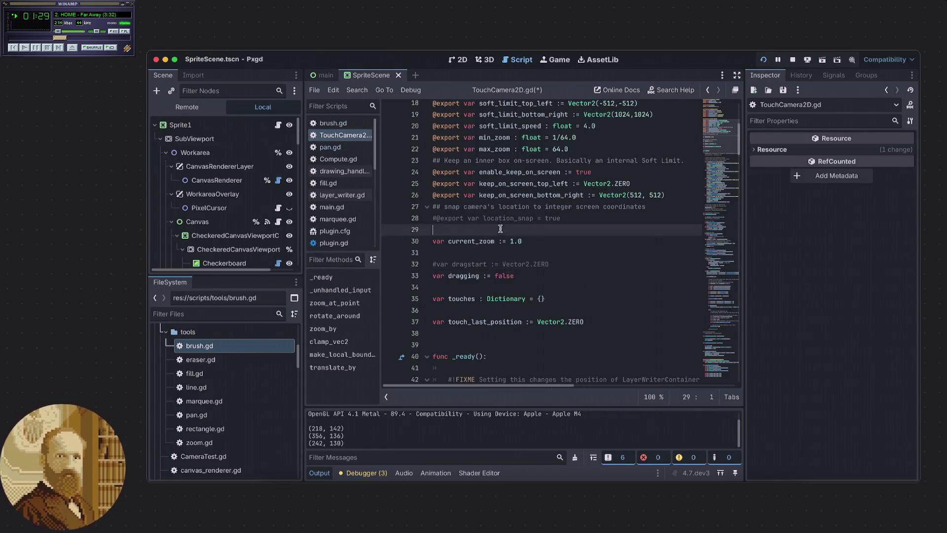
Run a Find in Files search for 'dragstart', review its four matches, and close the results
left_click(314, 91)
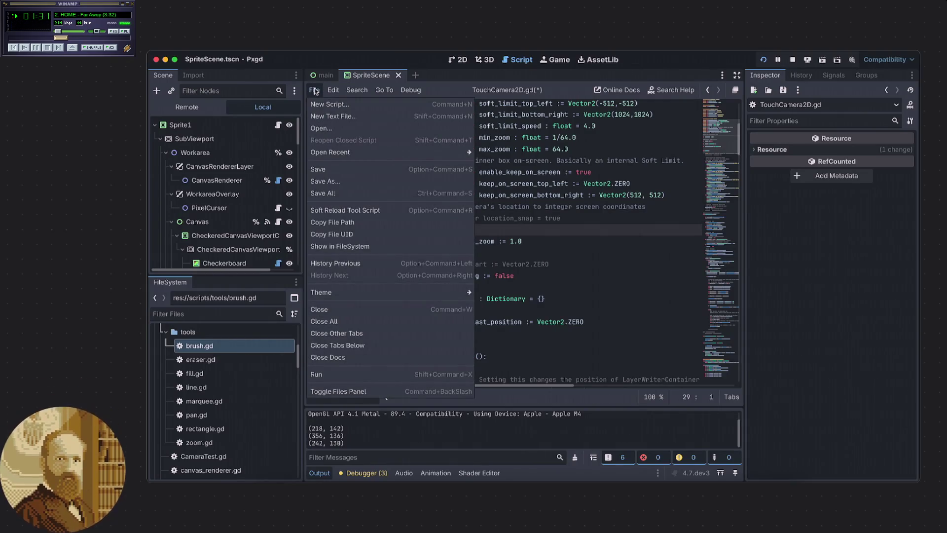
mouse_move(363, 91)
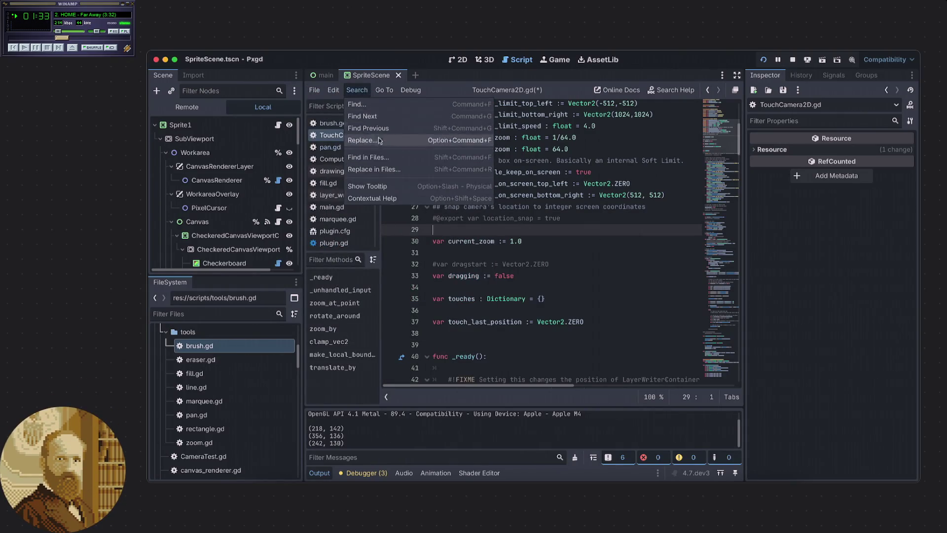
left_click(374, 159)
type("dragstart")
left_click(540, 327)
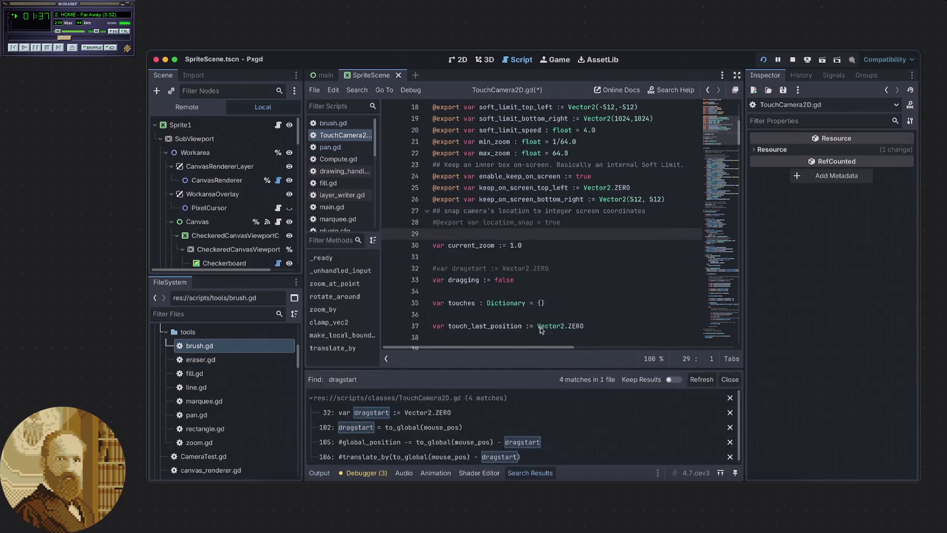
scroll(495, 432, "down", 1)
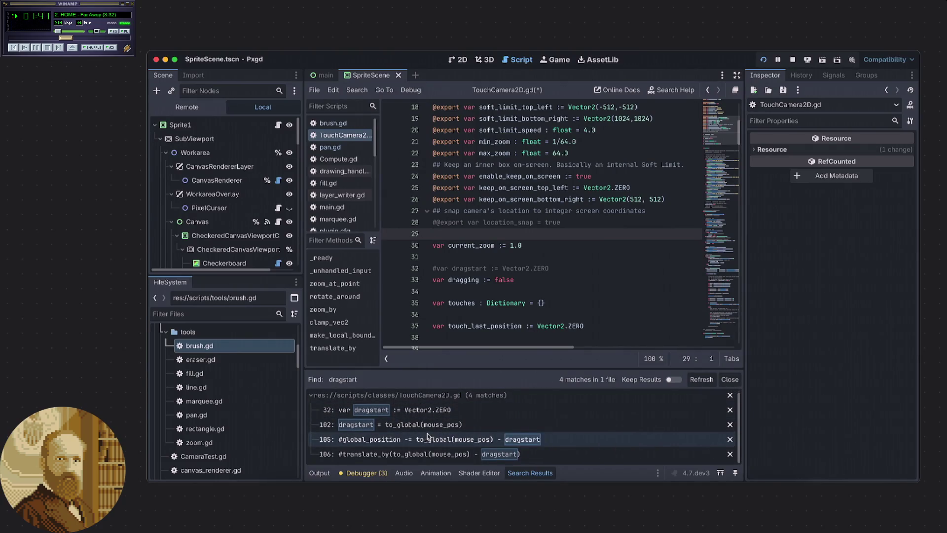
scroll(427, 433, "up", 1)
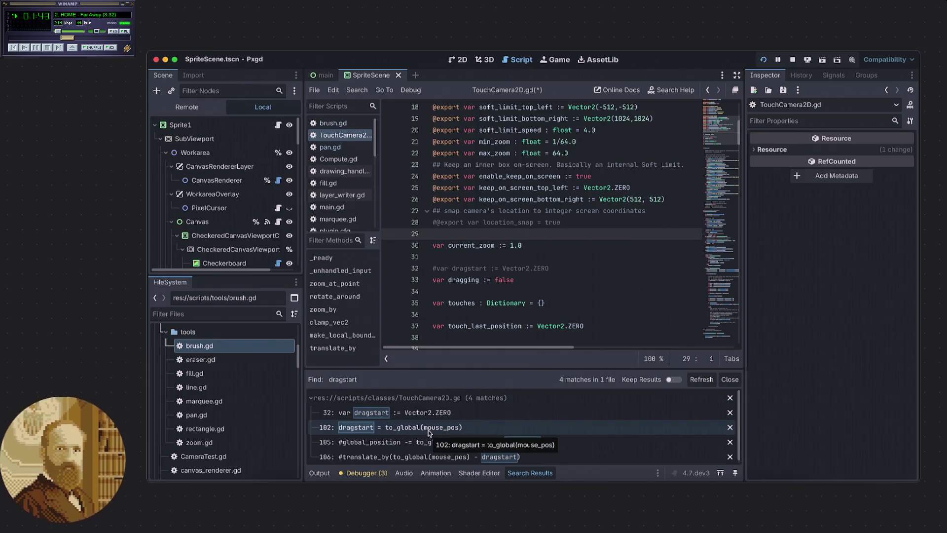
scroll(428, 431, "down", 1)
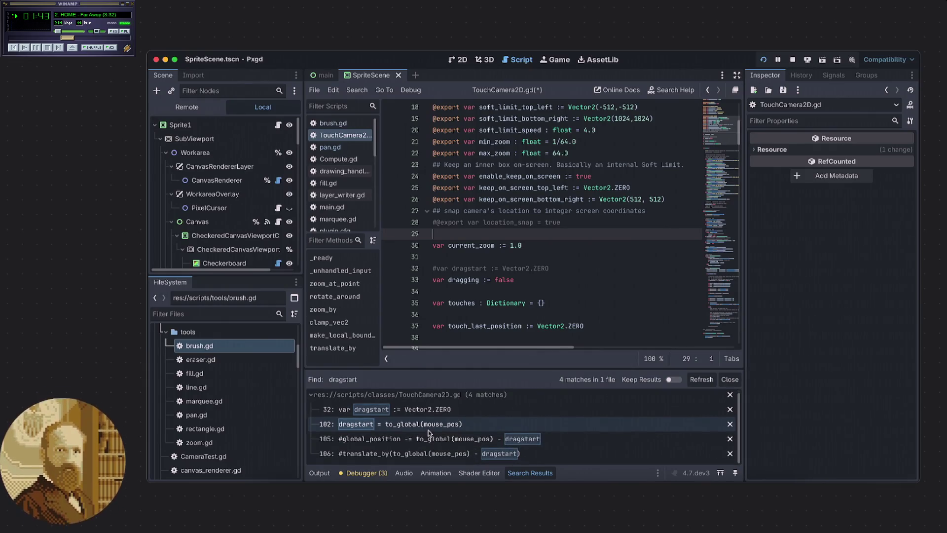
left_click(729, 380)
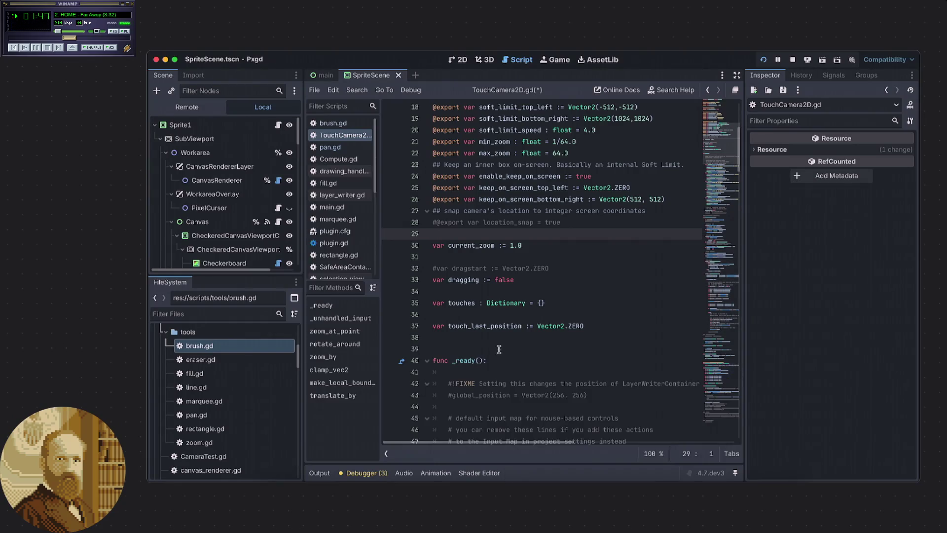
Review the dragging false and true lines 109 and 103 in the mouse-panning code
left_click(513, 332)
key("Down")
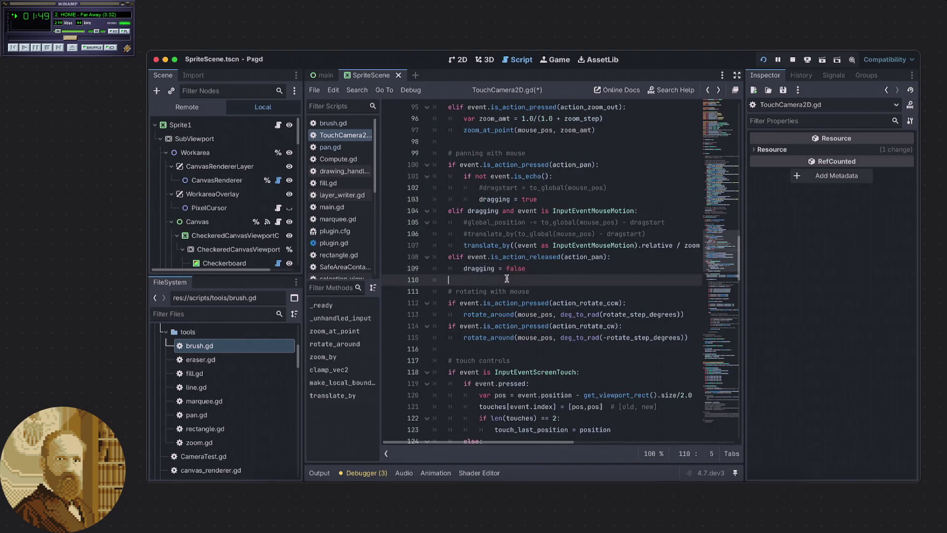
left_click(539, 268)
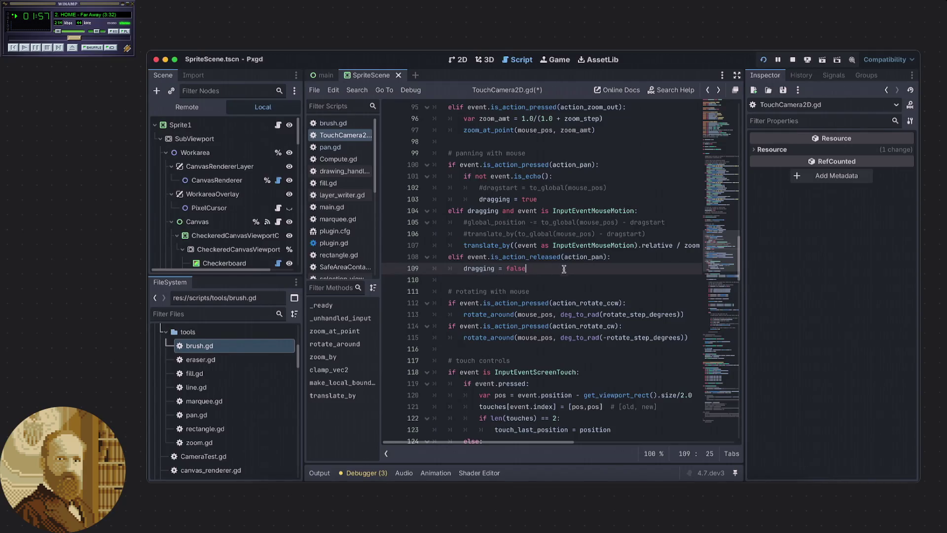
left_click(558, 199)
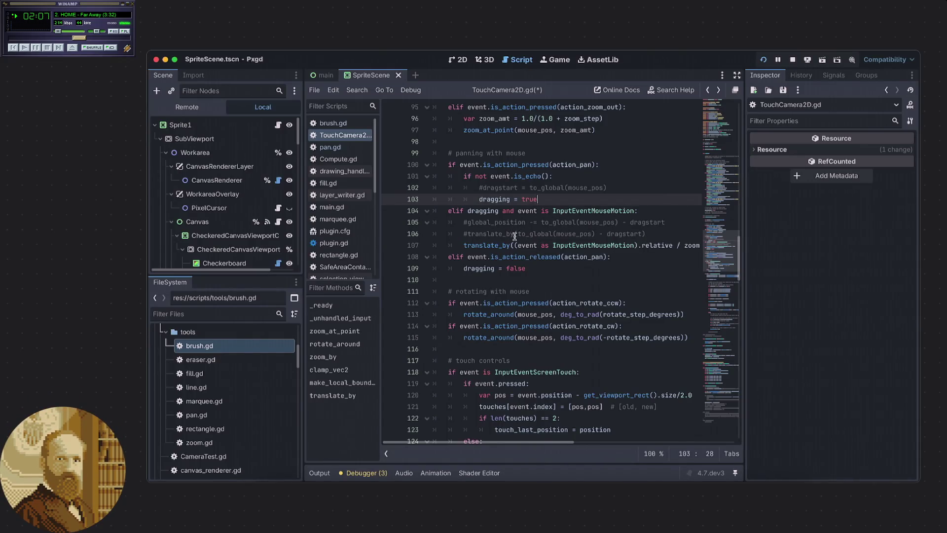
scroll(513, 232, "up", 2)
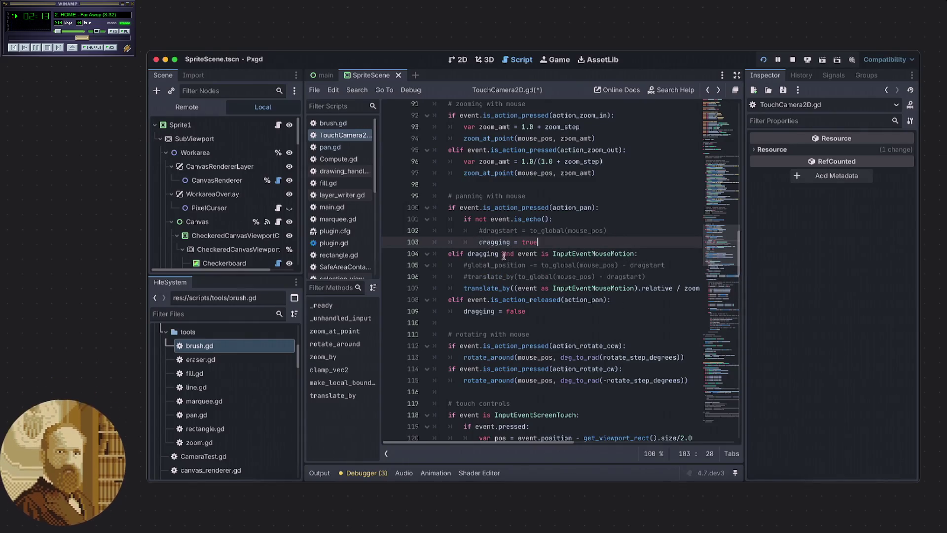
scroll(503, 255, "down", 2)
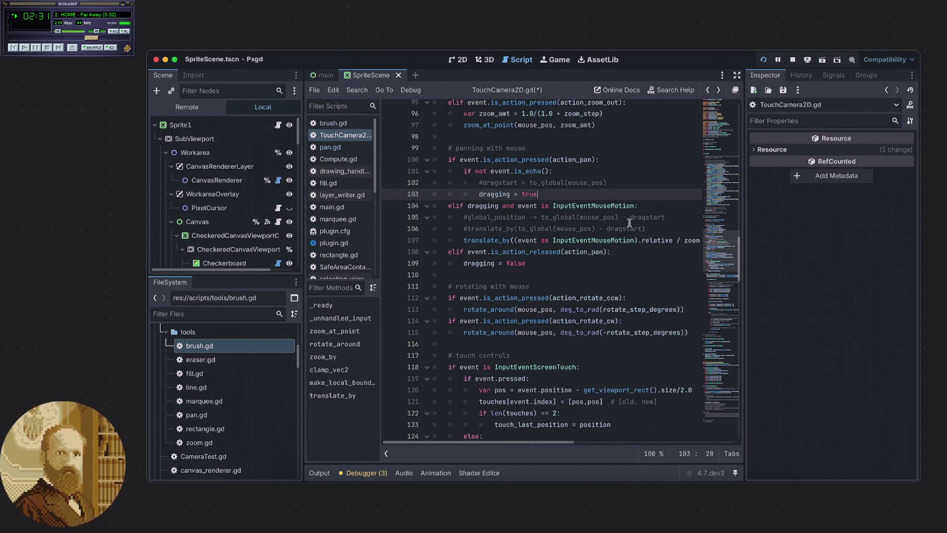
scroll(543, 243, "down", 1)
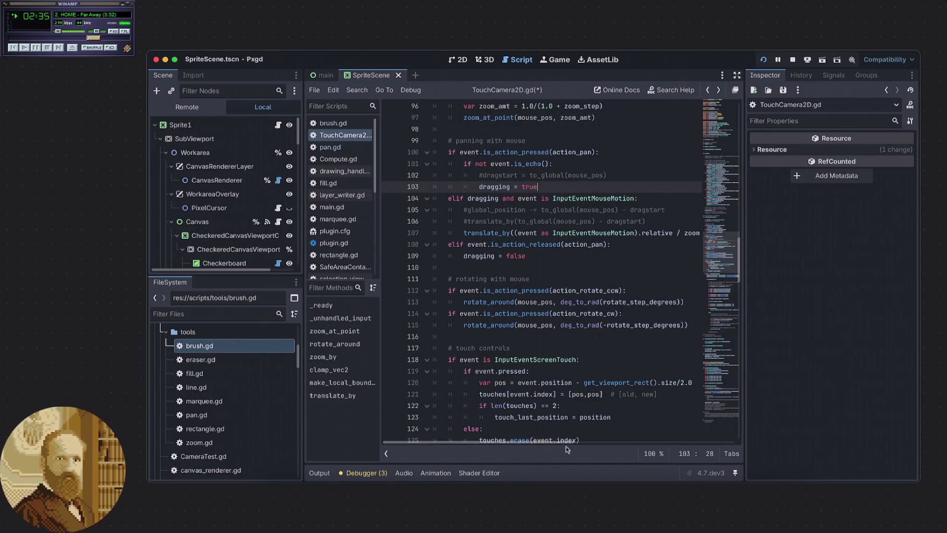
scroll(567, 444, "right", 5)
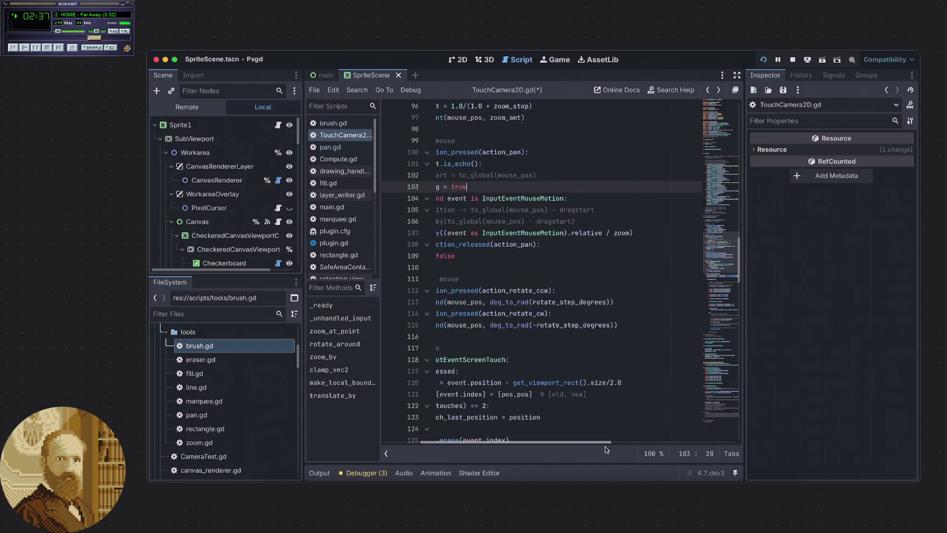
Check the action_pan release lines 108–109, then set a breakpoint on line 101's is_echo check
scroll(607, 449, "left", 5)
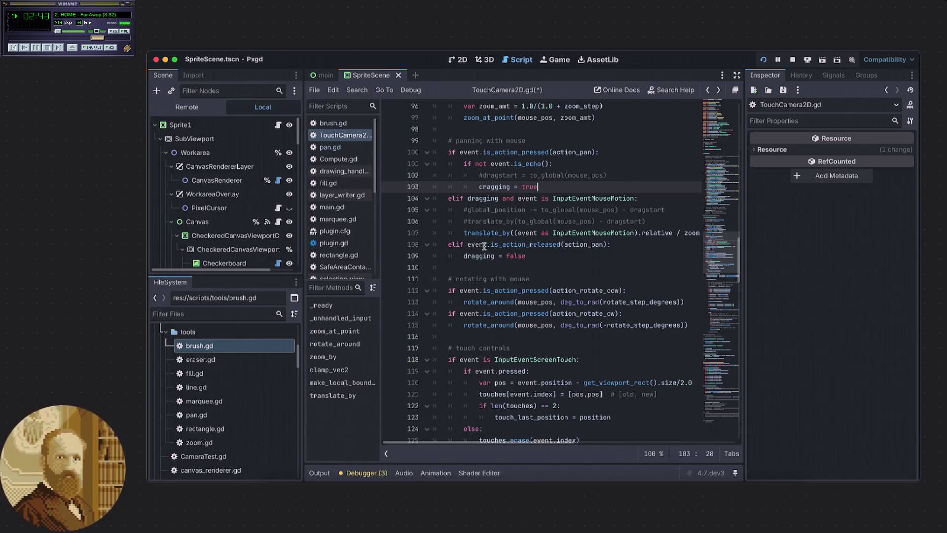
left_click(465, 245)
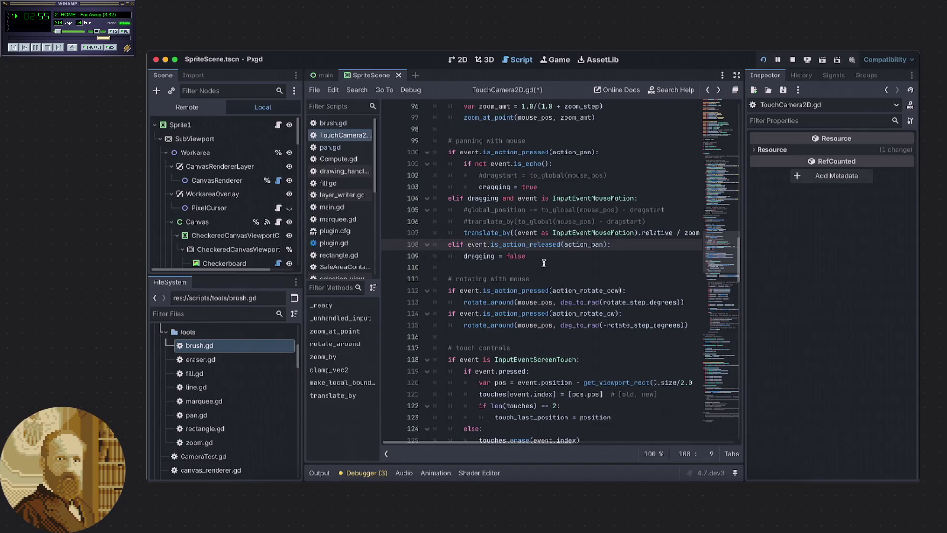
left_click(564, 259)
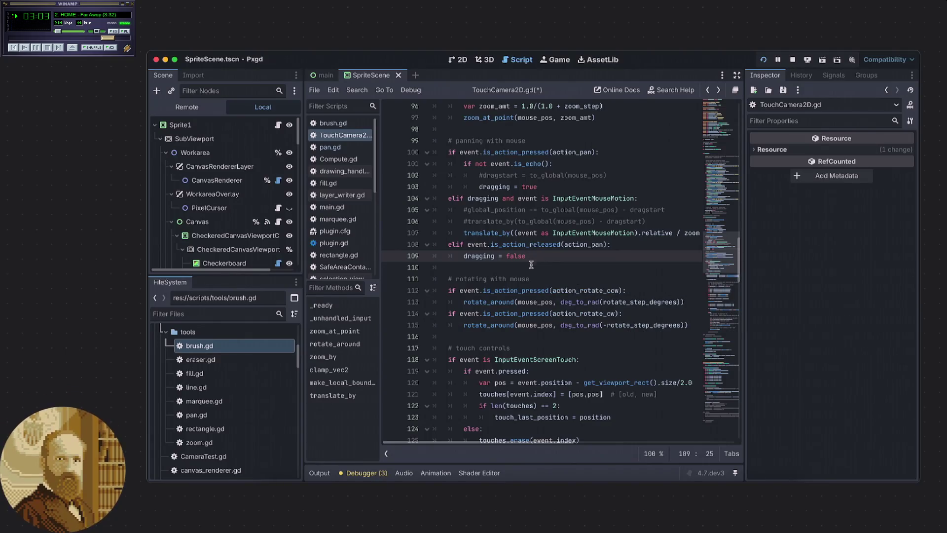
mouse_move(552, 442)
left_mouse_down()
mouse_move(567, 440)
mouse_move(557, 440)
left_mouse_up()
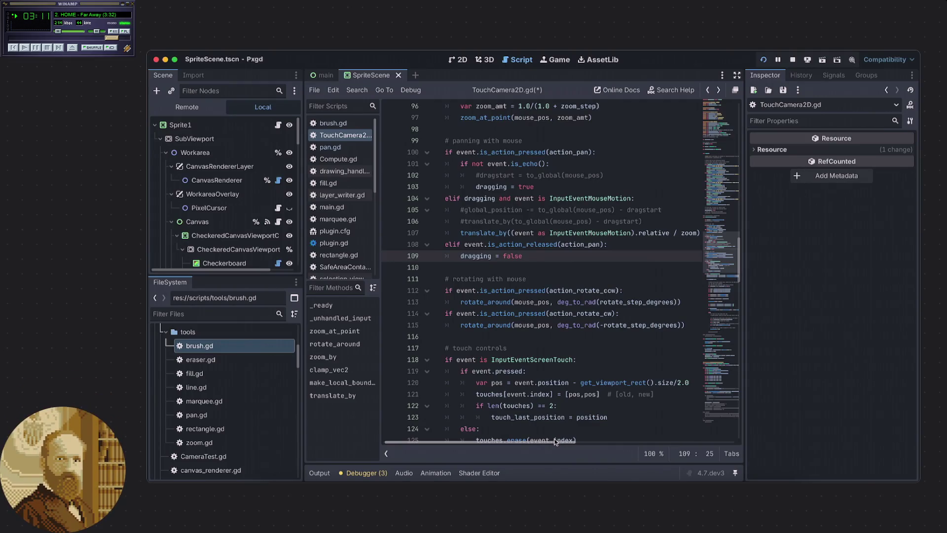
left_click_drag(555, 441, 551, 441)
mouse_move(540, 386)
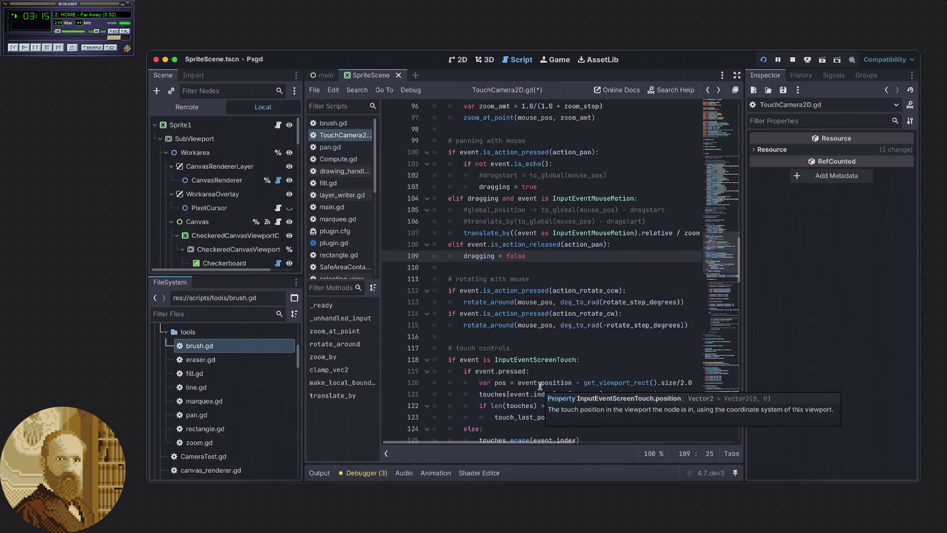
scroll(536, 373, "down", 5)
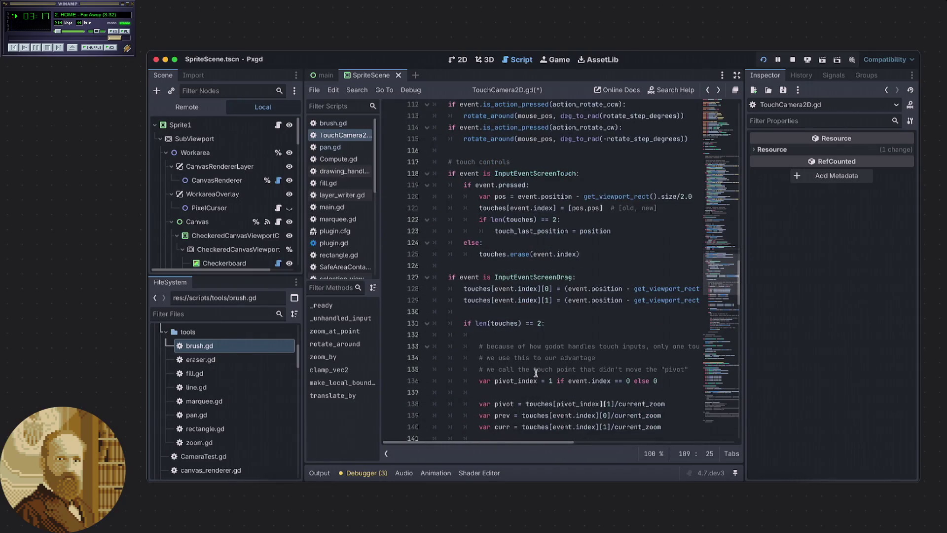
scroll(534, 372, "up", 6)
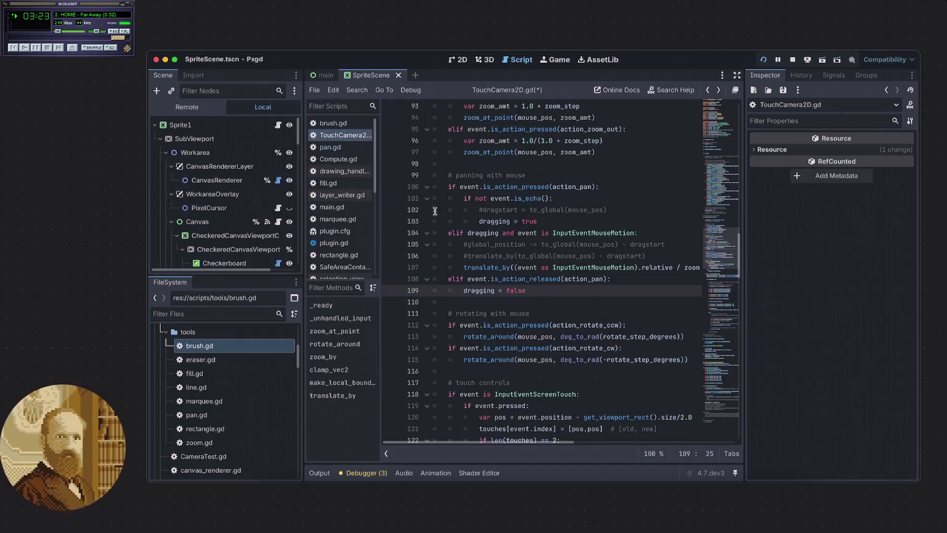
left_click(389, 198)
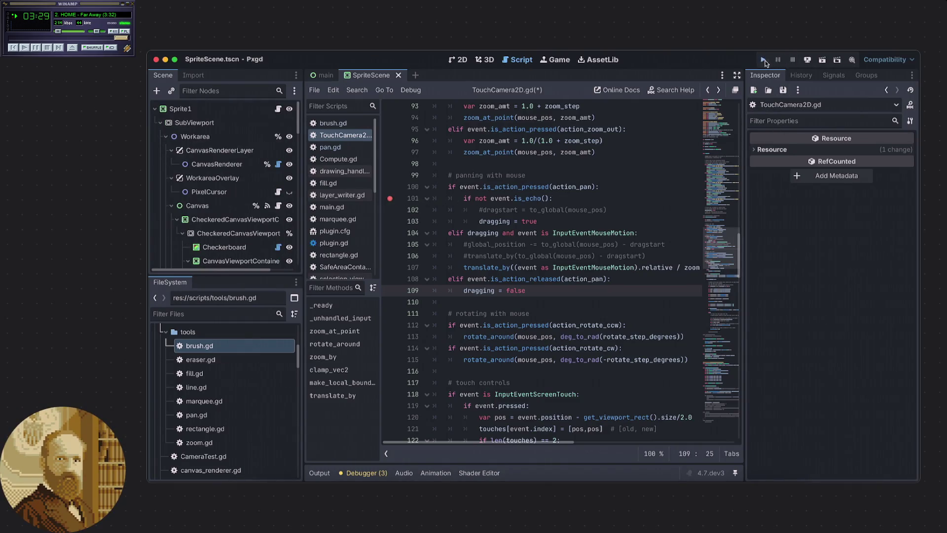
Rerun the project, pan the canvas with the Hand tool, and undo a stray pencil stroke
left_click(764, 59)
left_click(755, 226)
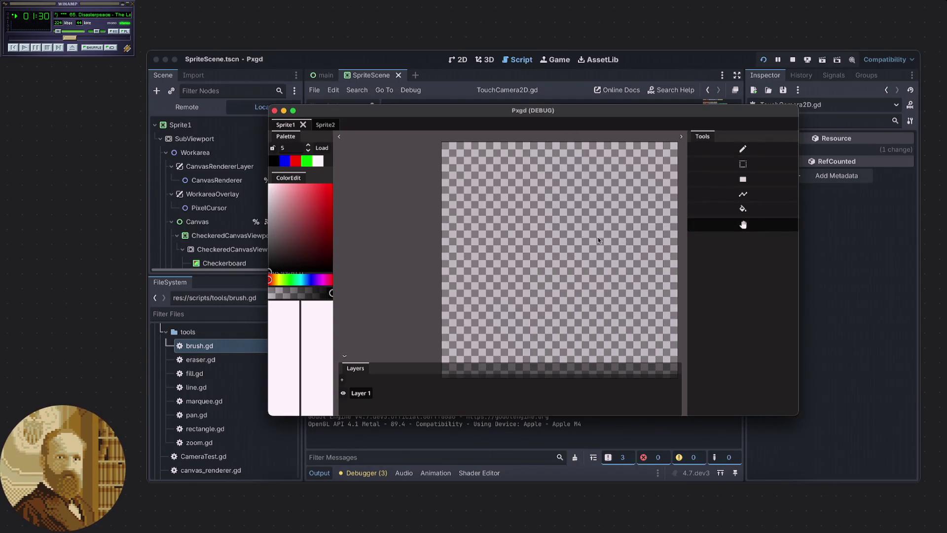
mouse_move(633, 245)
left_mouse_down()
mouse_move(561, 243)
mouse_move(620, 243)
mouse_move(608, 230)
mouse_move(560, 255)
mouse_move(553, 241)
mouse_move(572, 223)
left_mouse_up()
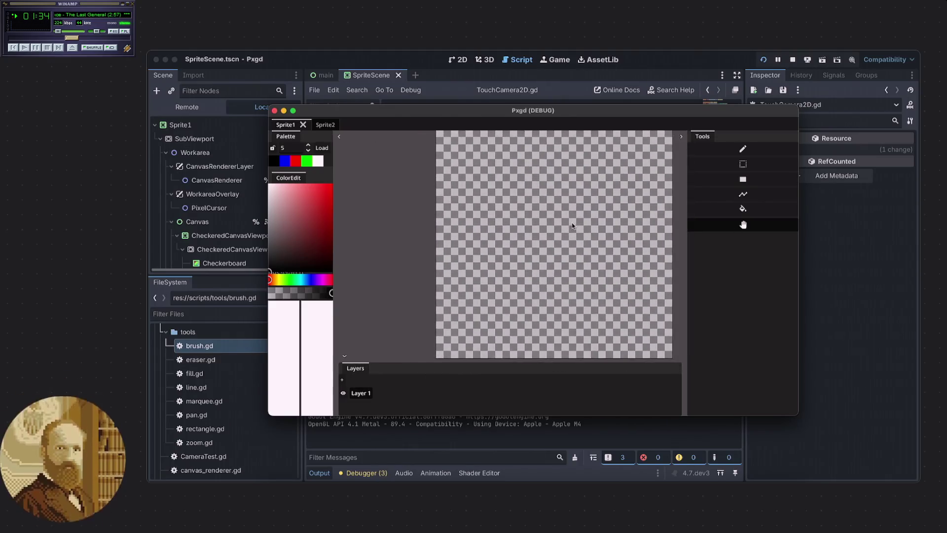
left_click(728, 226)
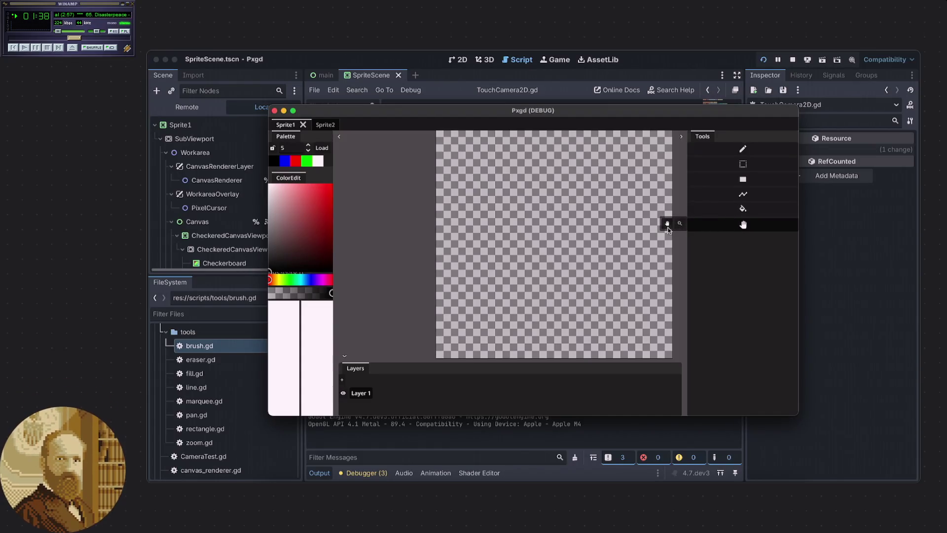
left_click(667, 226)
mouse_move(630, 237)
left_mouse_down()
mouse_move(617, 246)
mouse_move(621, 256)
mouse_move(603, 259)
mouse_move(627, 252)
mouse_move(614, 259)
left_mouse_up()
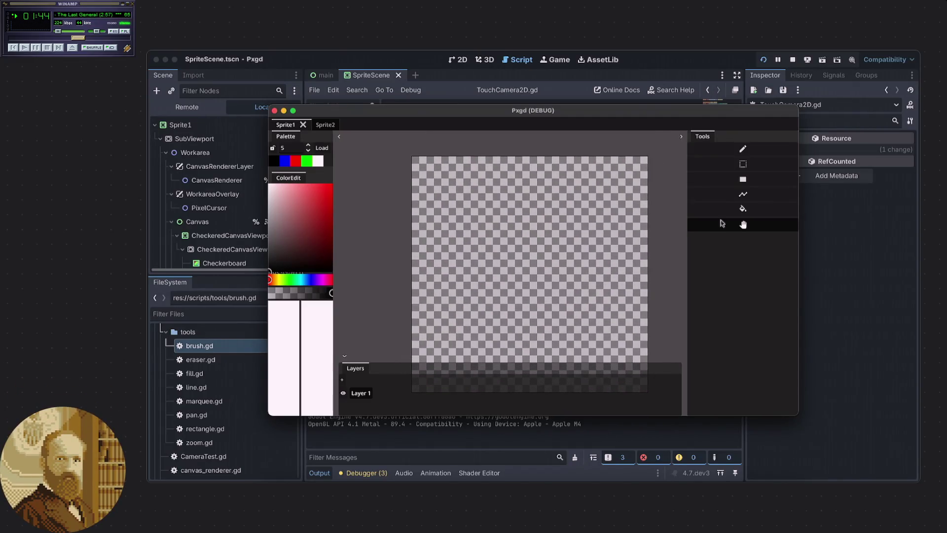
left_click(737, 149)
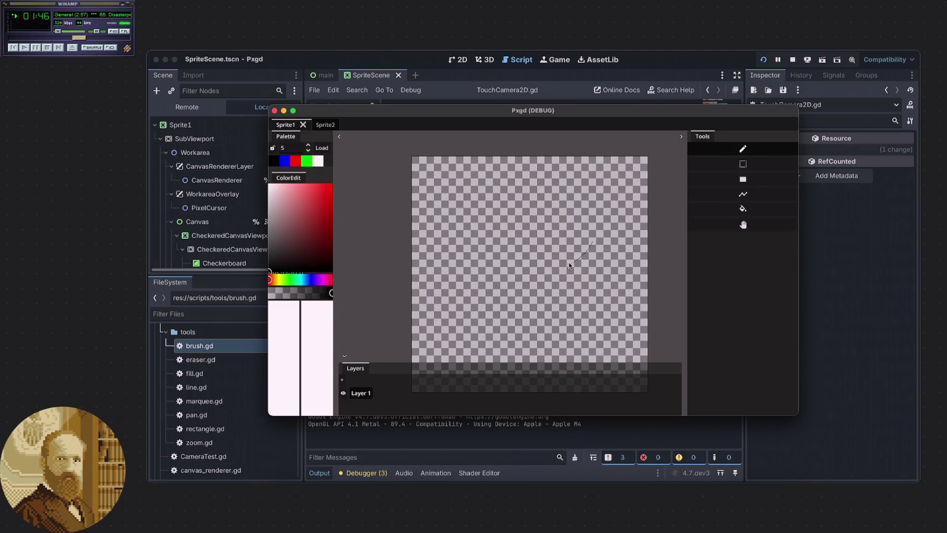
left_click_drag(593, 261, 571, 268)
key("super+z")
Return to the Hand tool, pan the canvas up and right, then pick Rectangle
left_click(736, 230)
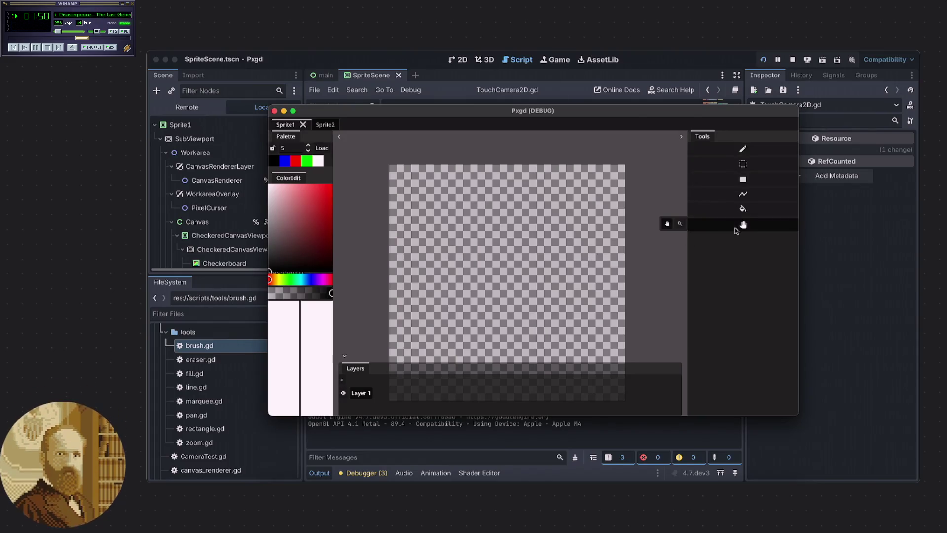
left_click(666, 225)
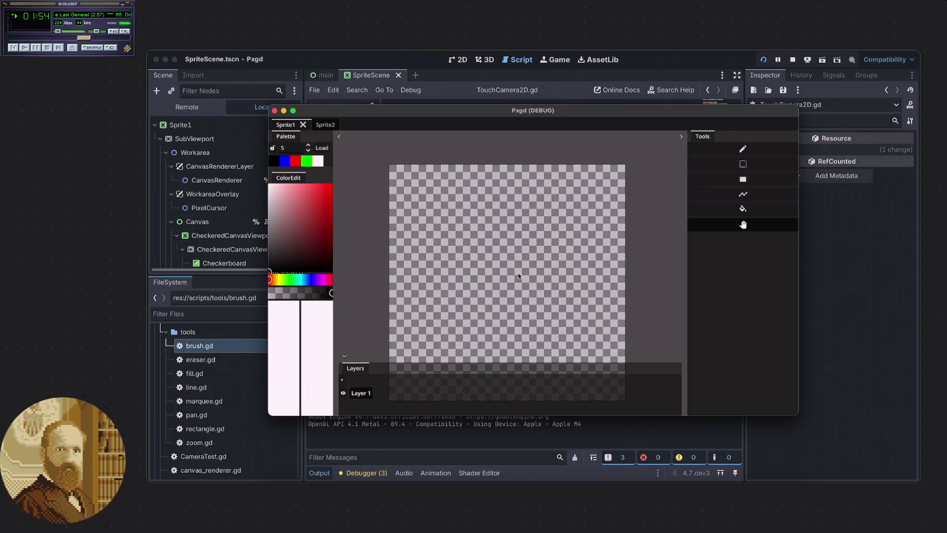
mouse_move(521, 292)
left_mouse_down()
mouse_move(513, 257)
mouse_move(510, 271)
mouse_move(499, 265)
left_mouse_up()
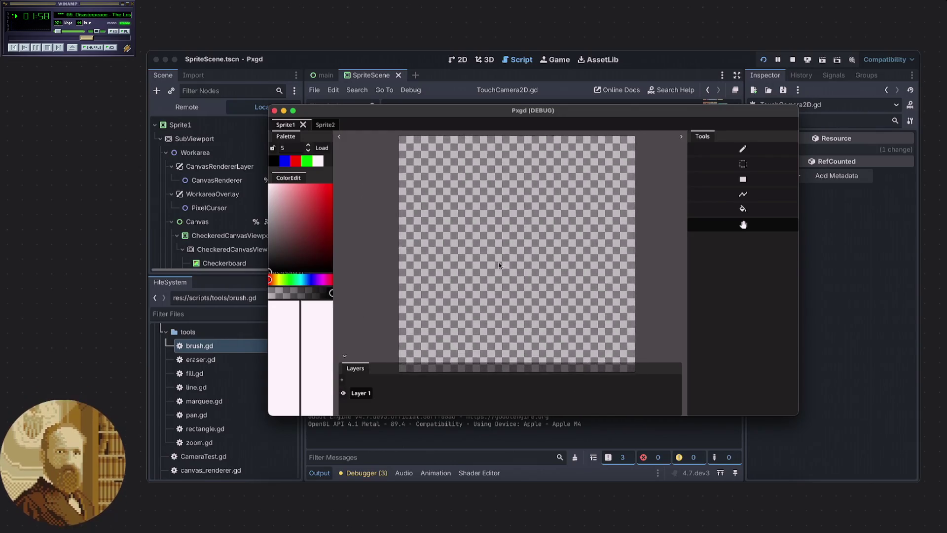
scroll(516, 262, "right", 3)
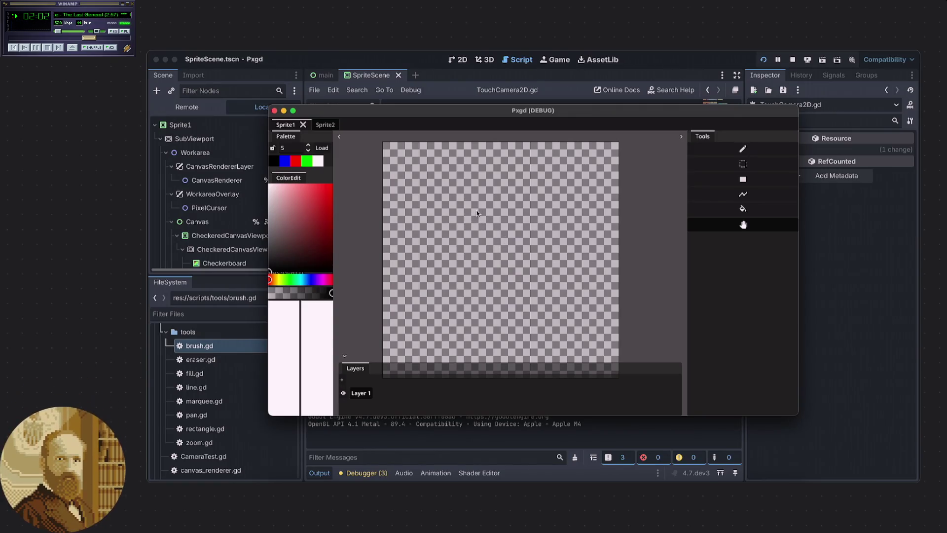
scroll(501, 256, "up", 5)
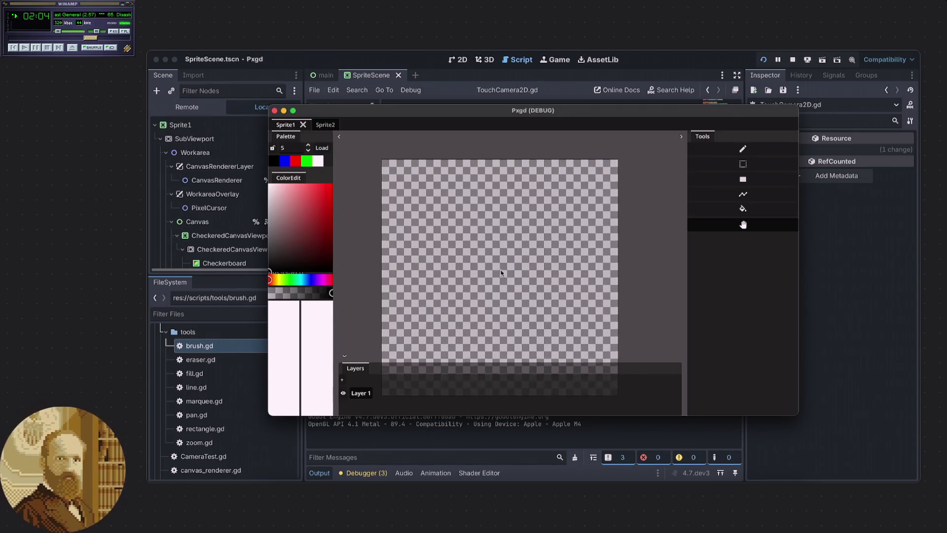
scroll(517, 258, "down", 4)
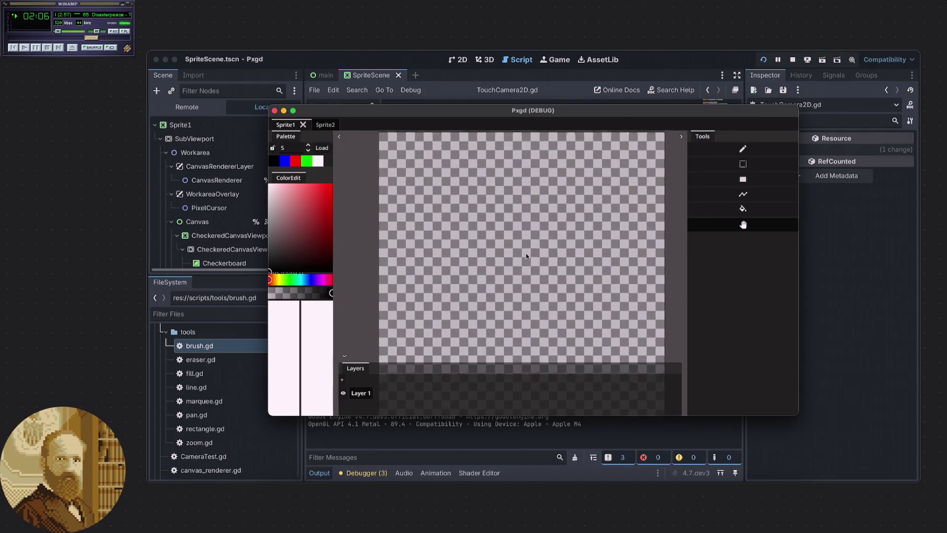
left_click_drag(519, 268, 522, 262)
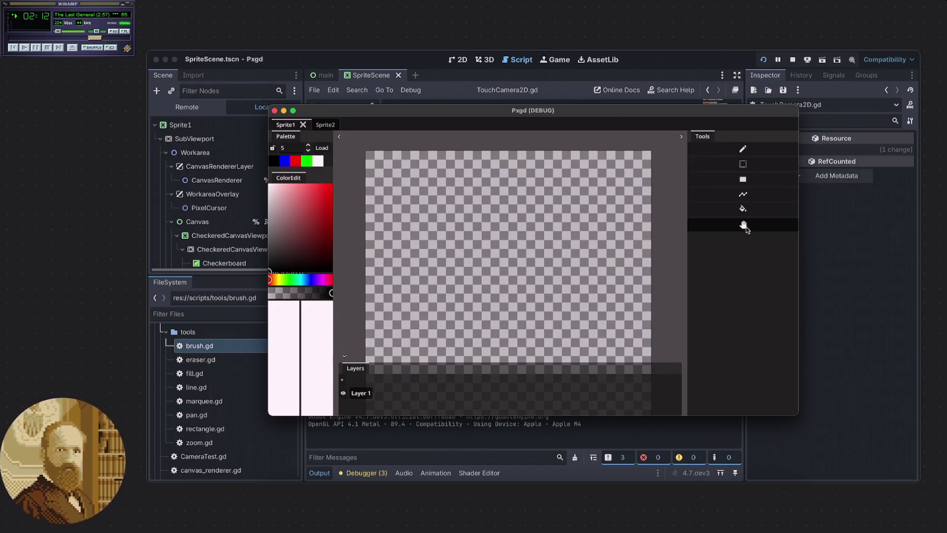
left_click(743, 181)
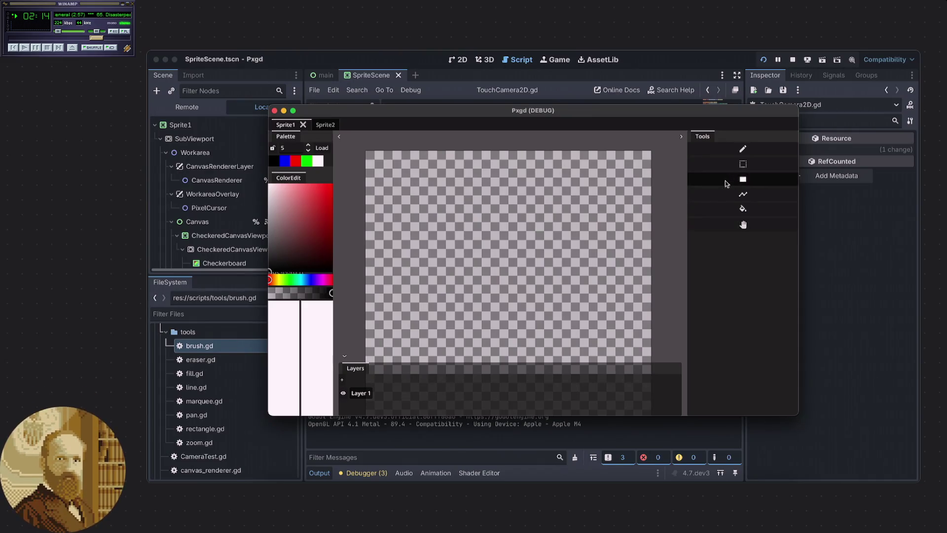
Switch between the Pencil and Rectangle tools, dragging the canvas up-left once
scroll(525, 252, "right", 3)
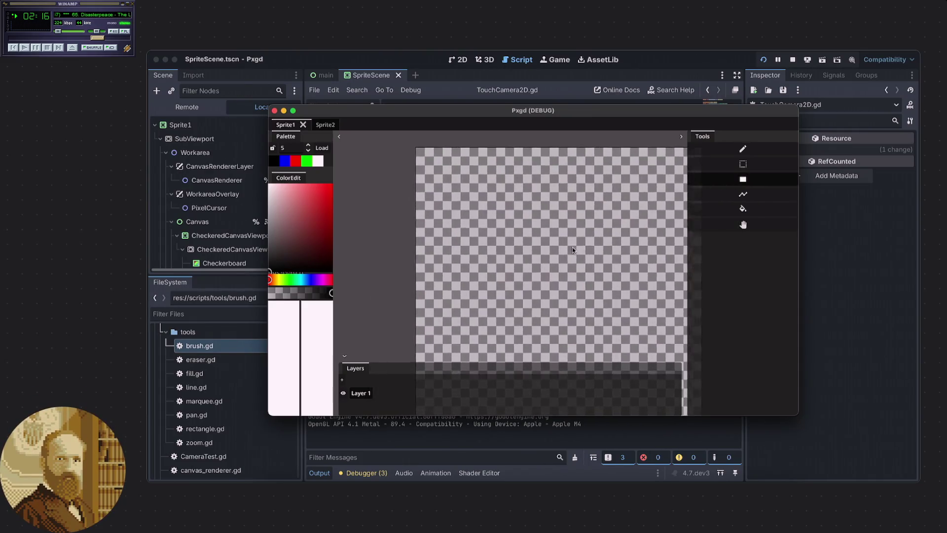
scroll(525, 252, "left", 3)
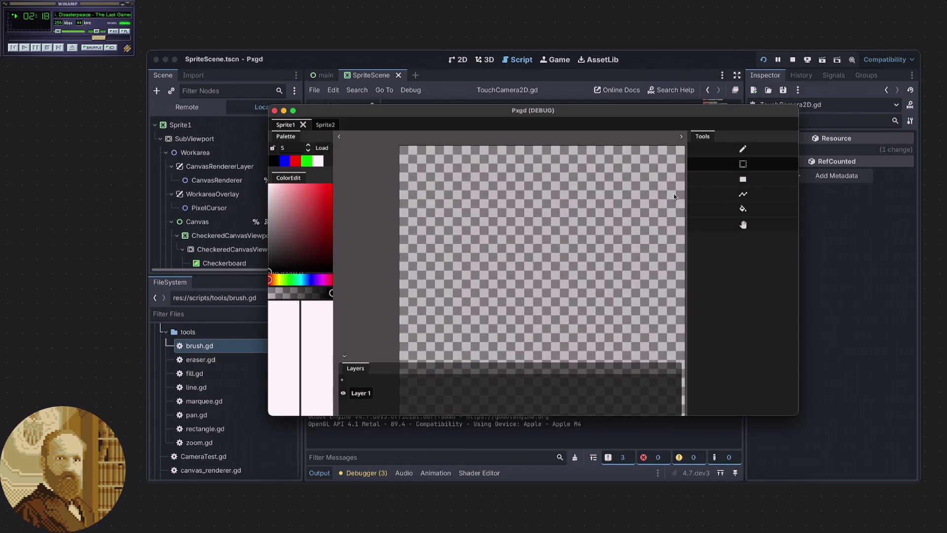
left_click(742, 149)
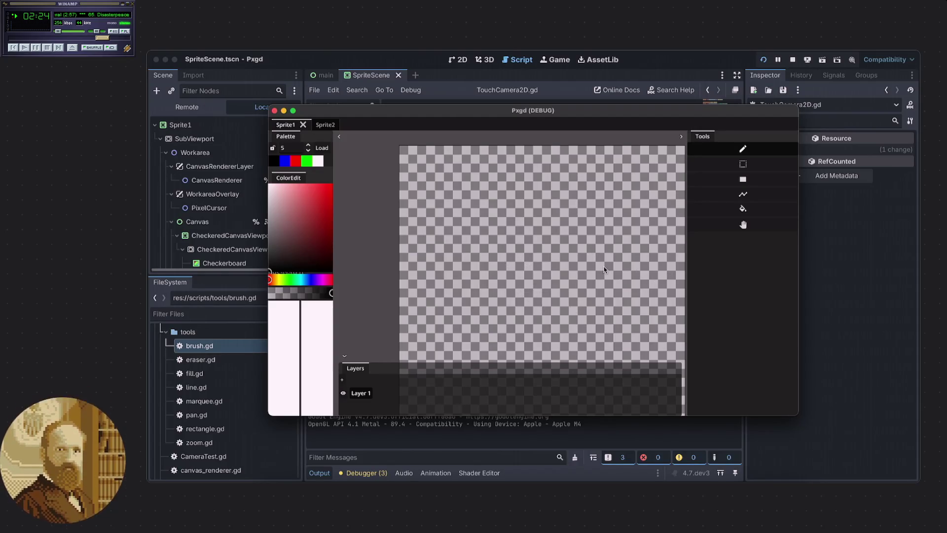
left_click(708, 183)
left_click_drag(559, 291, 523, 264)
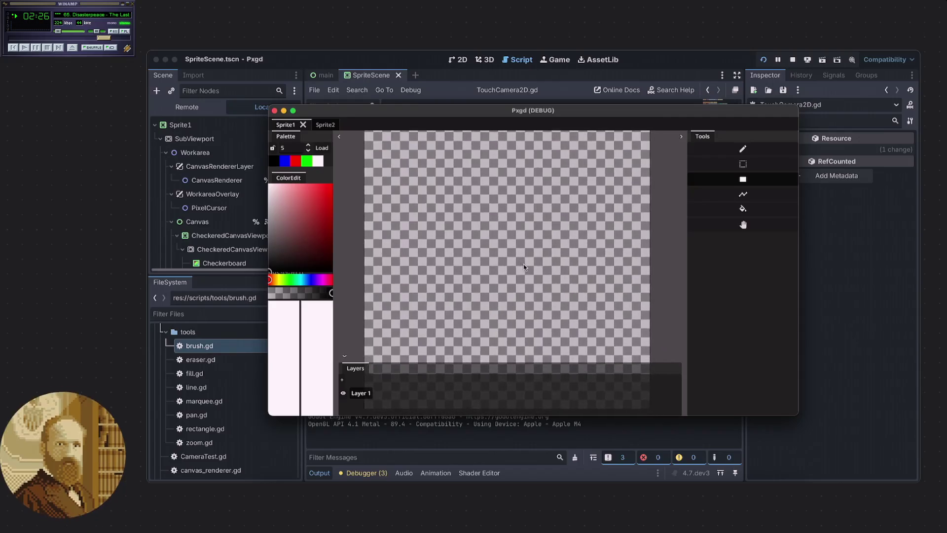
left_click(767, 148)
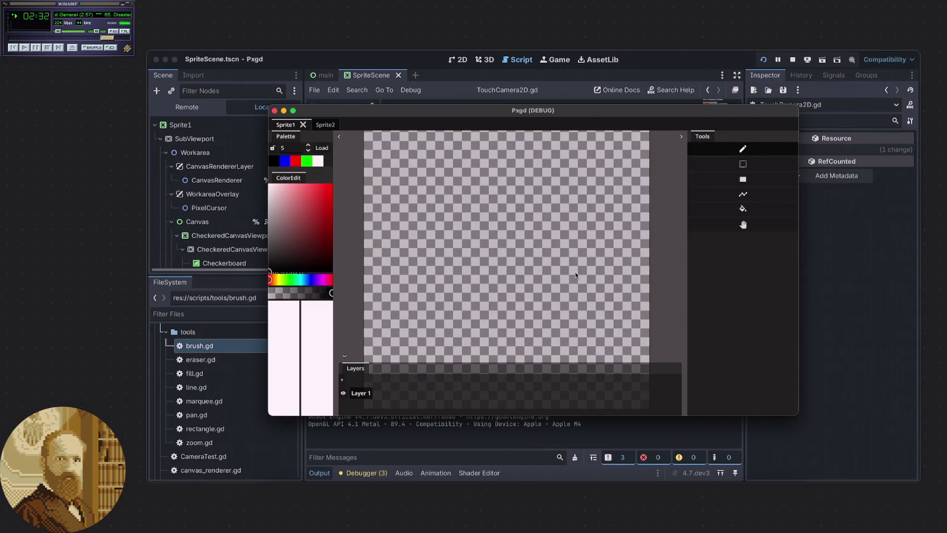
Select the Pan tool and pan the canvas in small left and right drags
left_click(742, 225)
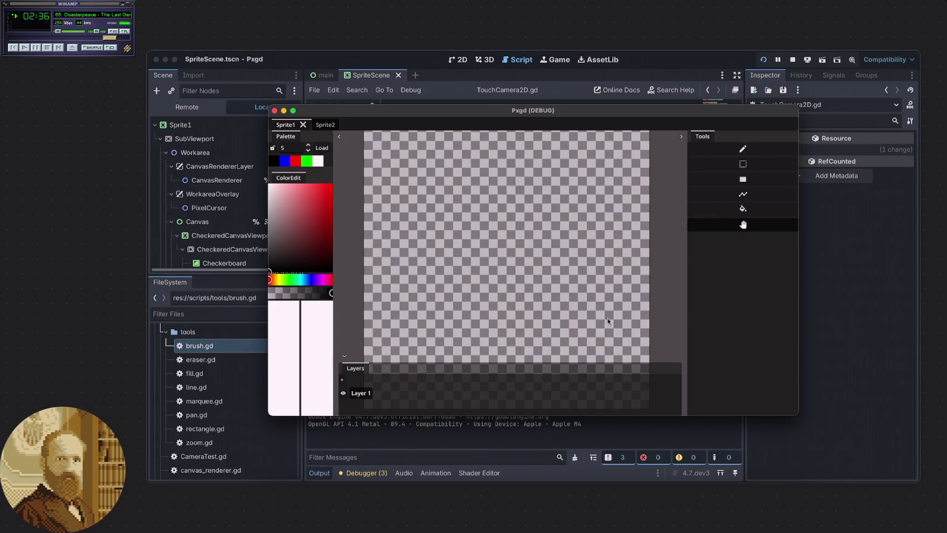
left_click(743, 208)
scroll(571, 246, "up", 2)
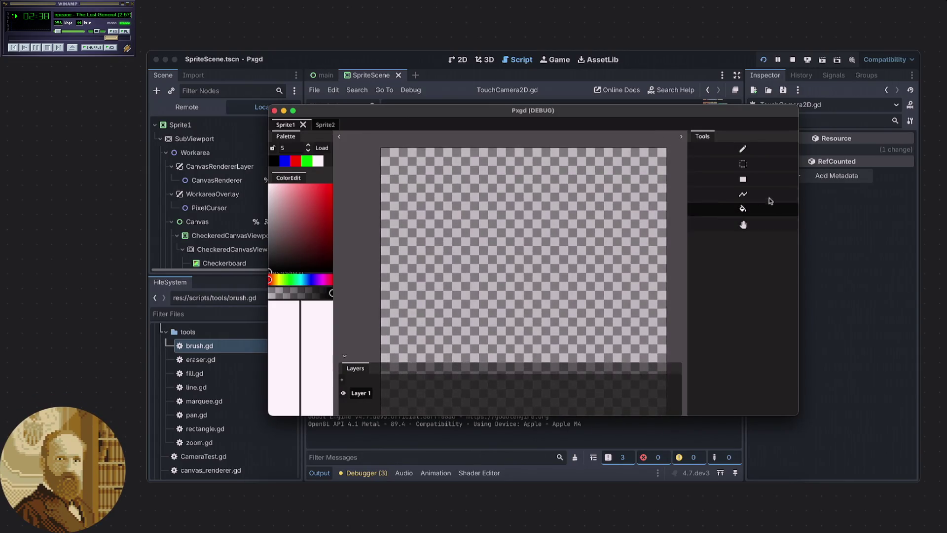
scroll(643, 216, "down", 2)
scroll(643, 215, "up", 2)
left_click(742, 224)
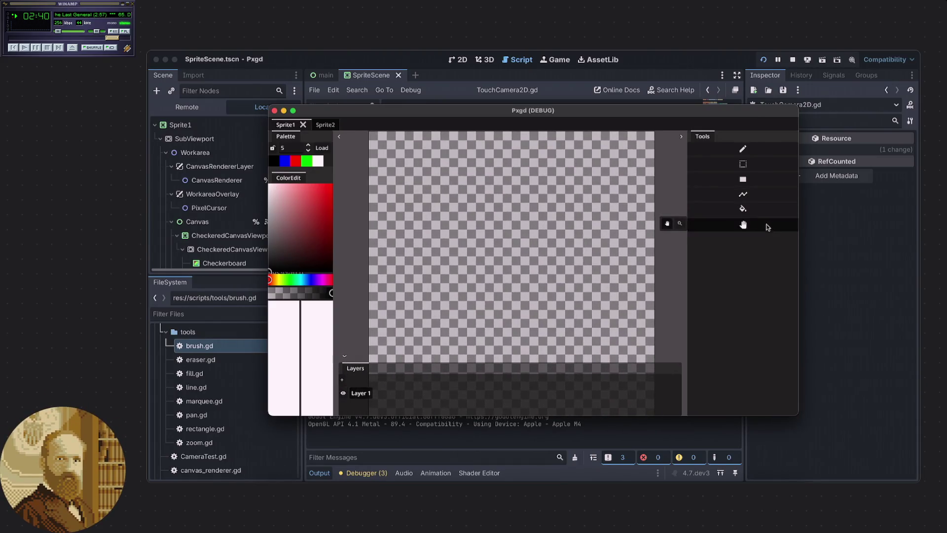
scroll(533, 266, "left", 3)
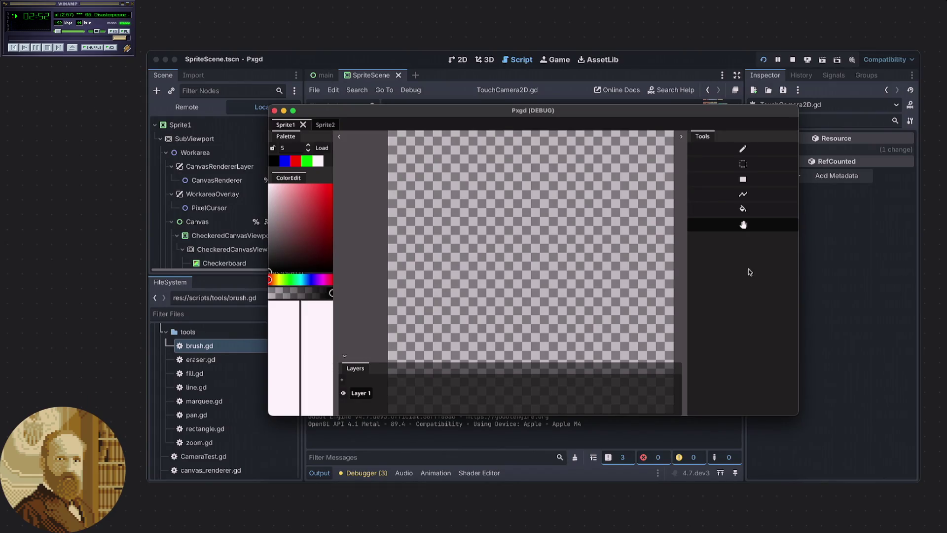
left_click_drag(543, 282, 567, 273)
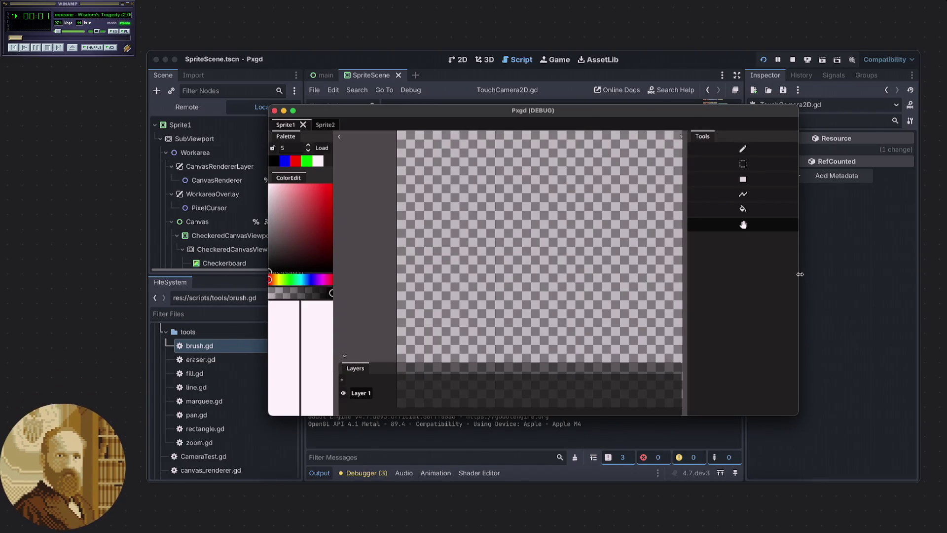
left_click_drag(620, 265, 602, 264)
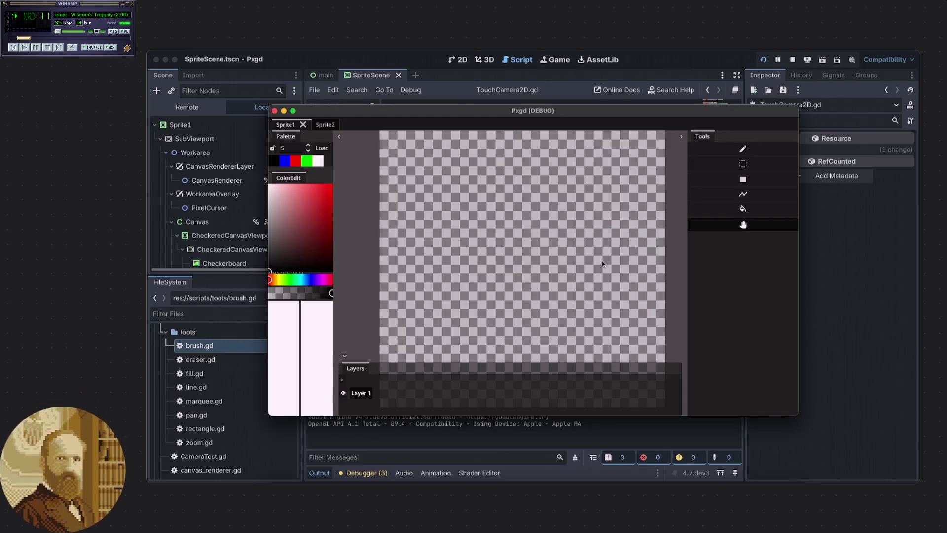
left_click_drag(602, 261, 605, 259)
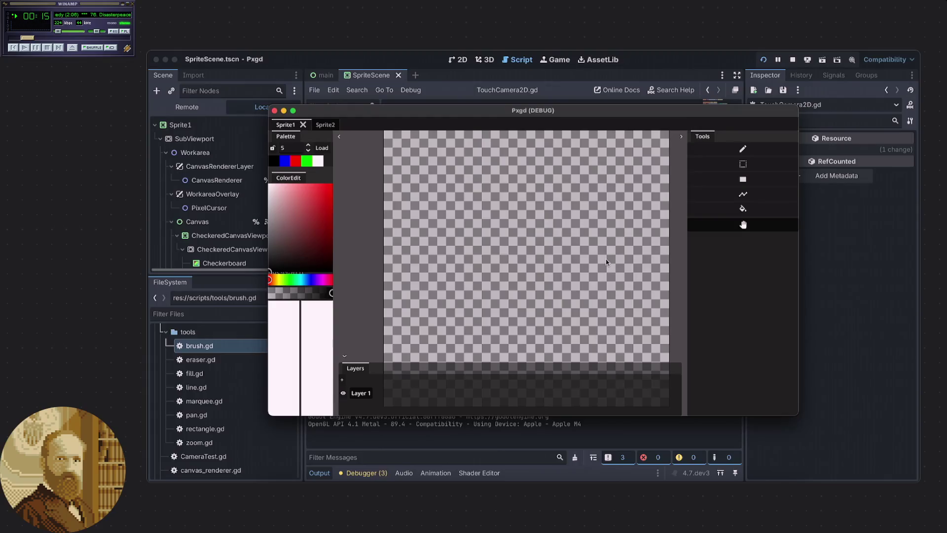
left_click_drag(606, 259, 614, 271)
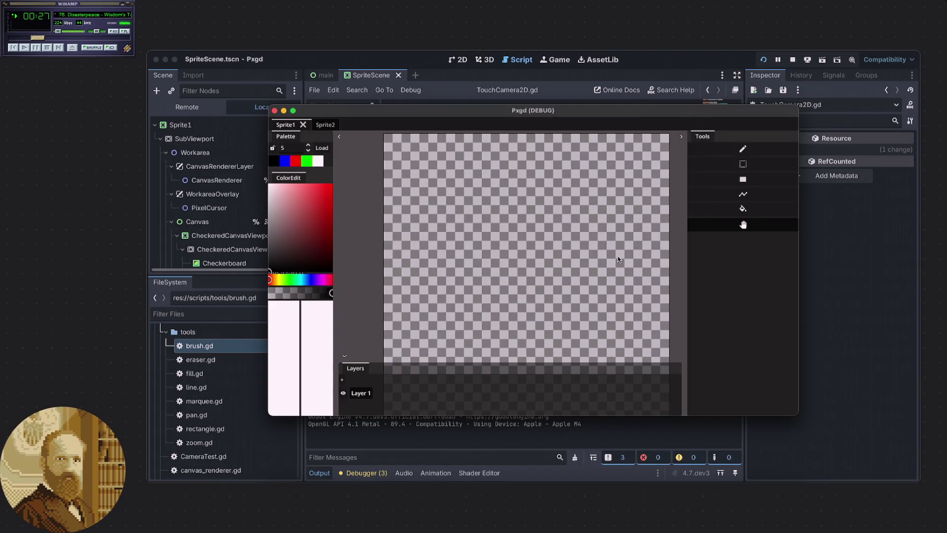
scroll(541, 268, "up", 3)
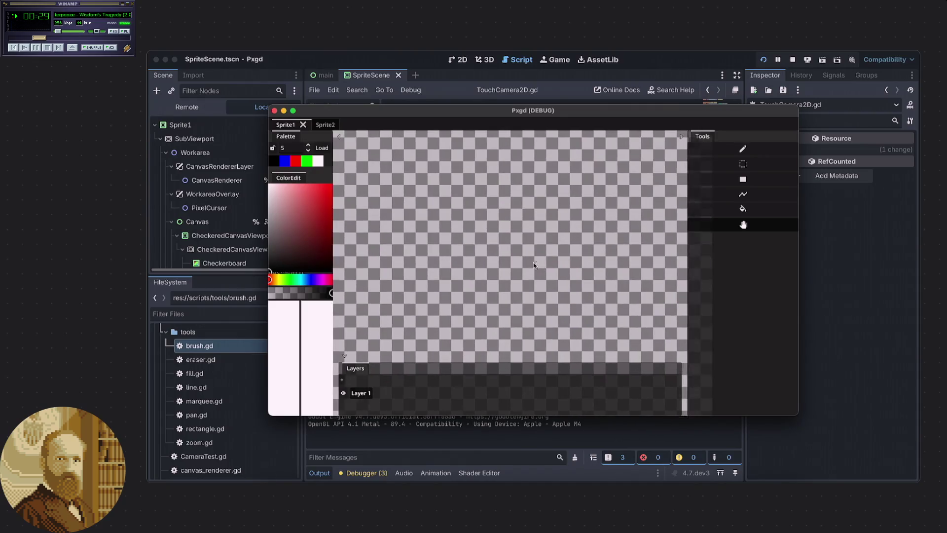
scroll(519, 256, "up", 2)
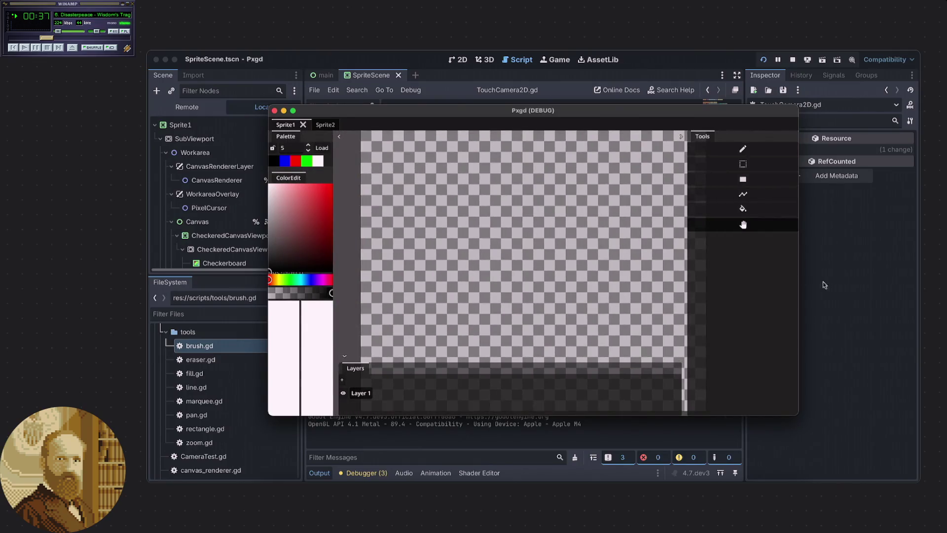
Pan the checkerboard canvas right and widen the canvas area beside the Tools panel
left_click(823, 284)
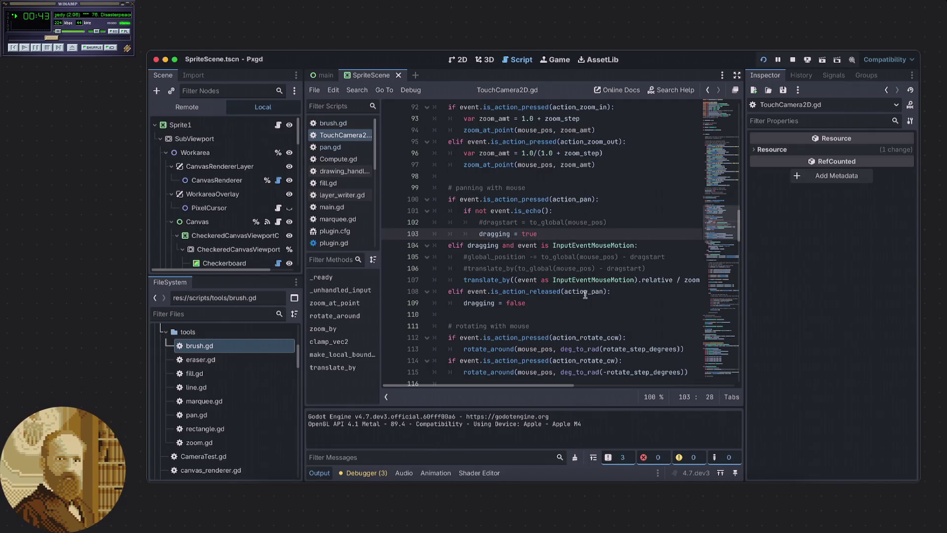
left_click(651, 486)
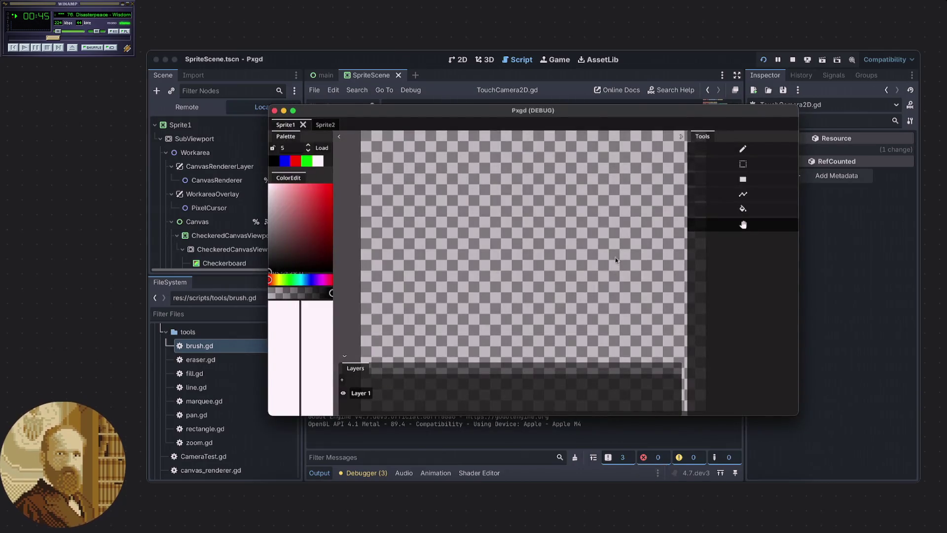
mouse_move(467, 242)
left_mouse_down()
mouse_move(579, 250)
mouse_move(575, 270)
mouse_move(598, 269)
mouse_move(481, 241)
mouse_move(550, 259)
left_mouse_up()
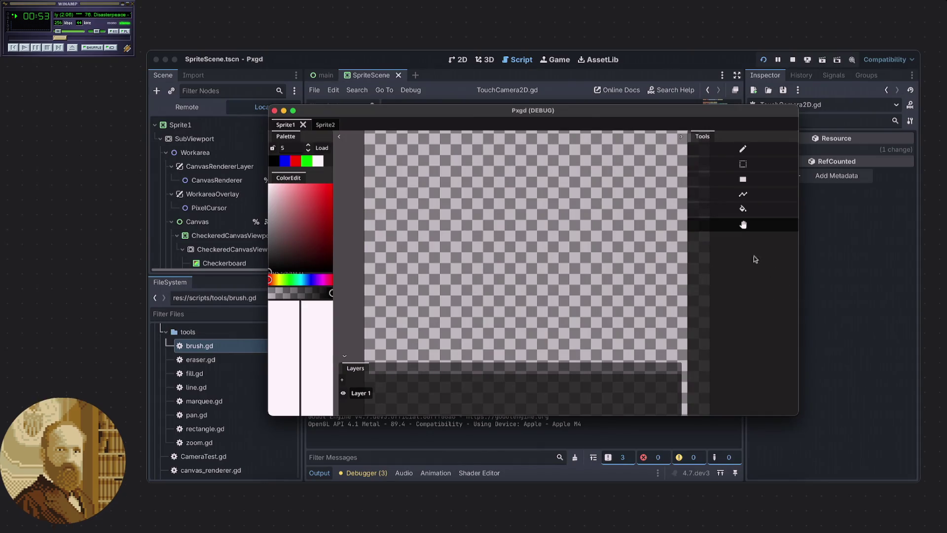
mouse_move(689, 229)
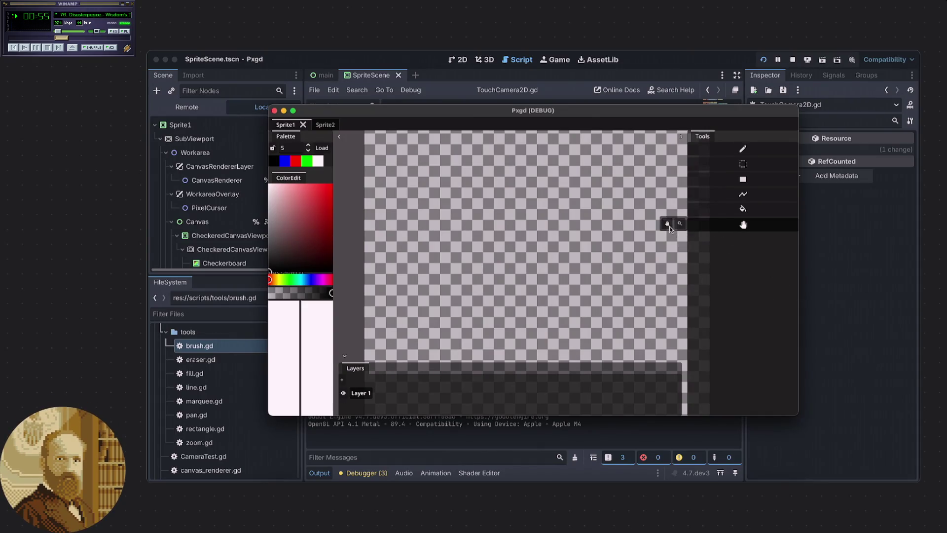
left_click_drag(686, 240, 709, 243)
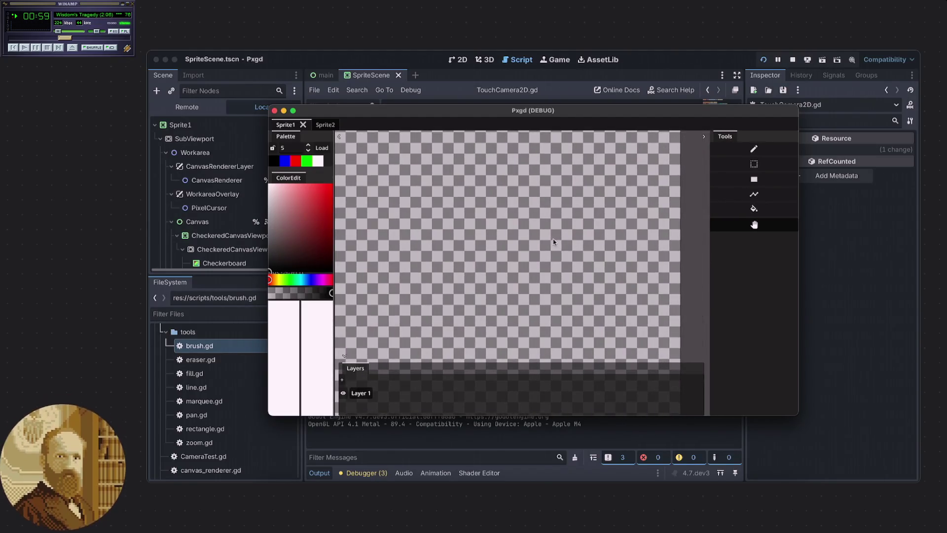
left_click(737, 150)
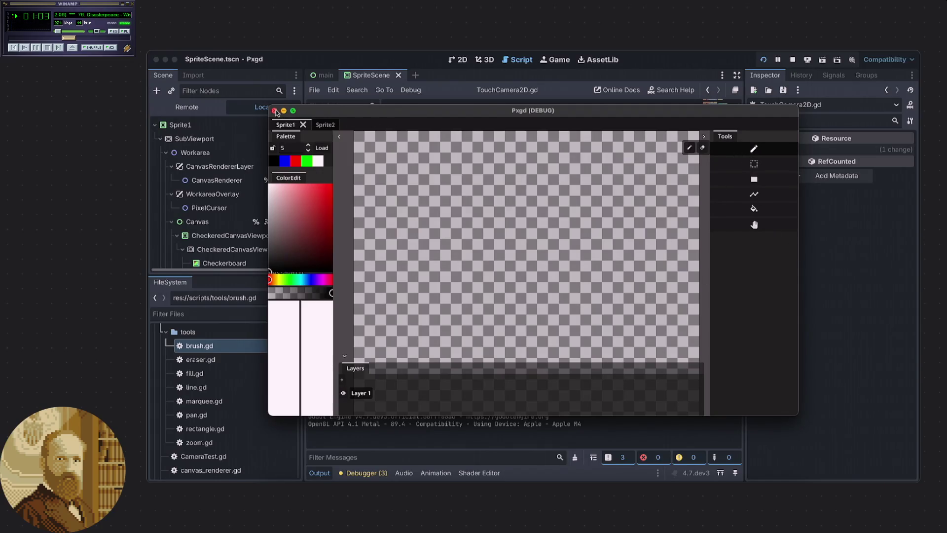
Close the Pxgd debug run and set a breakpoint on line 101 of the script
left_click(275, 111)
left_click(640, 245)
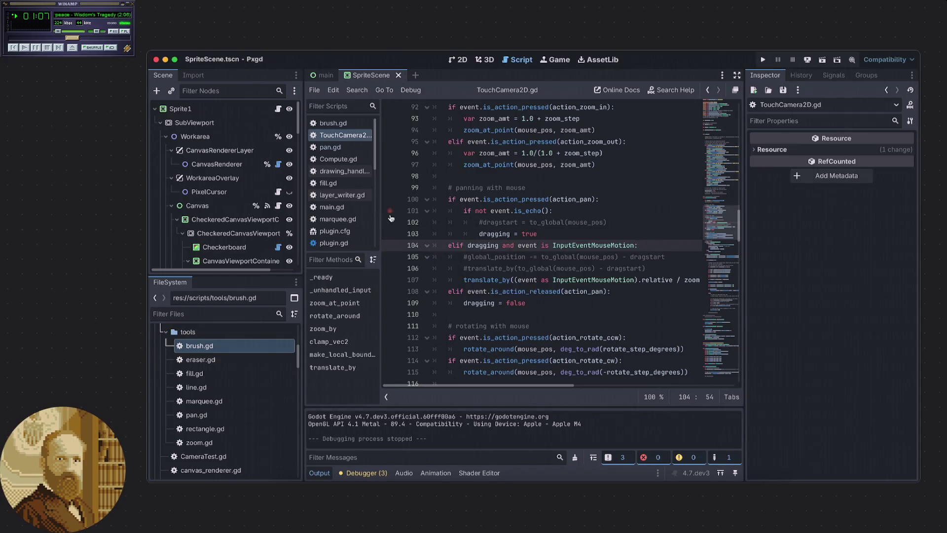
left_click(390, 212)
Relaunch Pxgd, zoom the canvas in, keep the Hand tool active, then quit with Cmd+Q
left_click(765, 59)
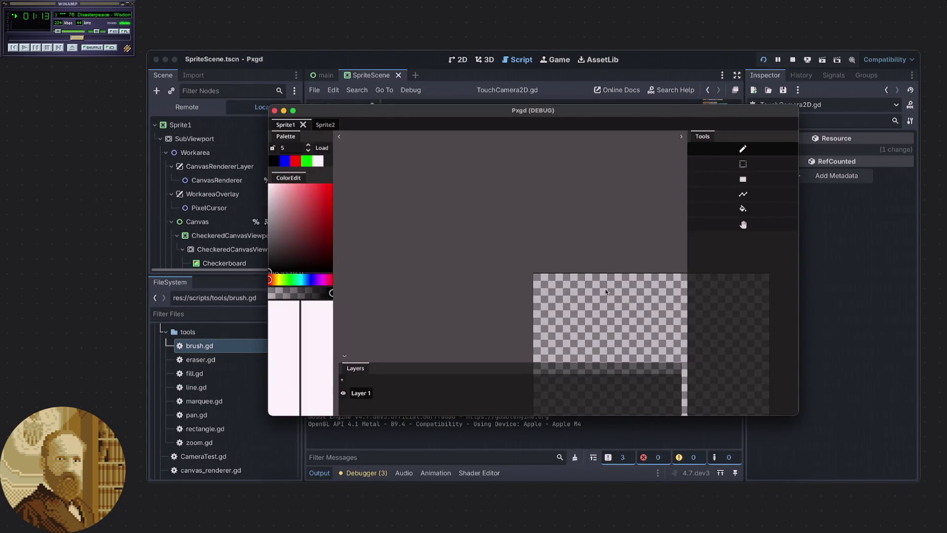
scroll(592, 327, "up", 5)
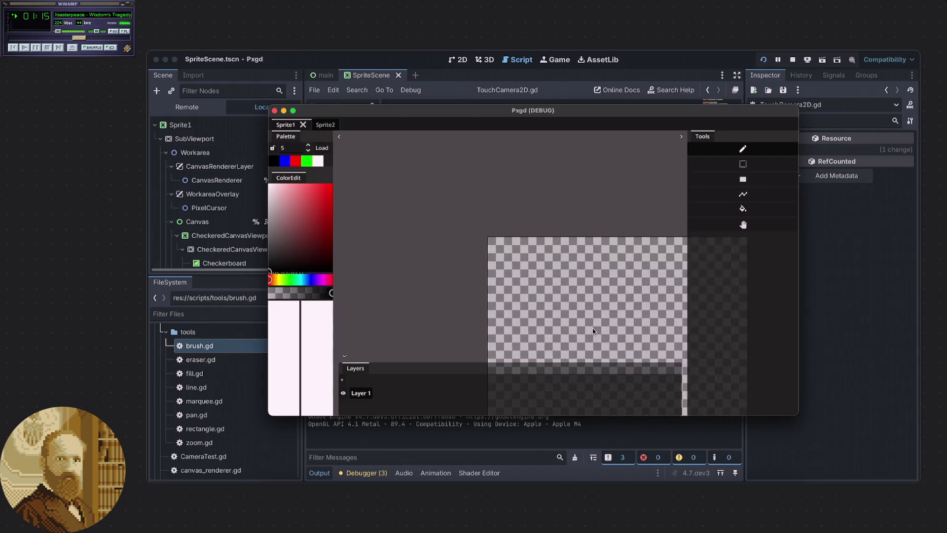
scroll(618, 287, "up", 2)
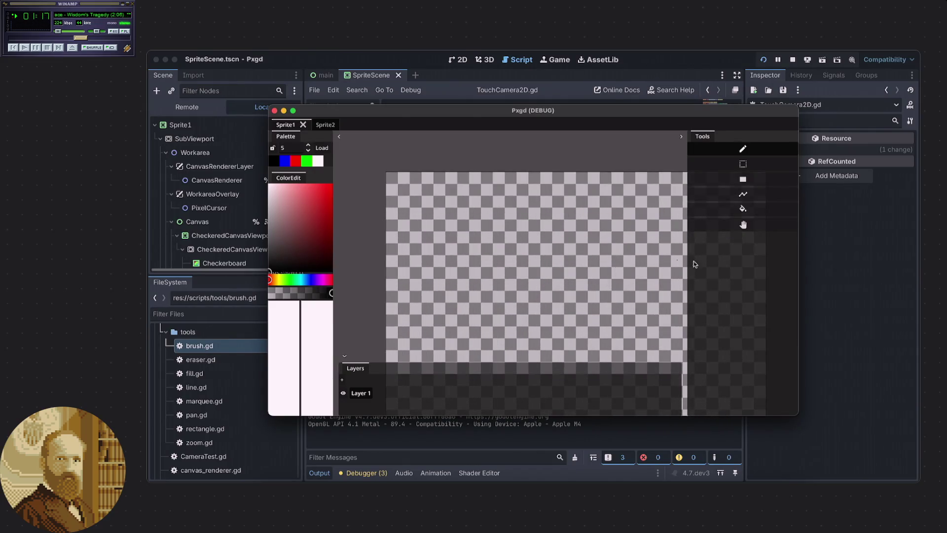
left_click(743, 225)
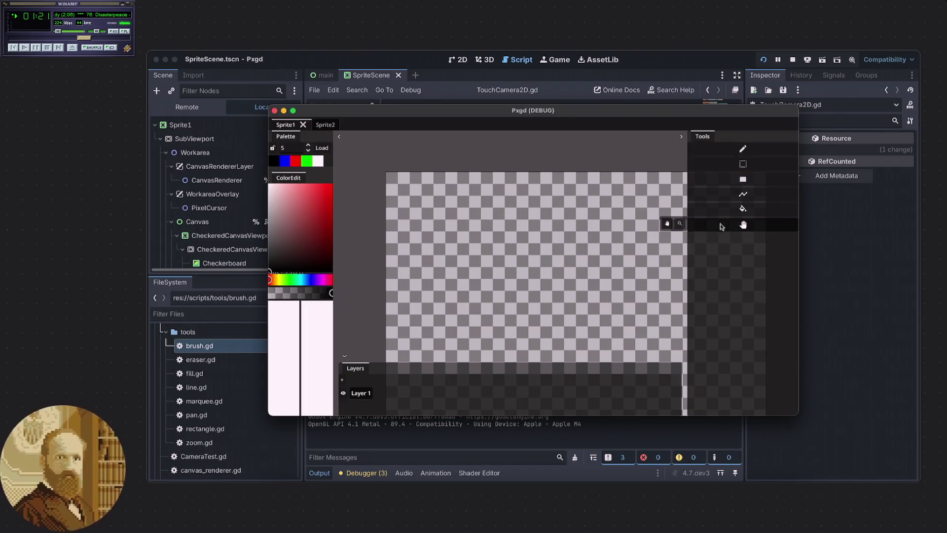
left_click(669, 225)
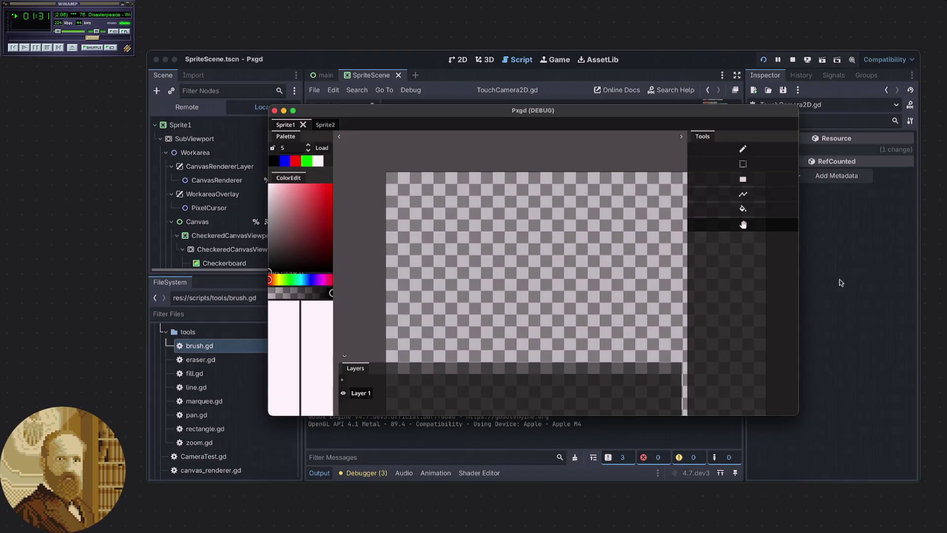
key("super+q")
Open pan.gd and look over its tool_input code around lines 6–7
scroll(573, 255, "up", 5)
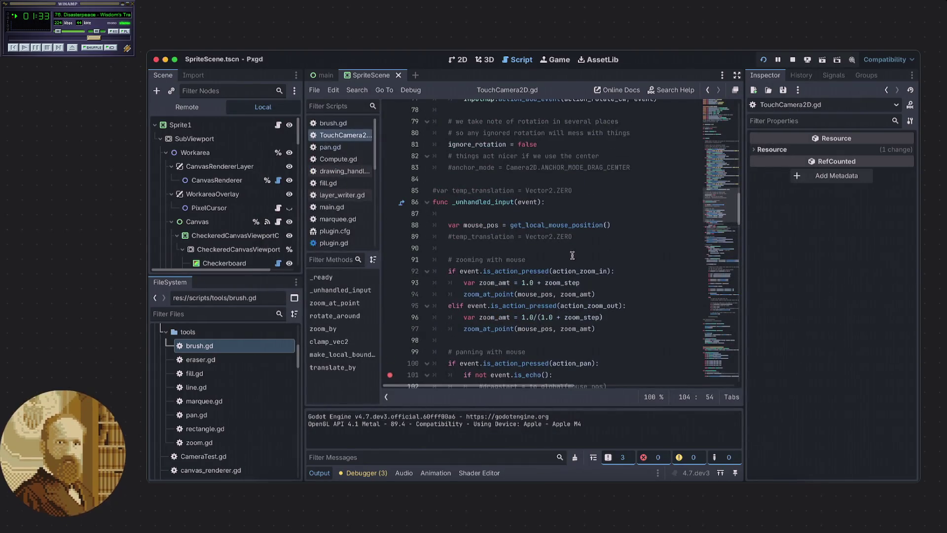
scroll(475, 211, "down", 3)
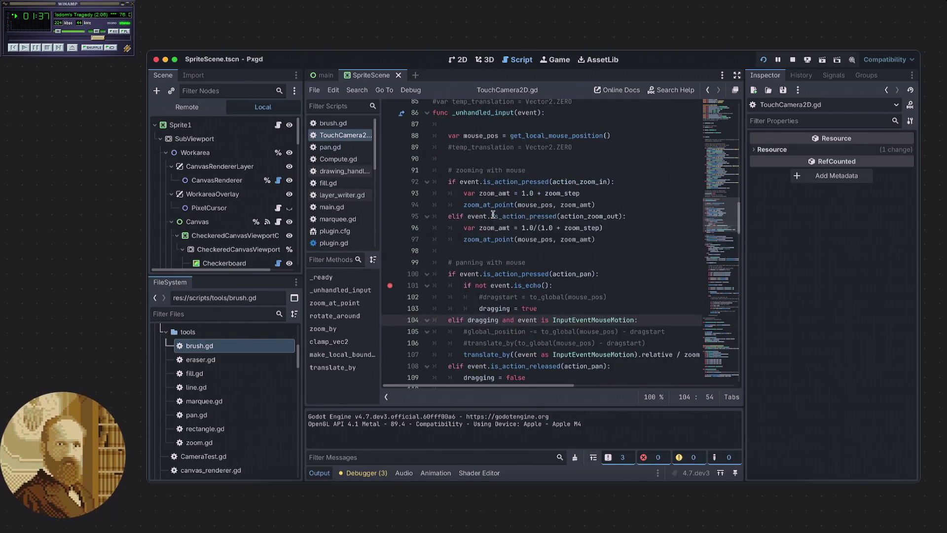
mouse_move(493, 214)
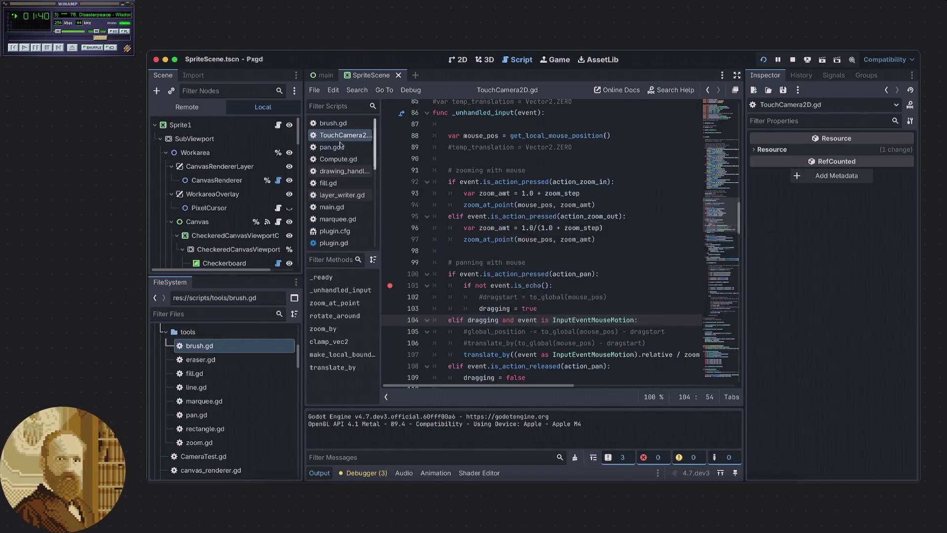
left_click(329, 146)
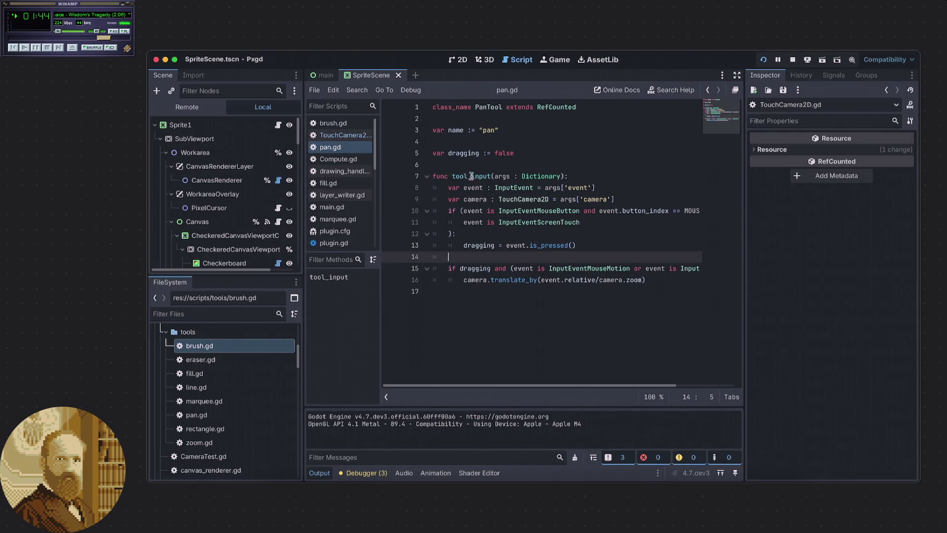
left_click(471, 176)
left_click(478, 170)
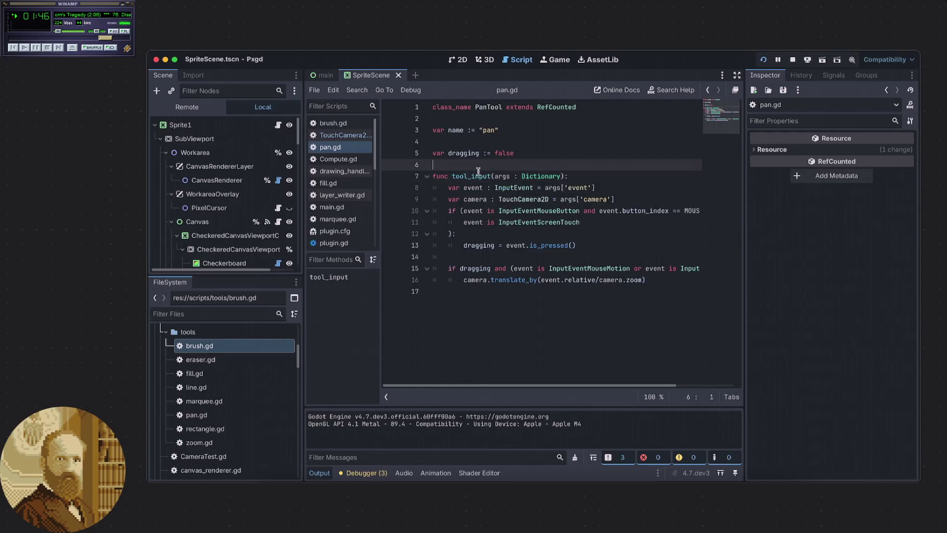
double_click(471, 176)
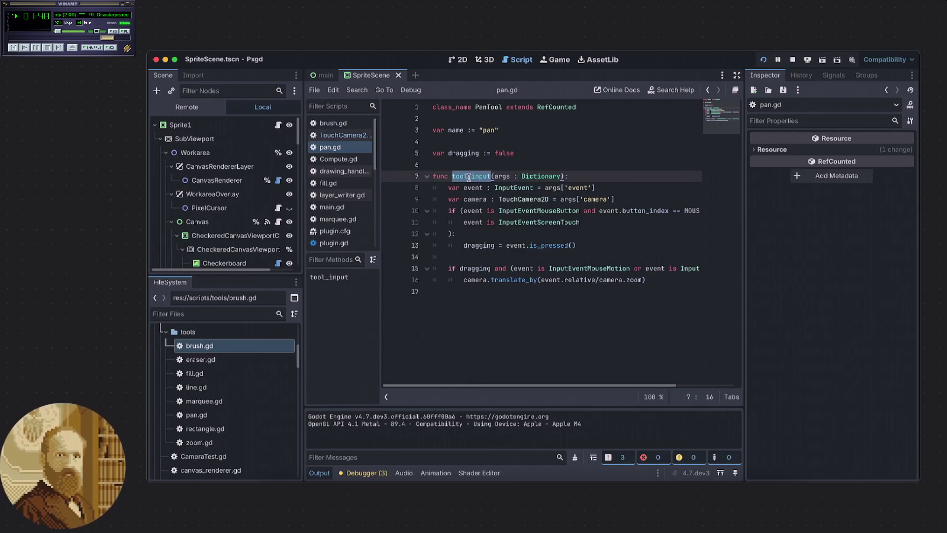
left_click(458, 164)
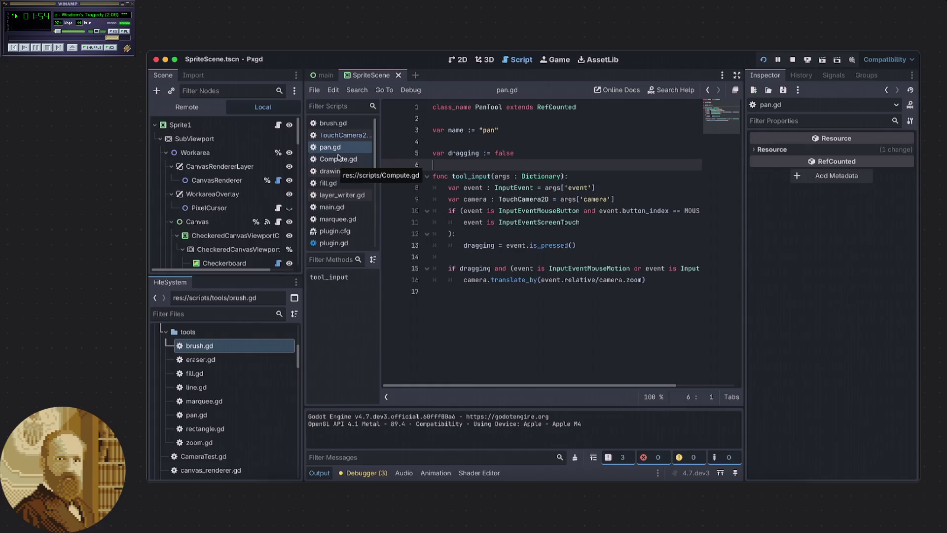
Open layer_writer.gd from the LayerWriter node's script icon in the Scene tree
scroll(255, 168, "down", 5)
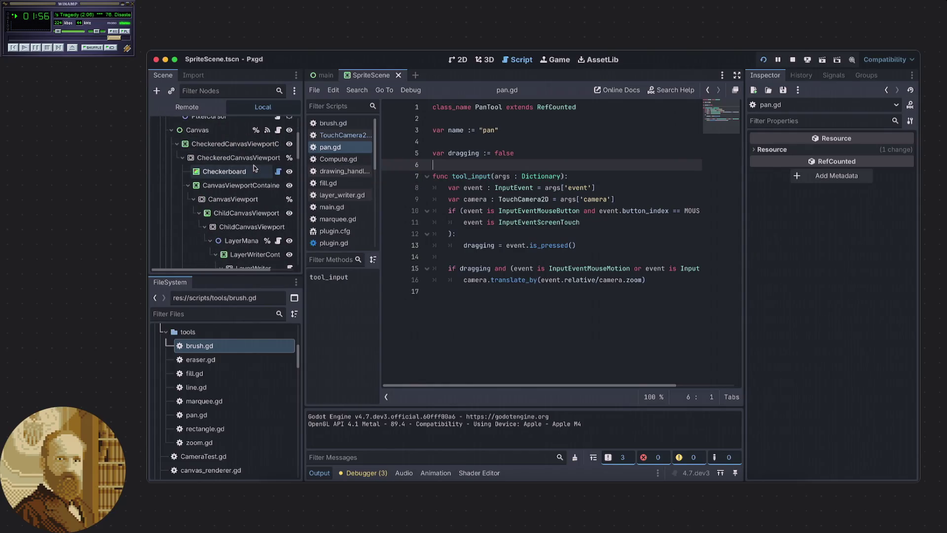
scroll(255, 168, "down", 3)
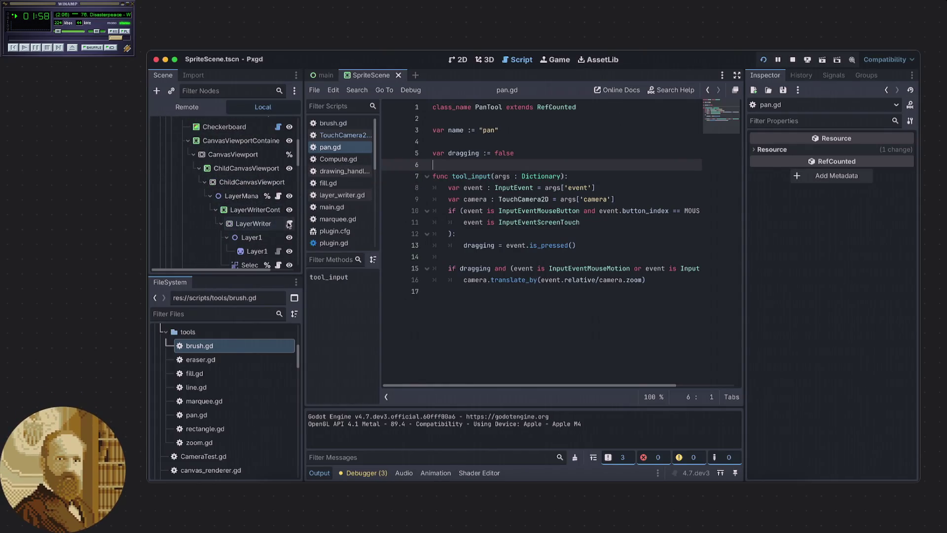
left_click(289, 224)
scroll(480, 210, "up", 9)
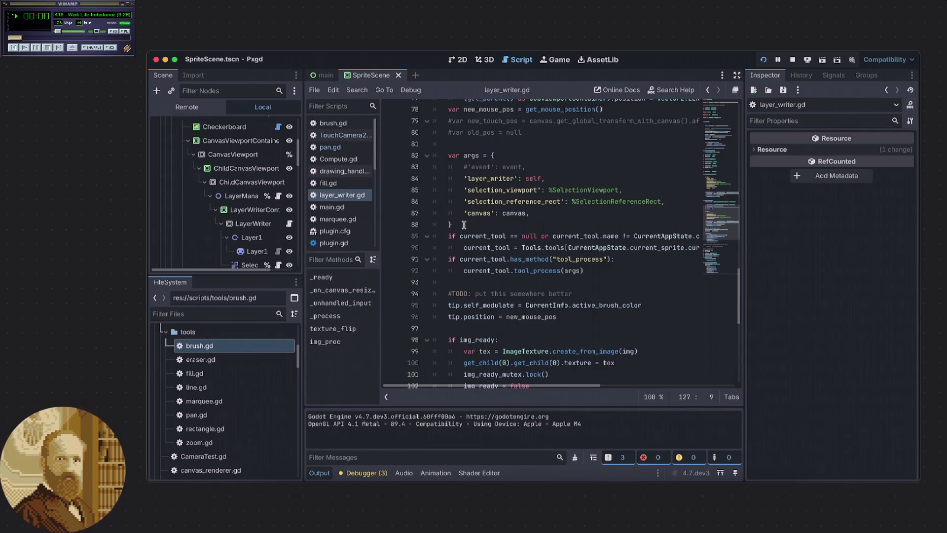
scroll(463, 225, "up", 1)
scroll(464, 225, "up", 8)
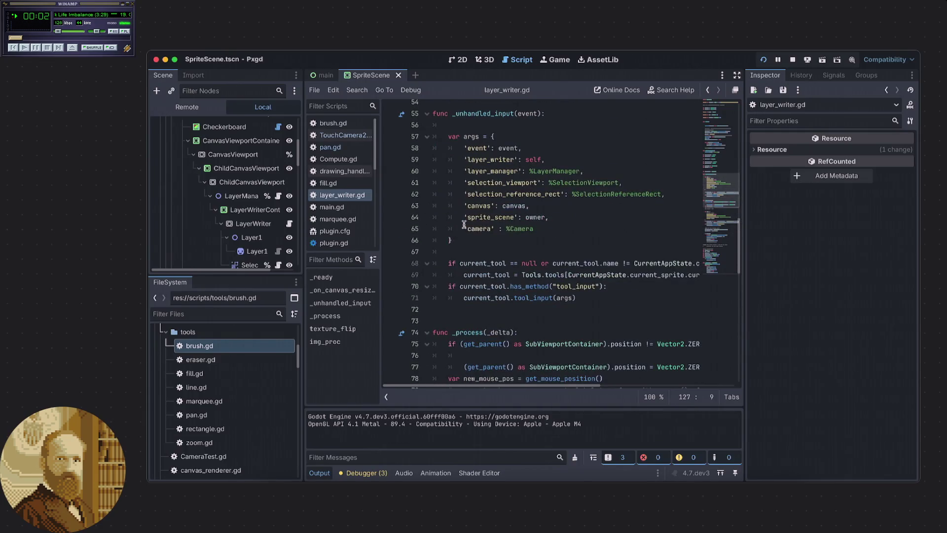
scroll(464, 225, "down", 3)
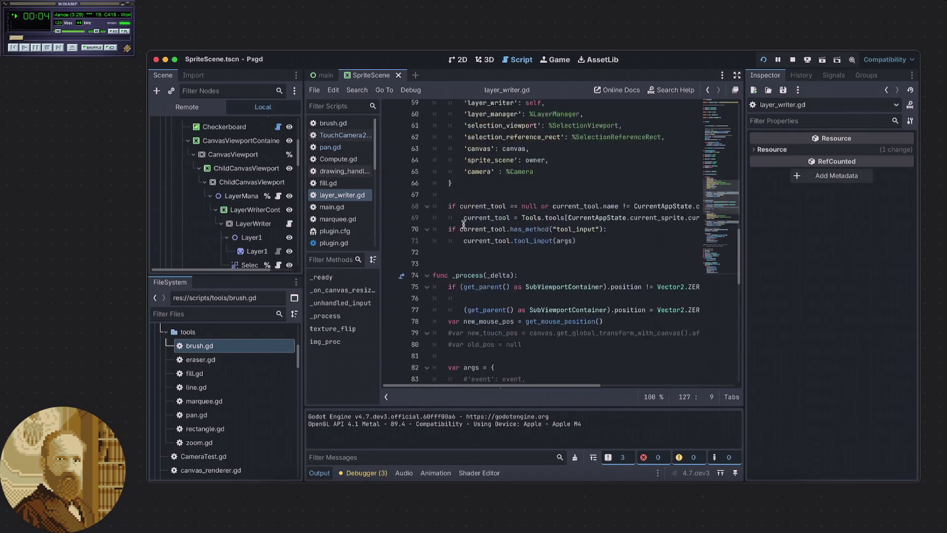
scroll(463, 225, "up", 3)
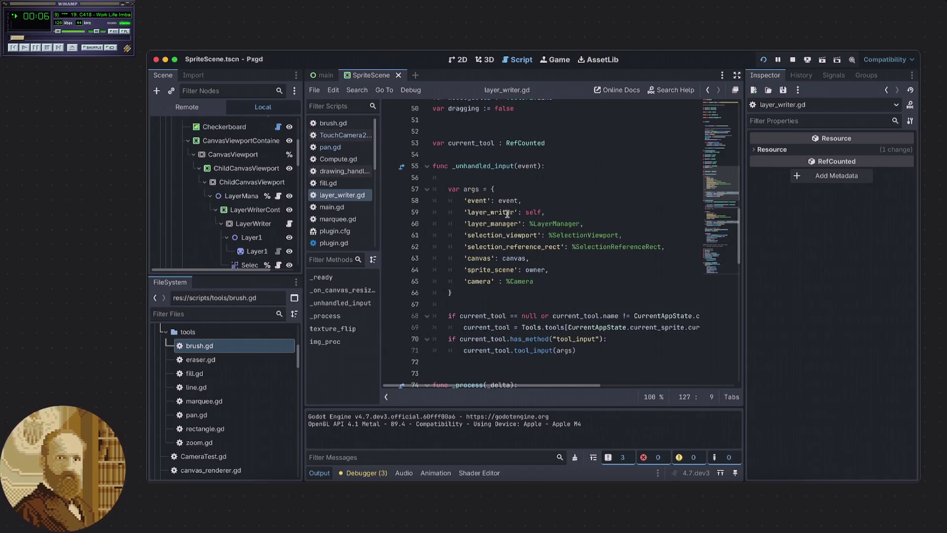
scroll(502, 217, "down", 3)
left_click(557, 258)
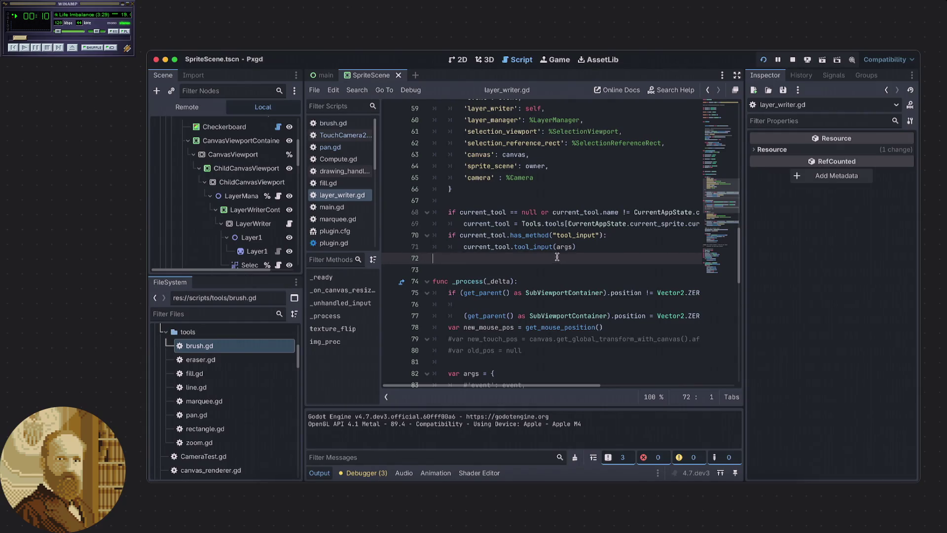
scroll(558, 256, "up", 5)
scroll(544, 253, "down", 3)
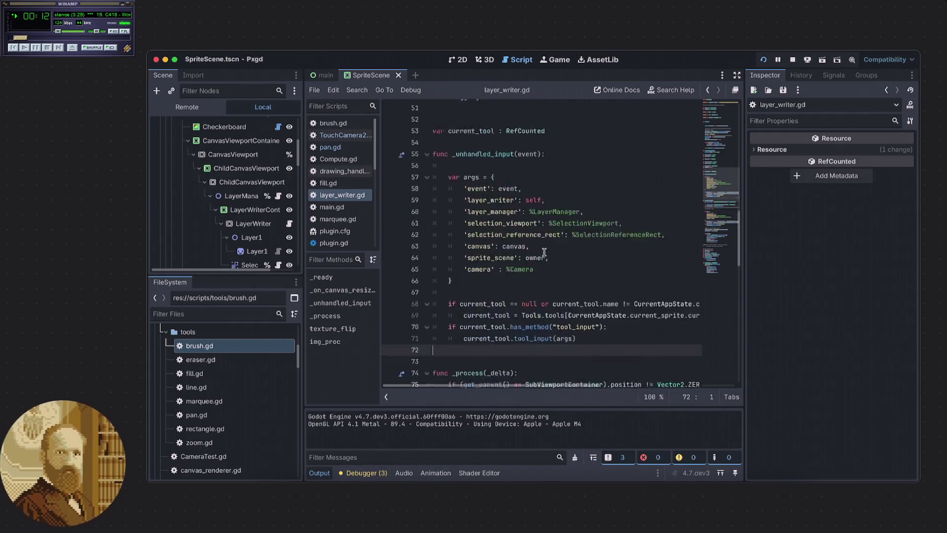
scroll(544, 253, "up", 1)
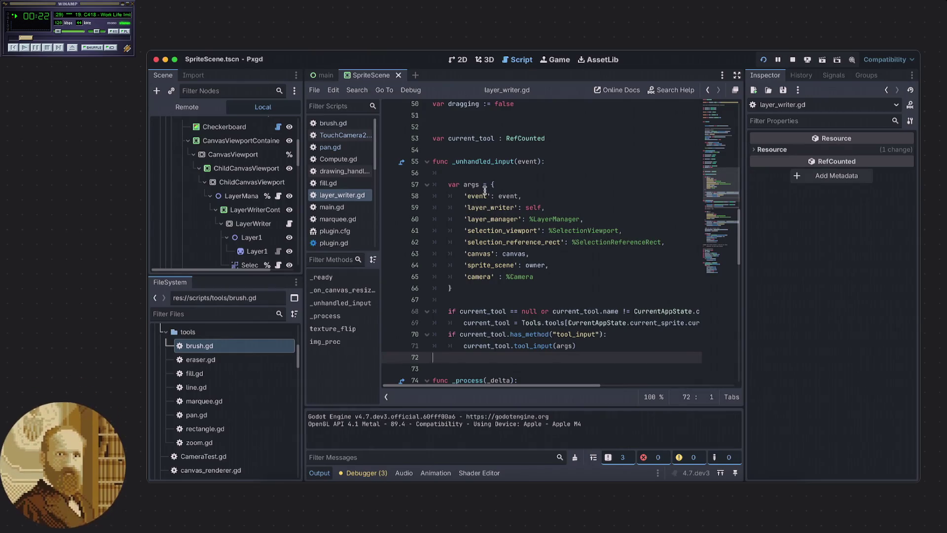
left_click(487, 163, "ctrl")
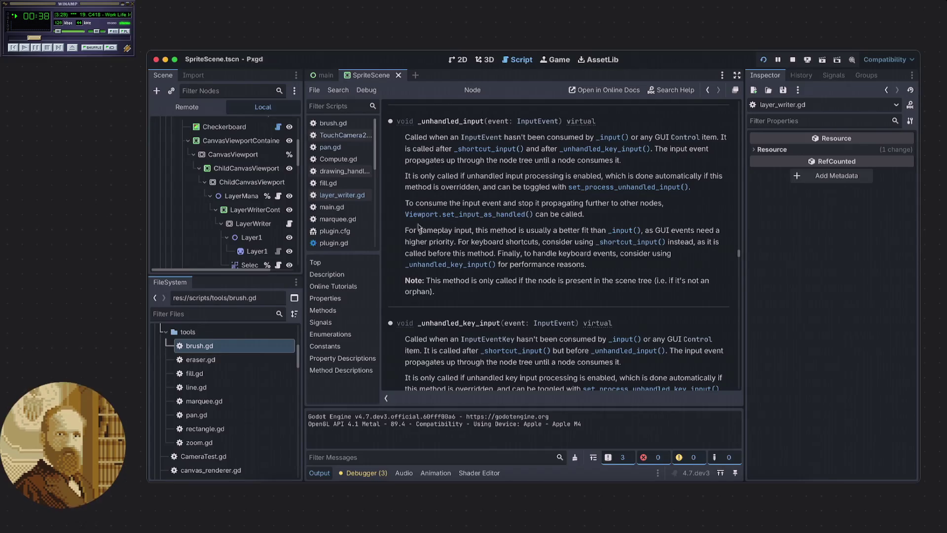
Read down the Node reference's _unhandled_key_input entry, then go back to layer_writer.gd
scroll(217, 187, "down", 1)
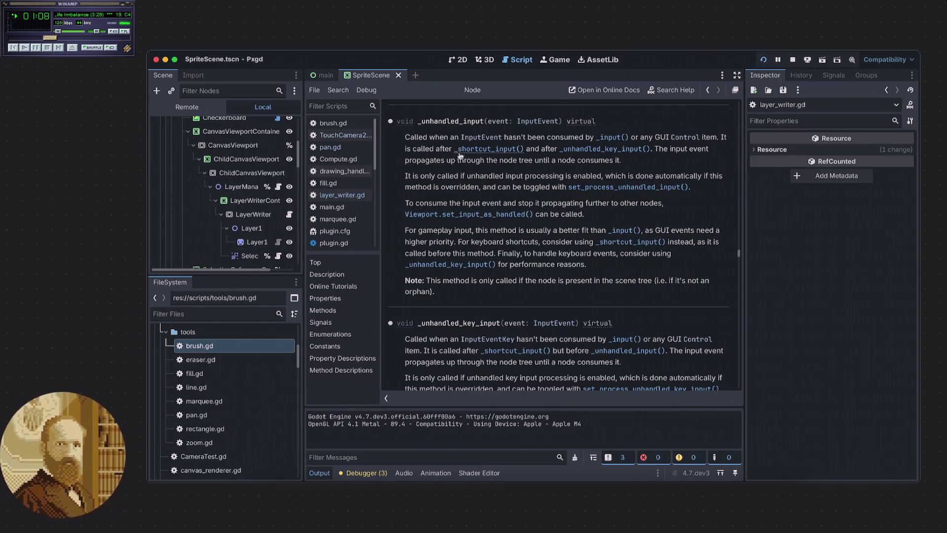
scroll(490, 180, "down", 2)
scroll(493, 178, "down", 5)
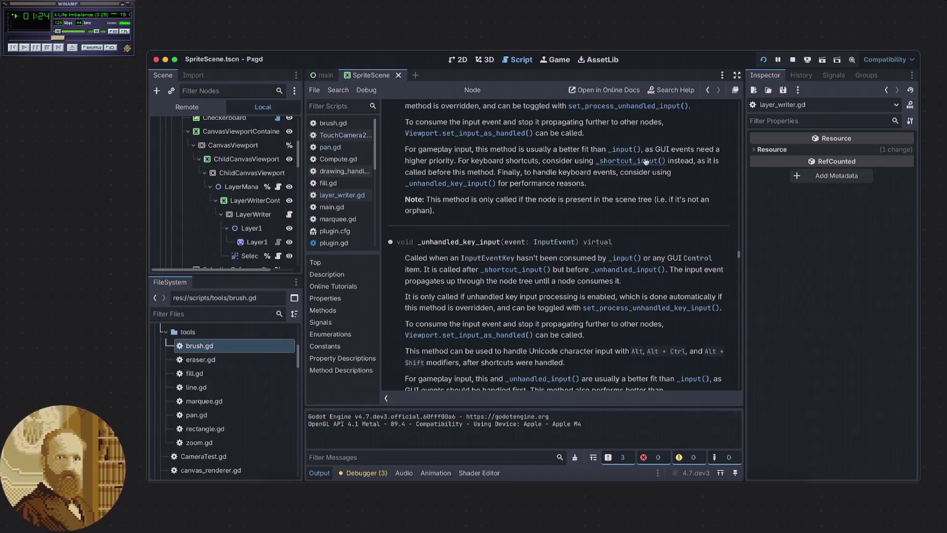
scroll(469, 173, "down", 1)
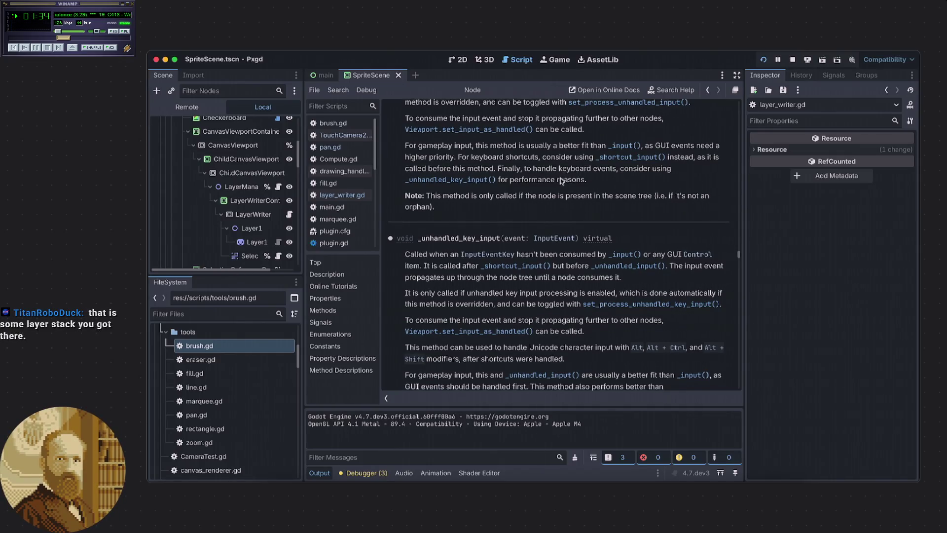
scroll(536, 171, "down", 1)
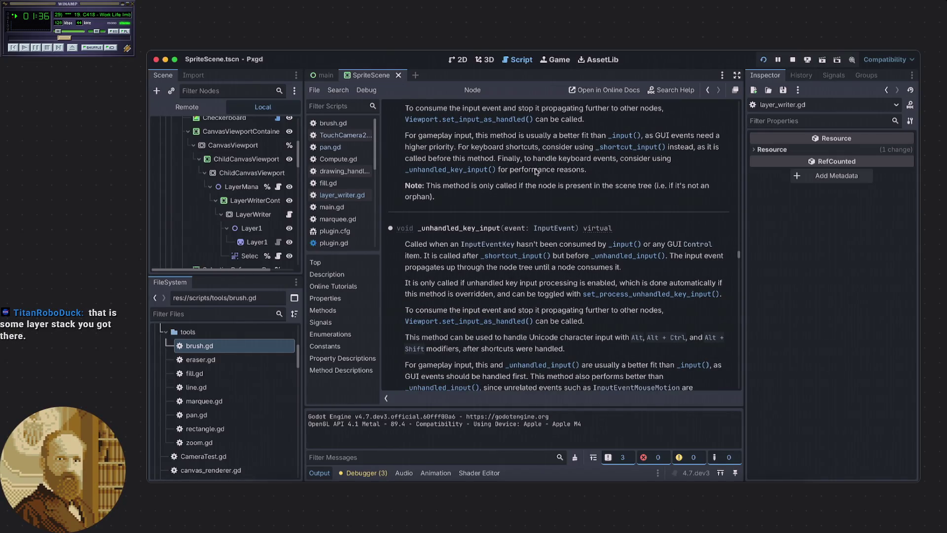
scroll(535, 172, "down", 1)
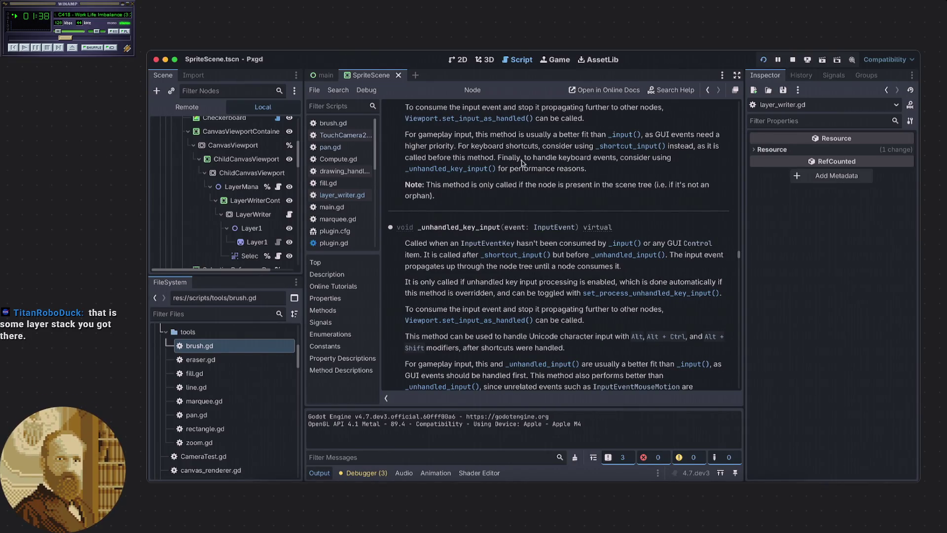
key("alt+Left")
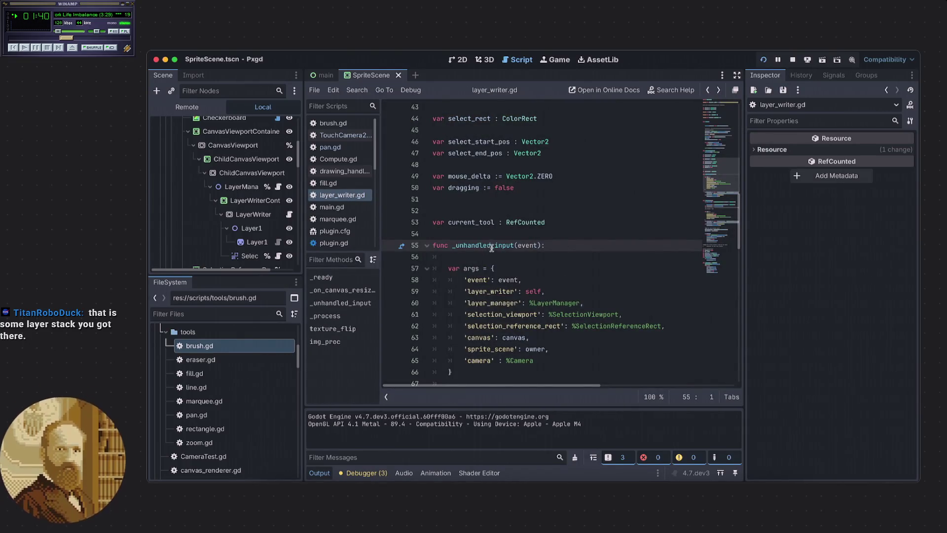
Rename _unhandled_input on line 55 to _input and save layer_writer.gd
left_click_drag(491, 246, 456, 245)
key("BackSpace")
key("BackSpace")
left_click(524, 255)
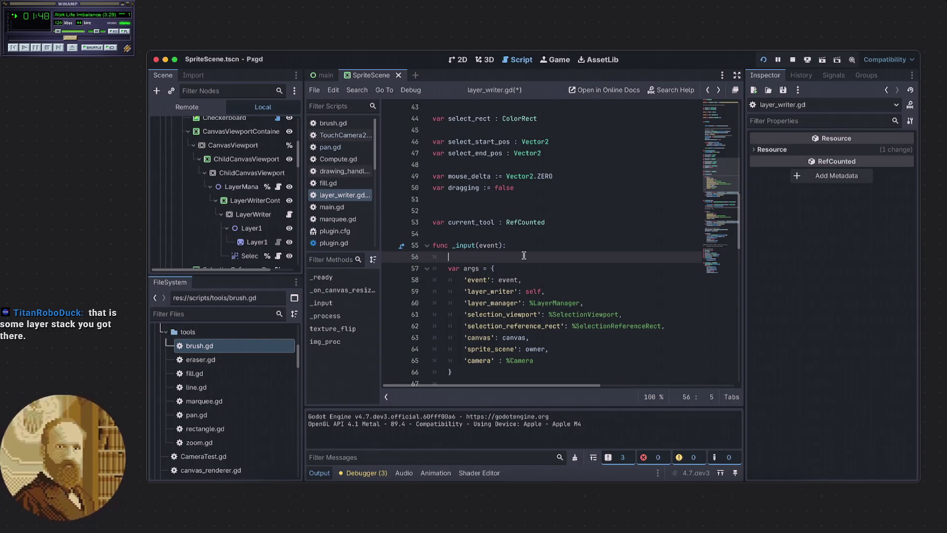
key("ctrl+s")
Paste the tool-dispatch lines below the args dictionary, then undo the paste
left_click(522, 245)
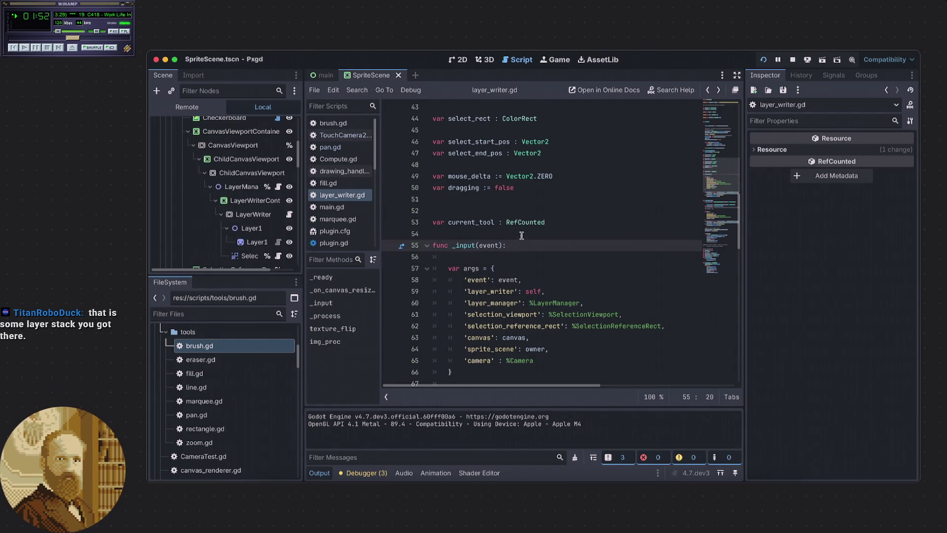
scroll(520, 235, "down", 5)
left_click(521, 236)
key("ctrl+v")
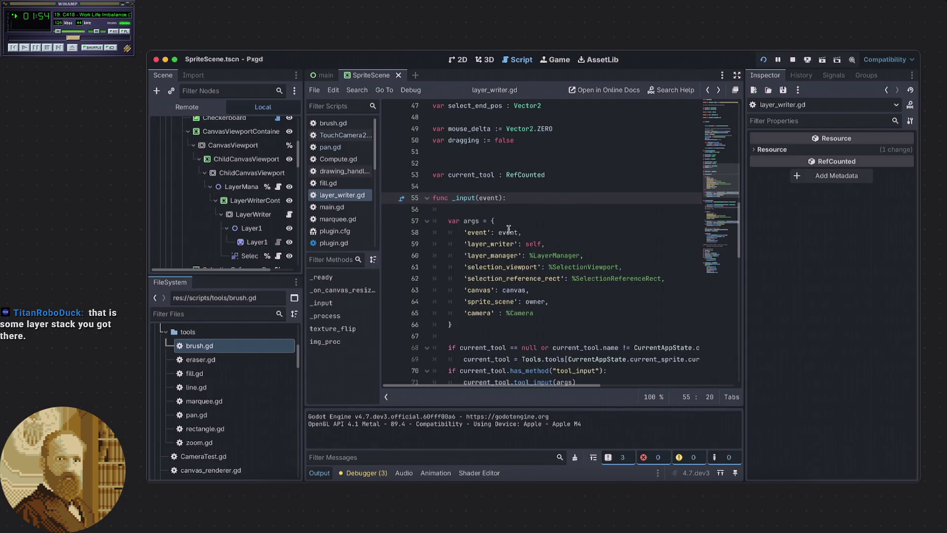
key("ctrl+z")
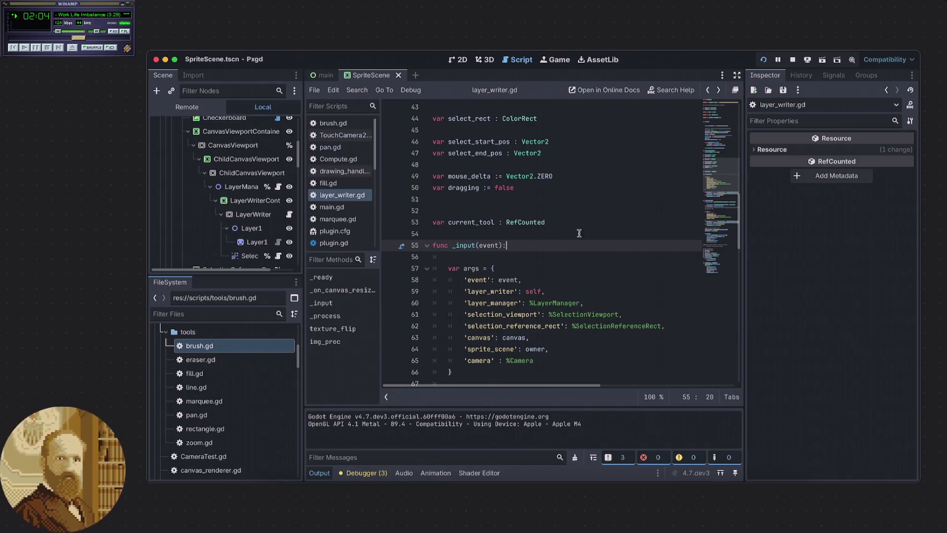
Remove the line-101 breakpoint in TouchCamera2D.gd and rerun the Pxgd project
left_click(794, 62)
key("super+b")
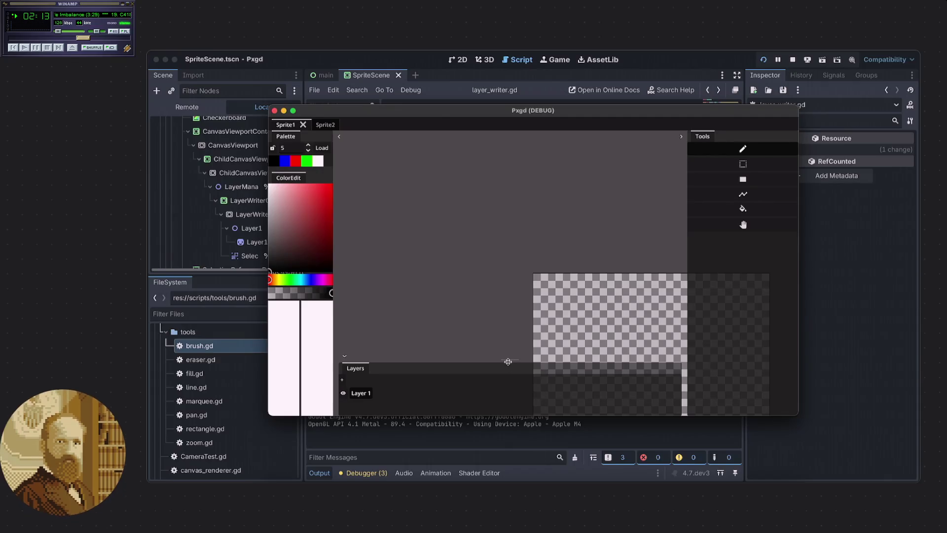
middle_click(541, 307)
left_click(389, 210)
left_click(572, 211)
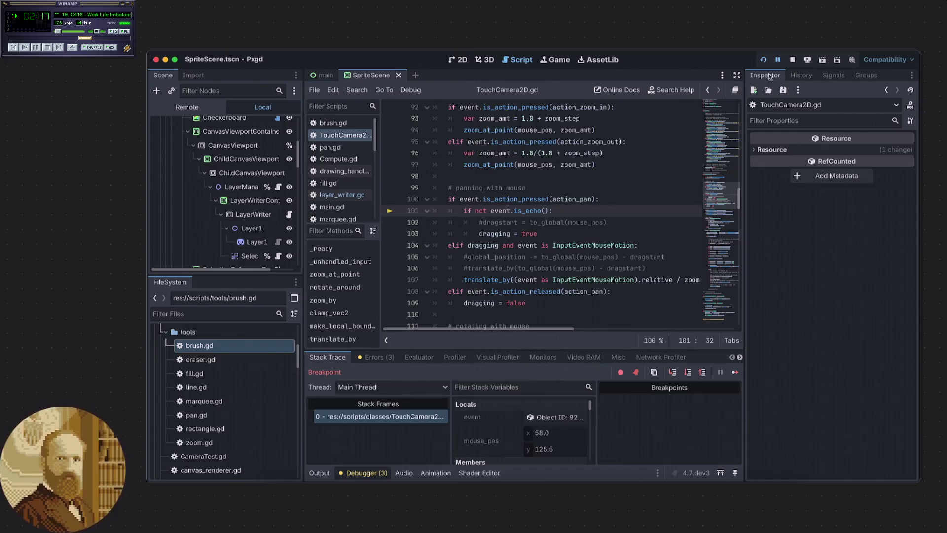
left_click(793, 59)
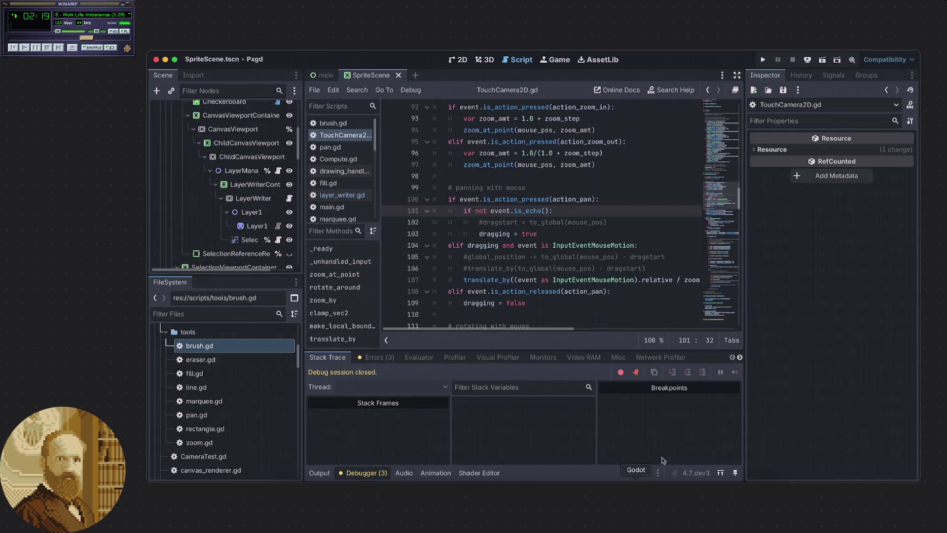
left_click(763, 60)
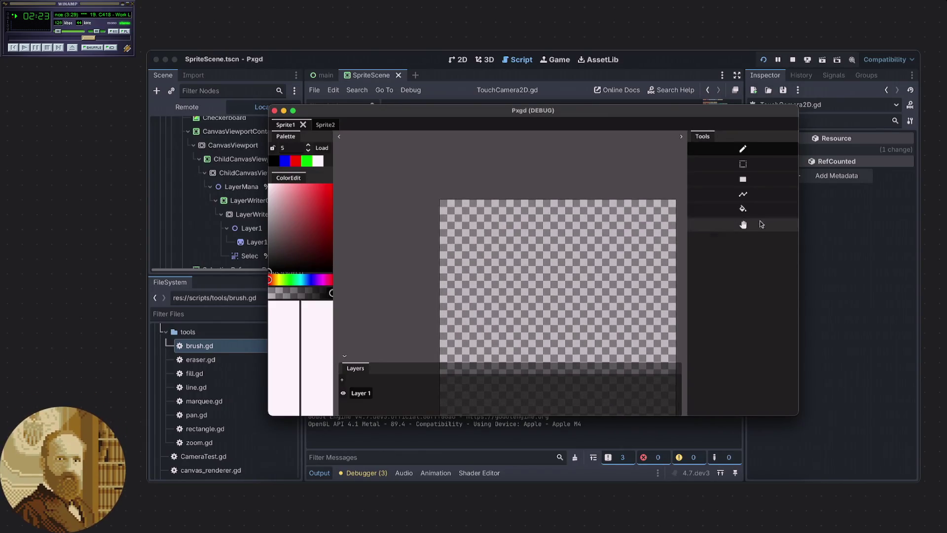
Pan the canvas with the hand tool by dragging and scrolling, then refocus the editor
left_click(742, 225)
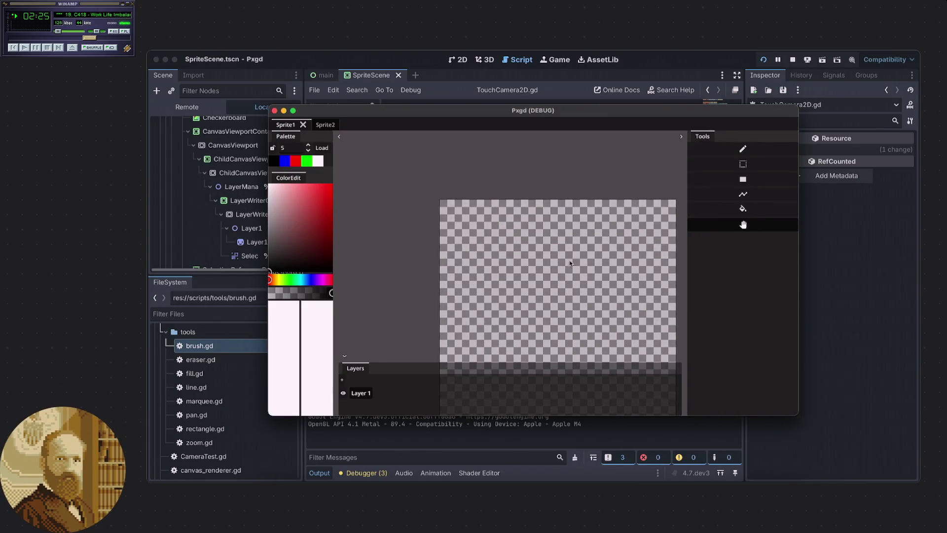
left_click_drag(511, 280, 539, 302)
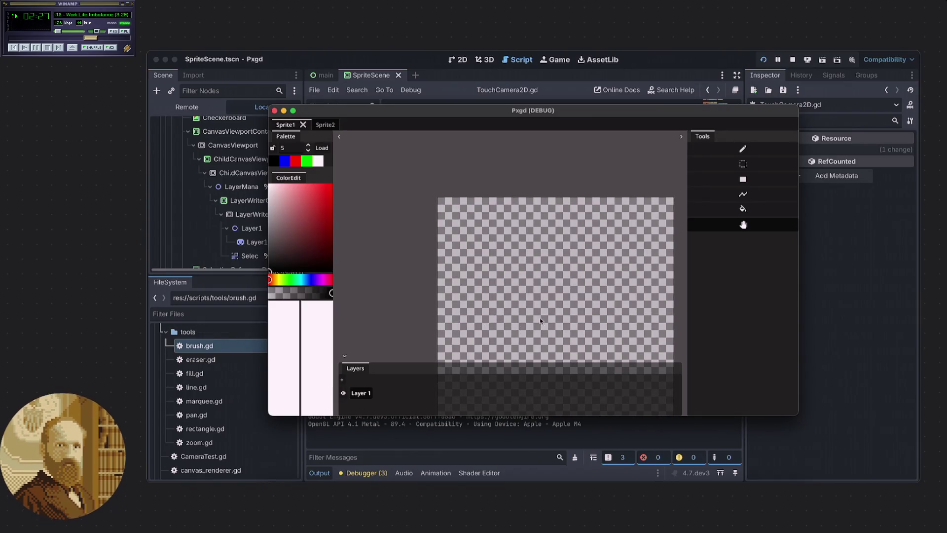
scroll(513, 275, "down", 1)
scroll(535, 287, "up", 3)
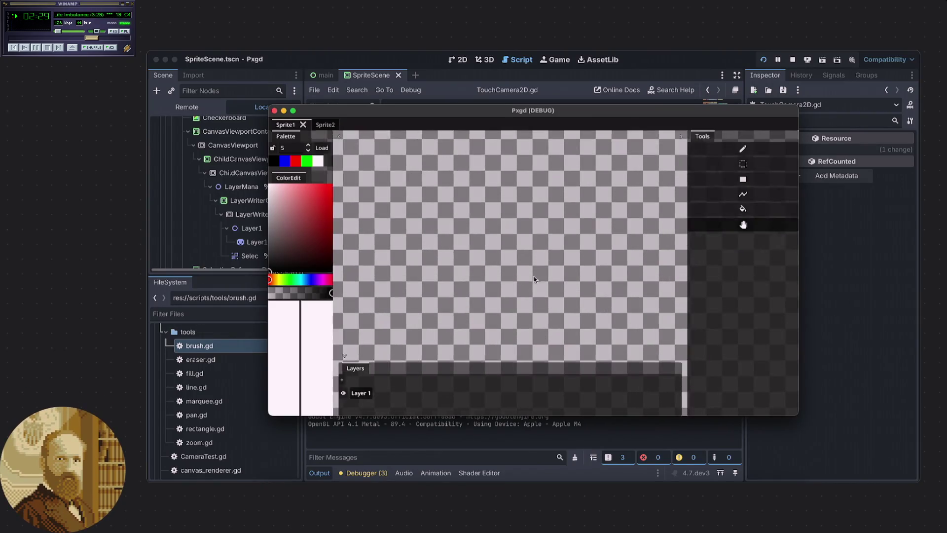
mouse_move(527, 276)
left_mouse_down()
mouse_move(539, 218)
mouse_move(528, 208)
mouse_move(563, 229)
mouse_move(609, 224)
left_mouse_up()
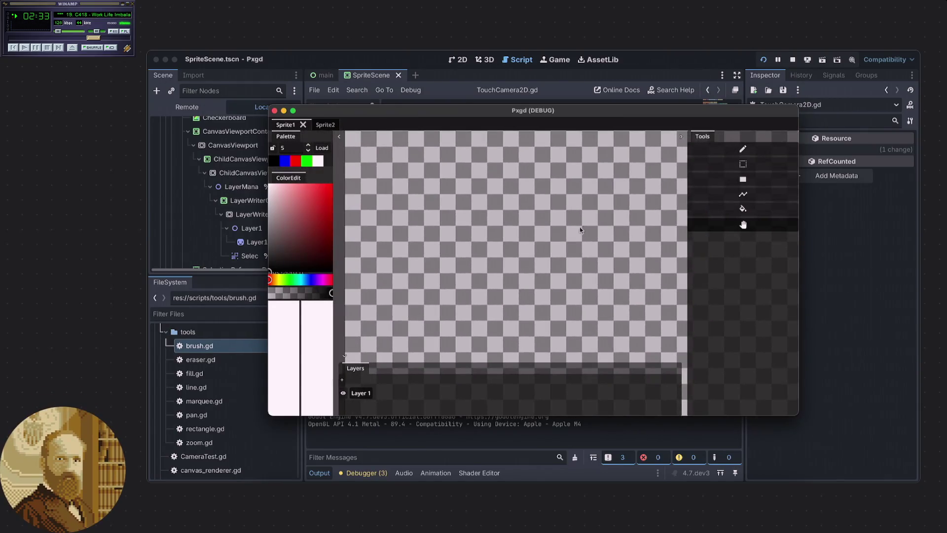
mouse_move(562, 290)
left_mouse_down()
mouse_move(476, 300)
mouse_move(523, 281)
mouse_move(563, 291)
left_mouse_up()
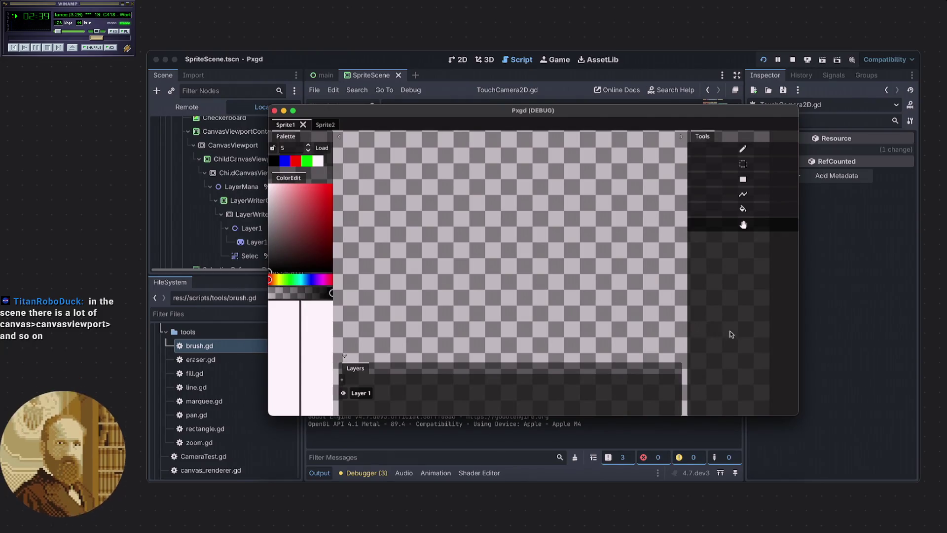
left_click(800, 316)
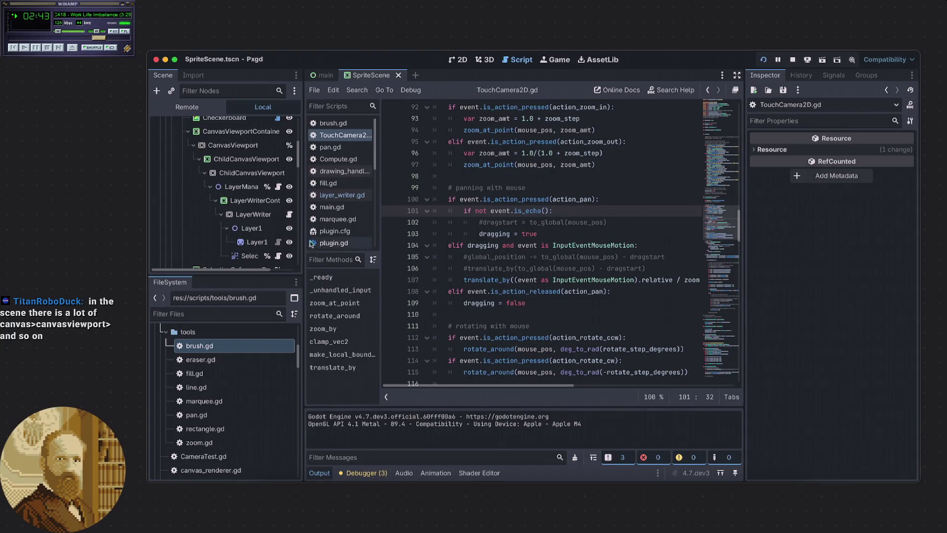
Widen and heighten the Scene dock to show the full canvas node tree, then restart the project
left_click_drag(302, 236, 341, 238)
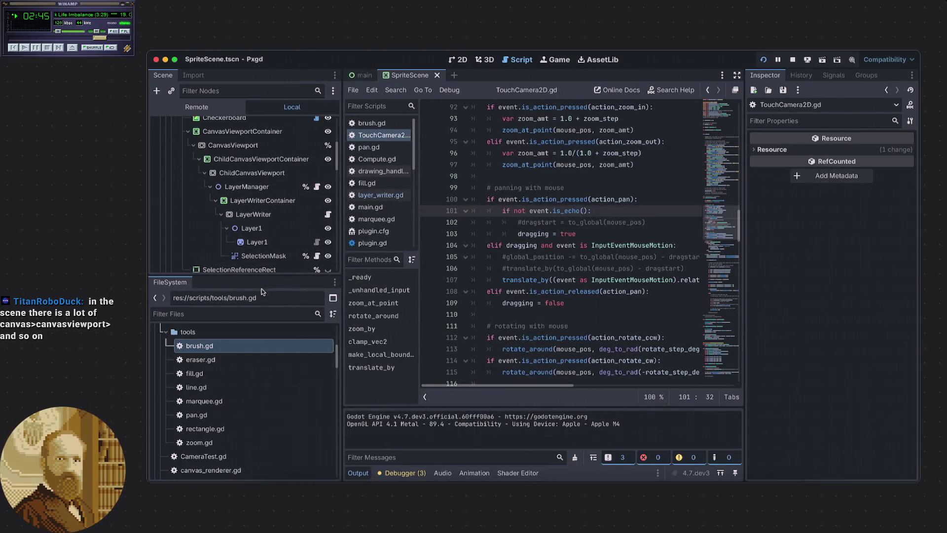
left_click_drag(257, 277, 257, 319)
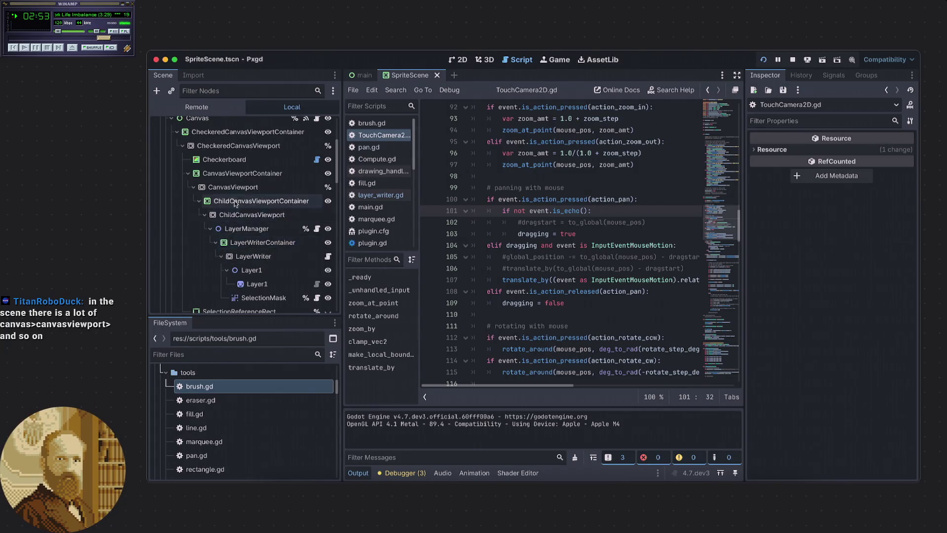
scroll(260, 239, "up", 2)
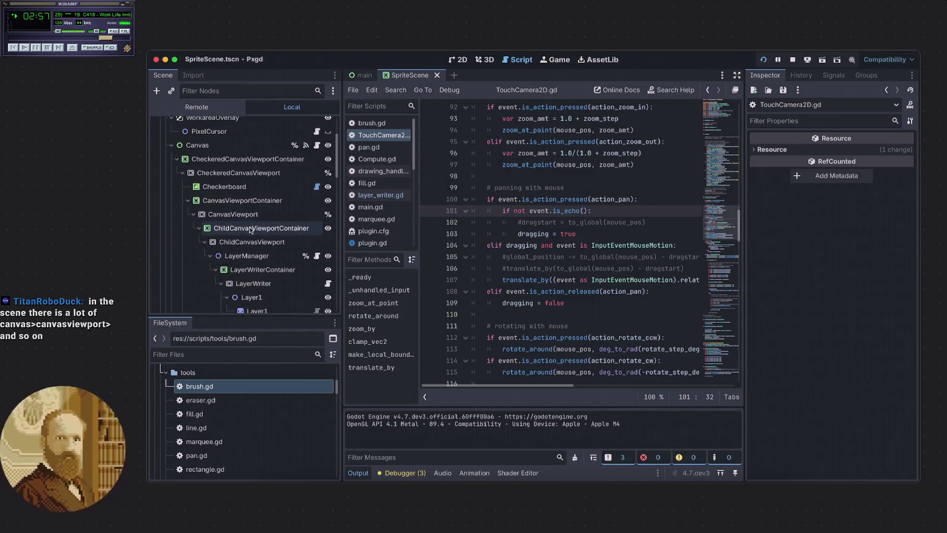
scroll(269, 232, "down", 1)
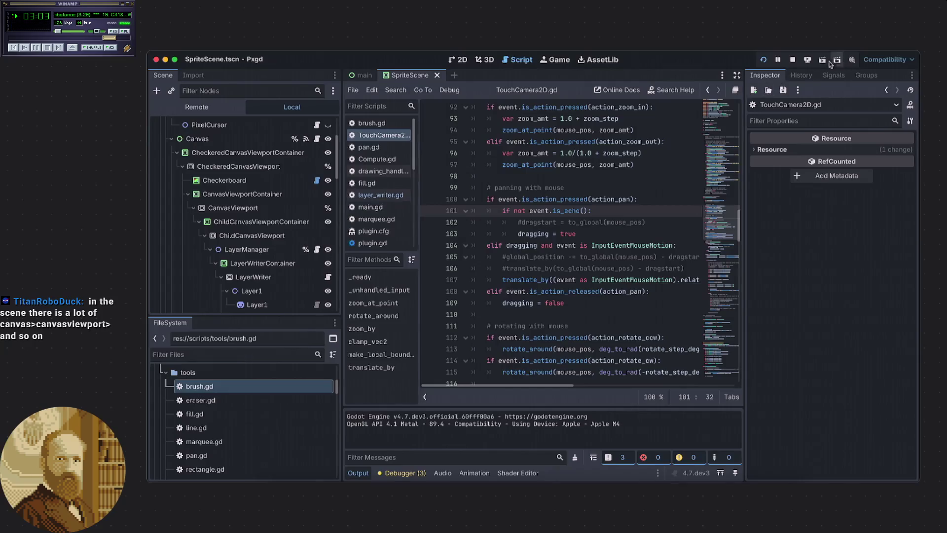
scroll(268, 249, "down", 3)
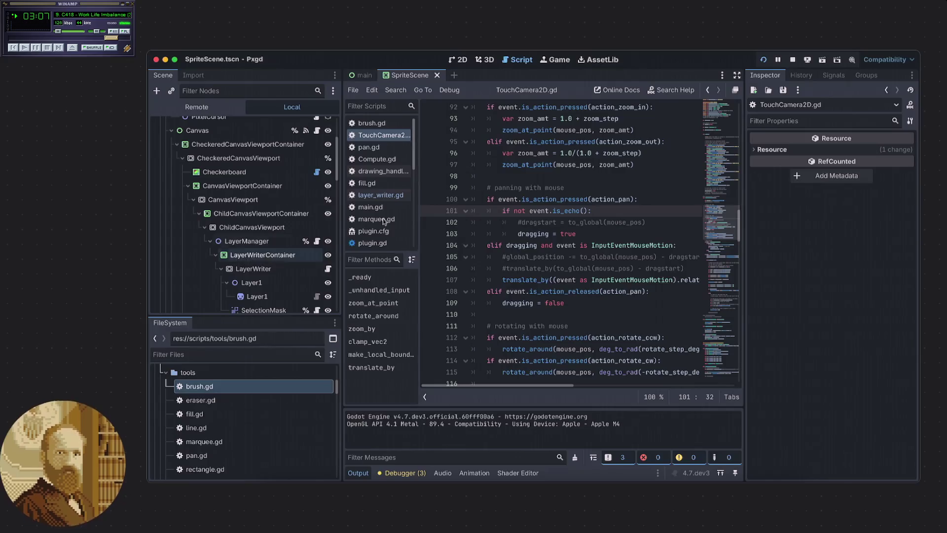
left_click(822, 59)
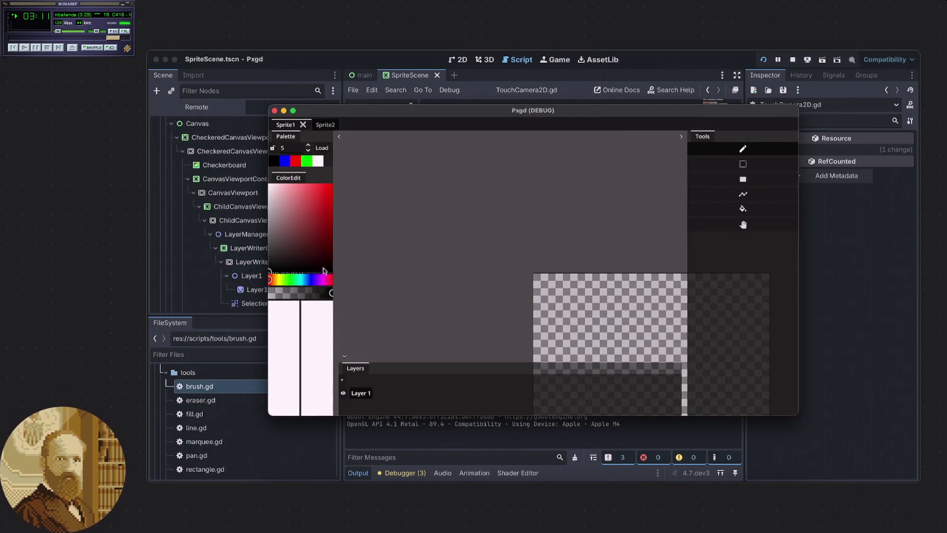
Pan the checkerboard canvas up-left into view and drag the Pxgd debug window right
mouse_move(578, 278)
left_mouse_down()
mouse_move(424, 169)
mouse_move(444, 160)
left_mouse_up()
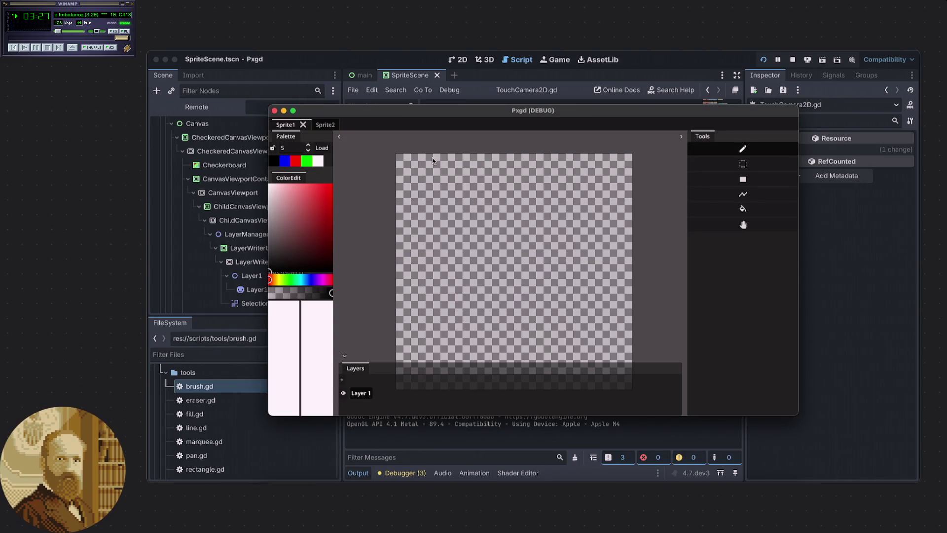
left_click_drag(414, 115, 472, 116)
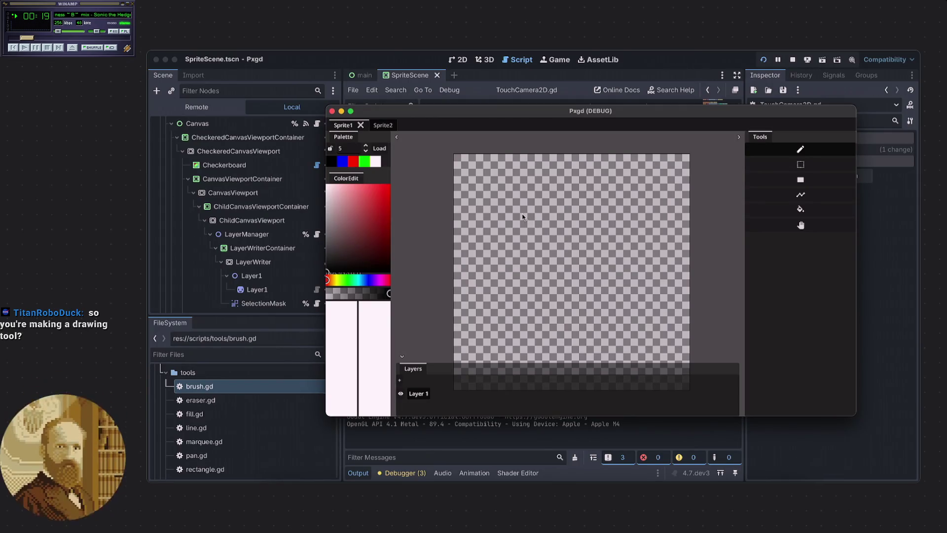
Zoom the Pxgd canvas in and out, then narrow the debug window to reveal the script
scroll(521, 206, "up", 2)
scroll(601, 225, "down", 1)
scroll(601, 223, "down", 1)
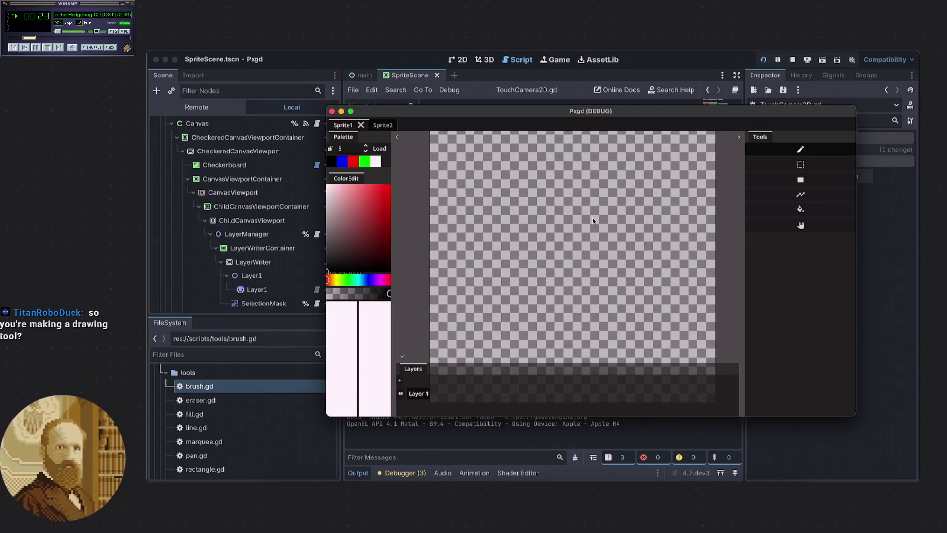
scroll(589, 221, "up", 2)
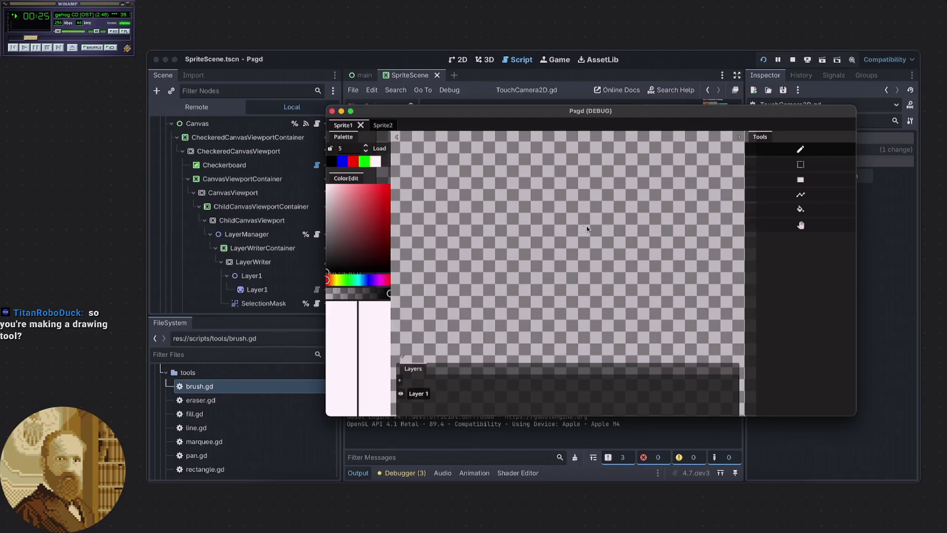
scroll(587, 224, "up", 3)
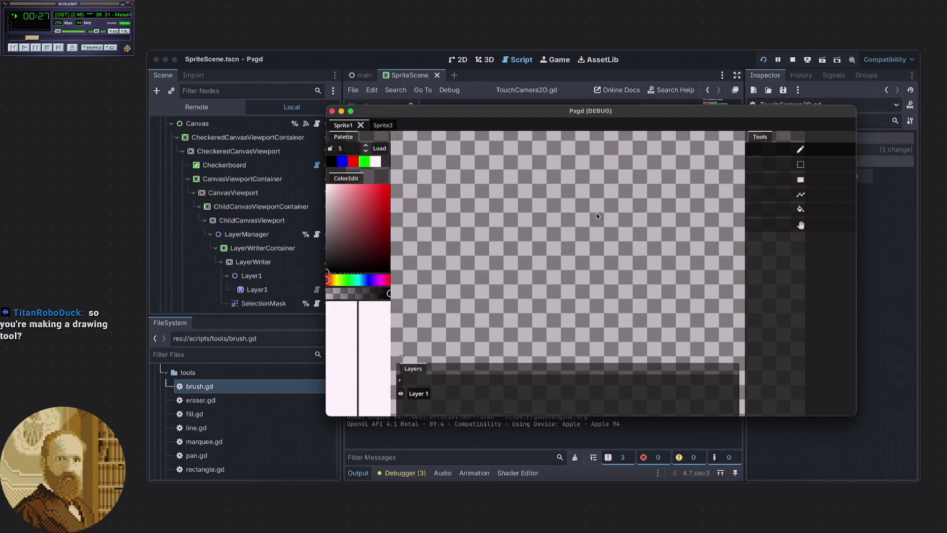
scroll(592, 214, "down", 3)
scroll(582, 207, "up", 2)
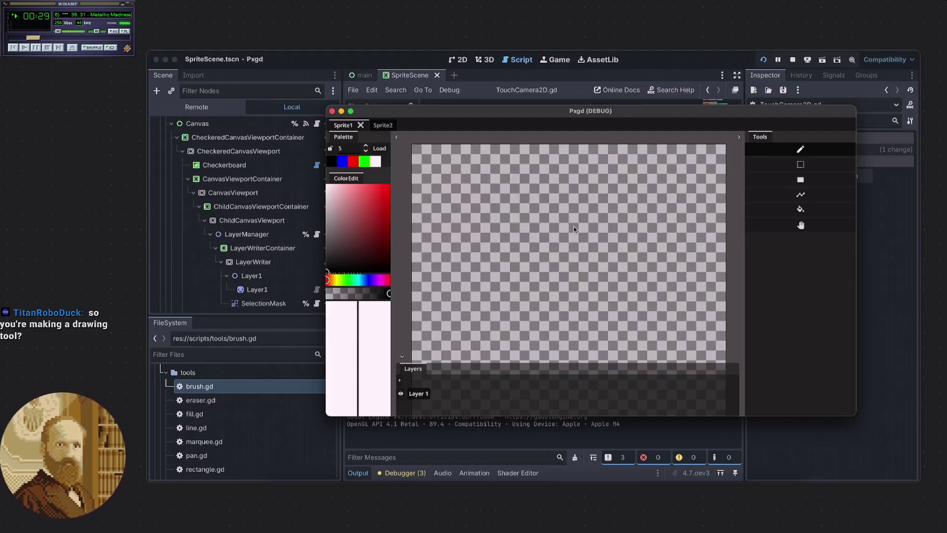
scroll(412, 147, "up", 3)
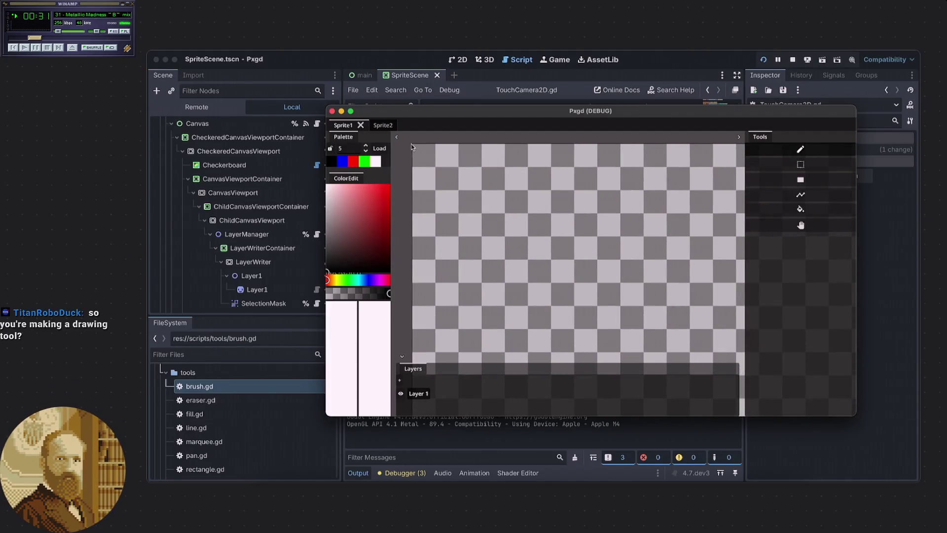
scroll(425, 154, "up", 2)
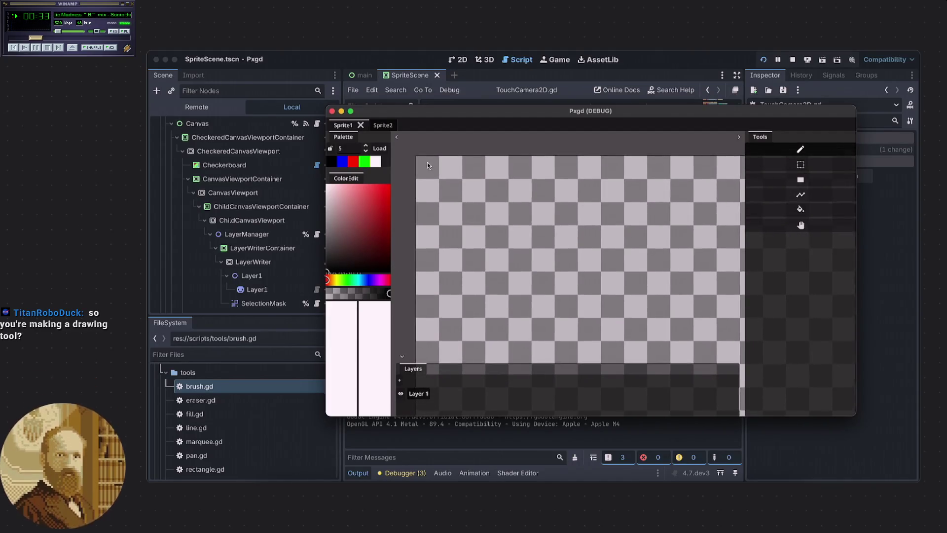
scroll(427, 162, "up", 4)
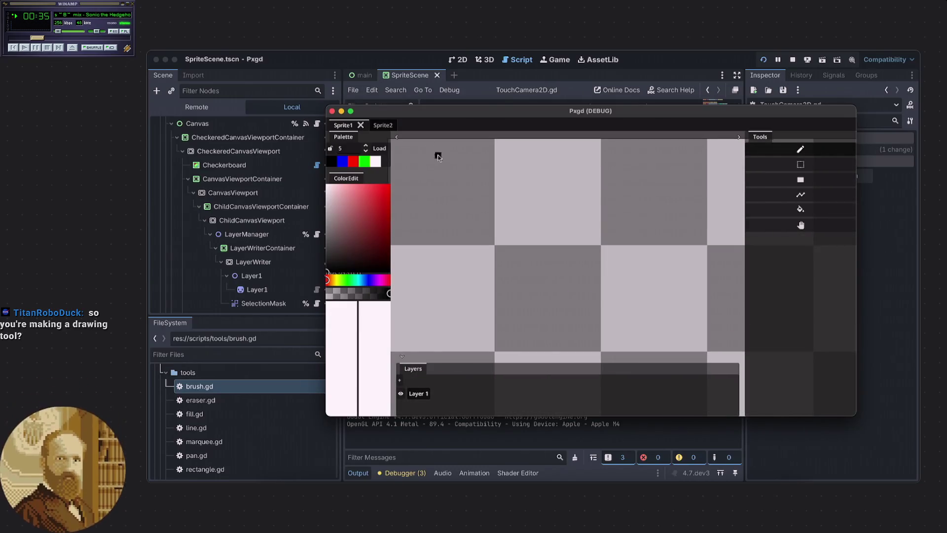
scroll(415, 156, "up", 1)
mouse_move(858, 199)
left_mouse_down()
mouse_move(485, 204)
mouse_move(818, 204)
left_mouse_up()
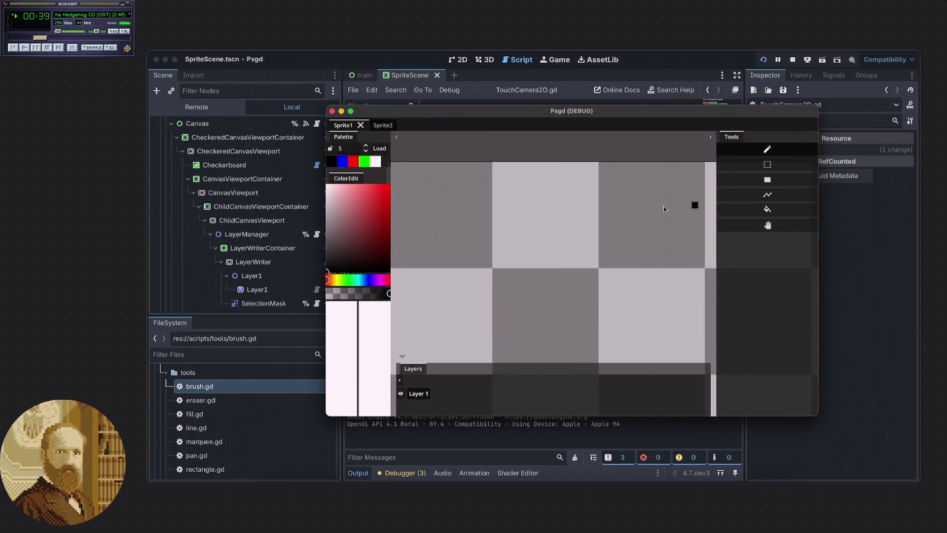
Draw and undo two freehand test strokes, centre the canvas, then refocus TouchCamera2D.gd
scroll(552, 205, "down", 2)
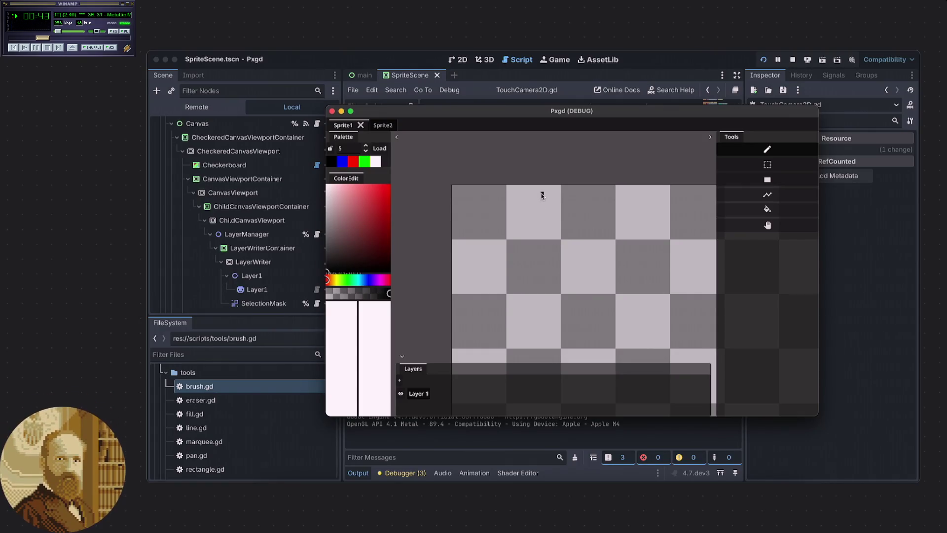
mouse_move(546, 210)
left_mouse_down()
mouse_move(664, 323)
mouse_move(687, 294)
left_mouse_up()
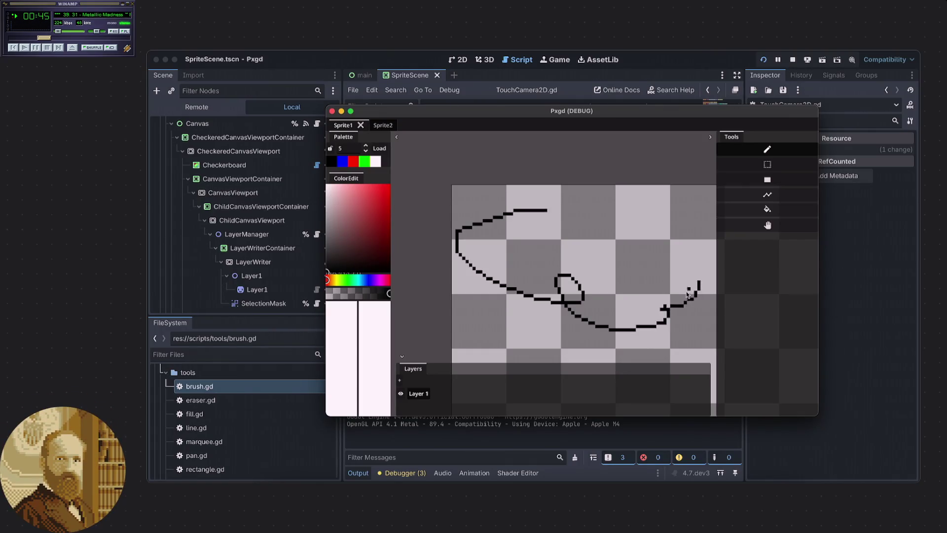
key("ctrl+z")
mouse_move(555, 212)
left_mouse_down()
mouse_move(461, 322)
mouse_move(629, 240)
mouse_move(578, 230)
left_mouse_up()
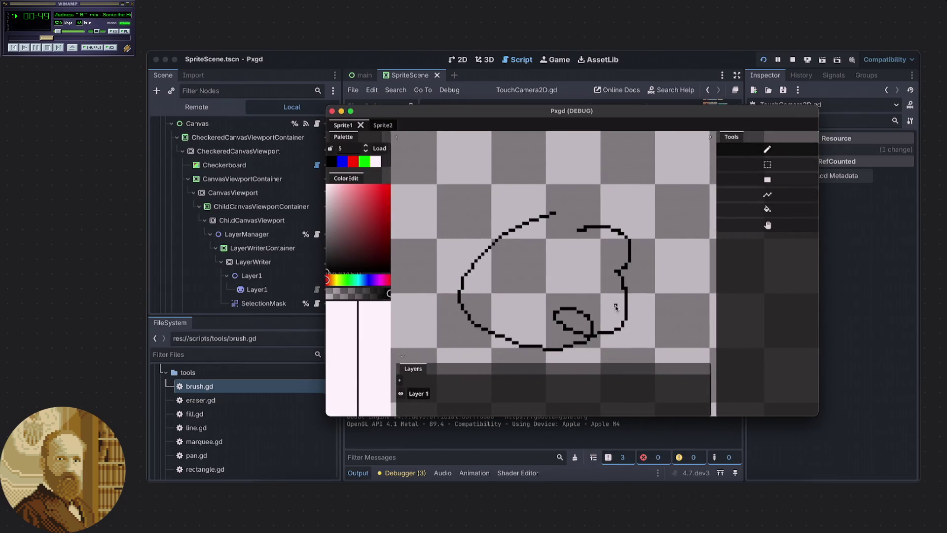
key("ctrl+z")
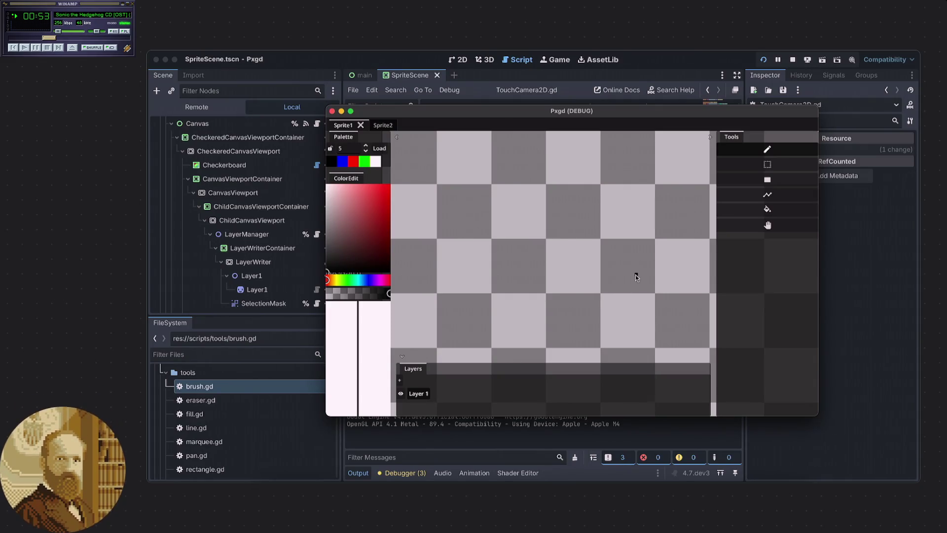
scroll(503, 260, "down", 5)
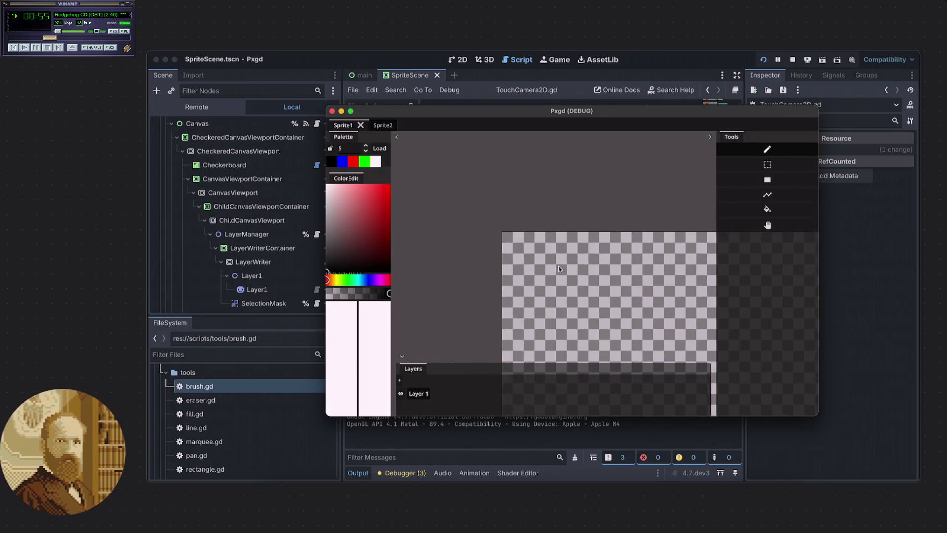
mouse_move(565, 259)
left_mouse_down()
mouse_move(482, 191)
mouse_move(500, 199)
left_mouse_up()
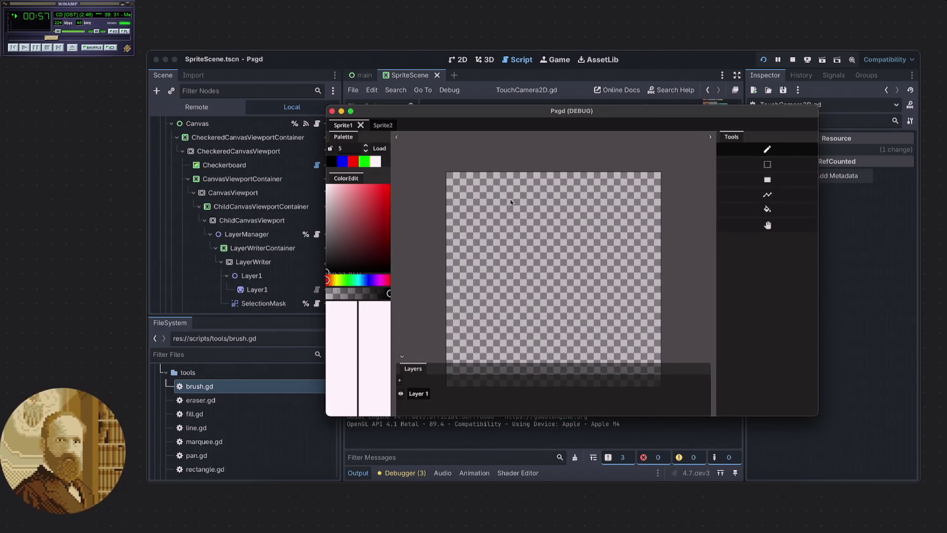
left_click(341, 111)
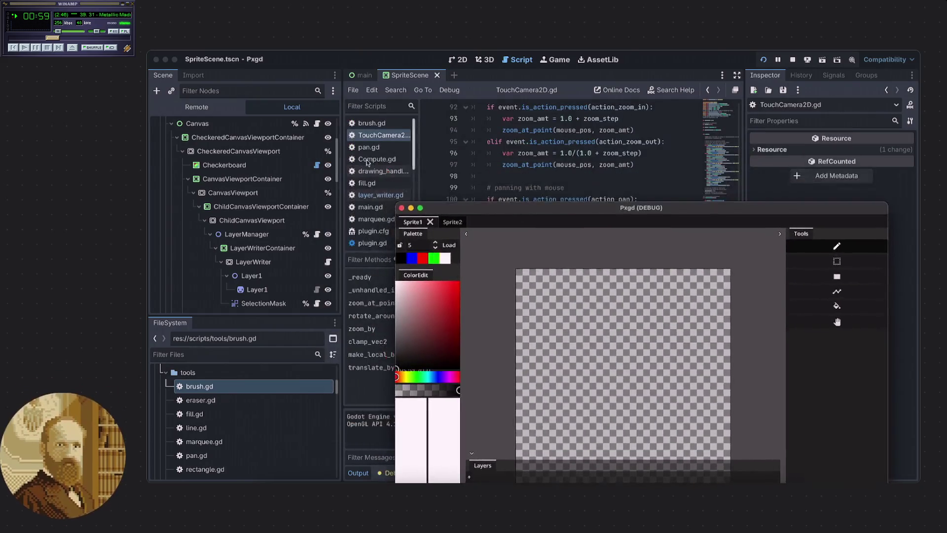
Select the CanvasRenderer node in the Scene tree to show its properties in the Inspector
scroll(239, 220, "up", 5)
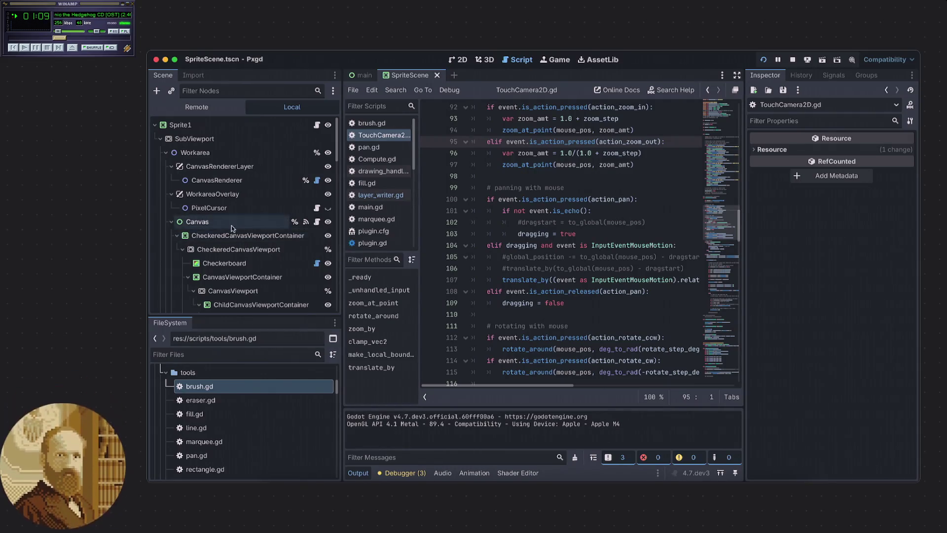
left_click(216, 181)
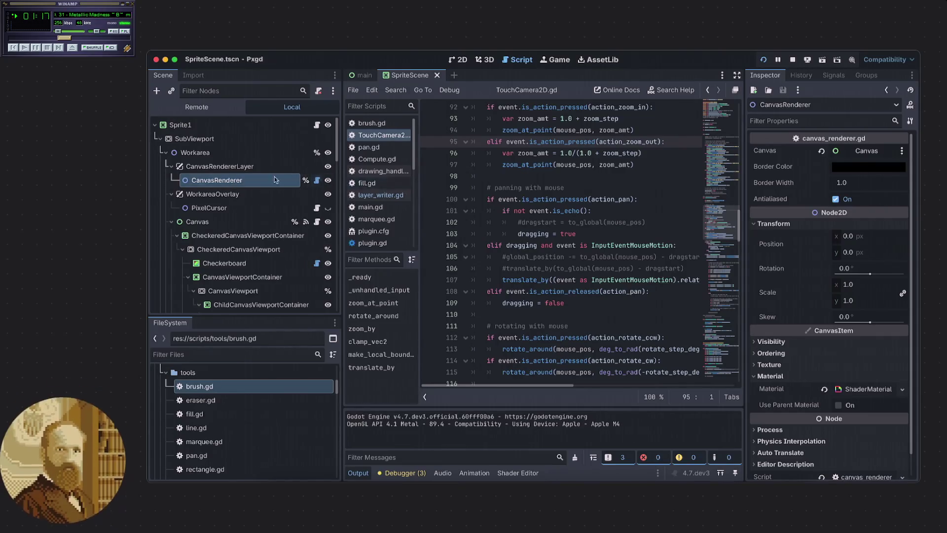
scroll(267, 180, "down", 2)
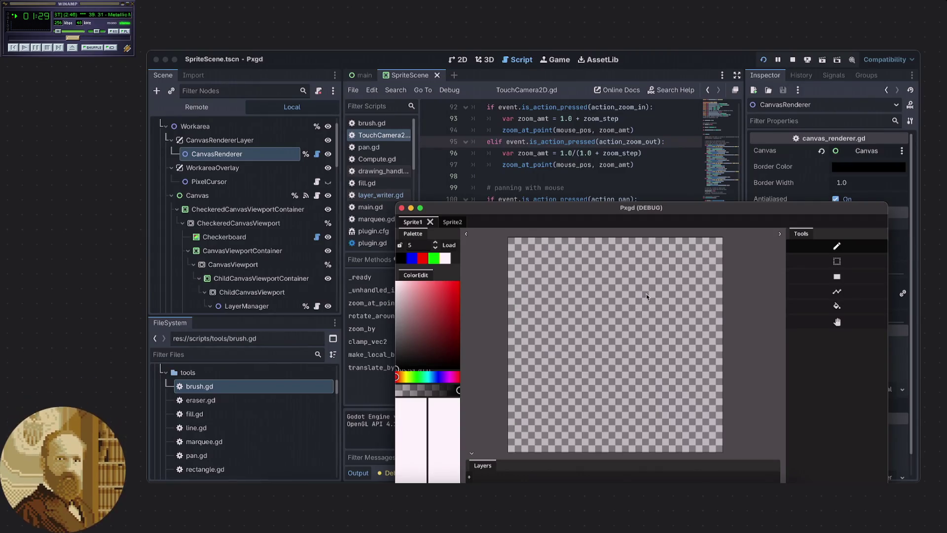
Rotate and zoom the canvas with the wheel, then reset rotation with R
scroll(626, 296, "down", 2)
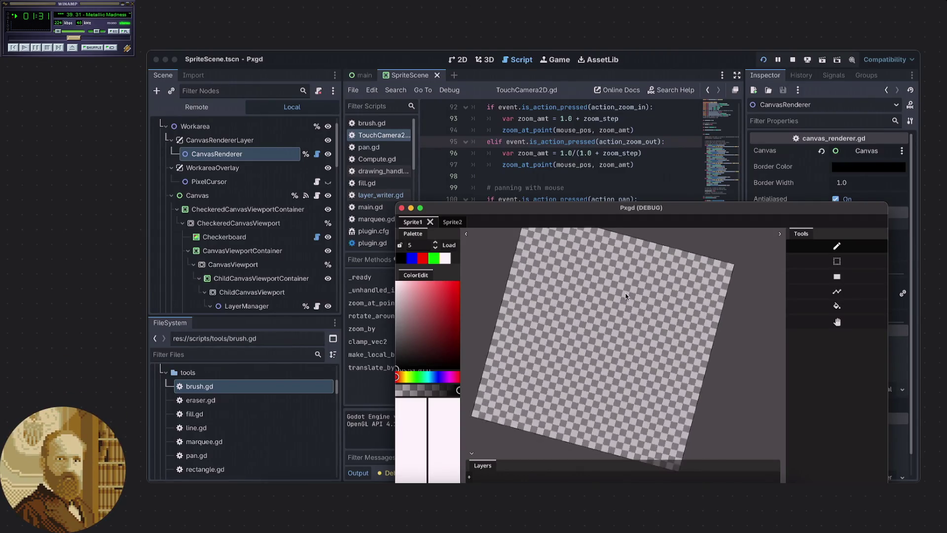
scroll(596, 275, "up", 4)
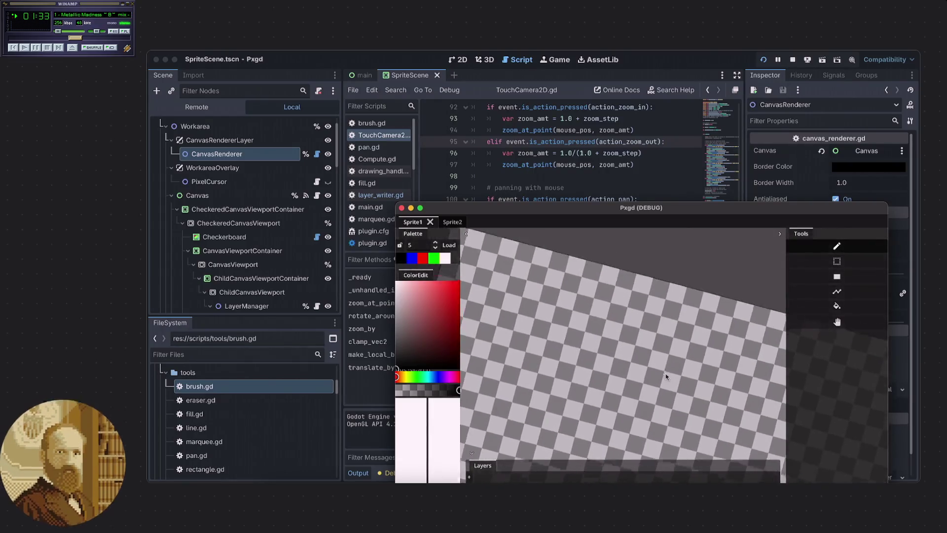
scroll(554, 327, "up", 3)
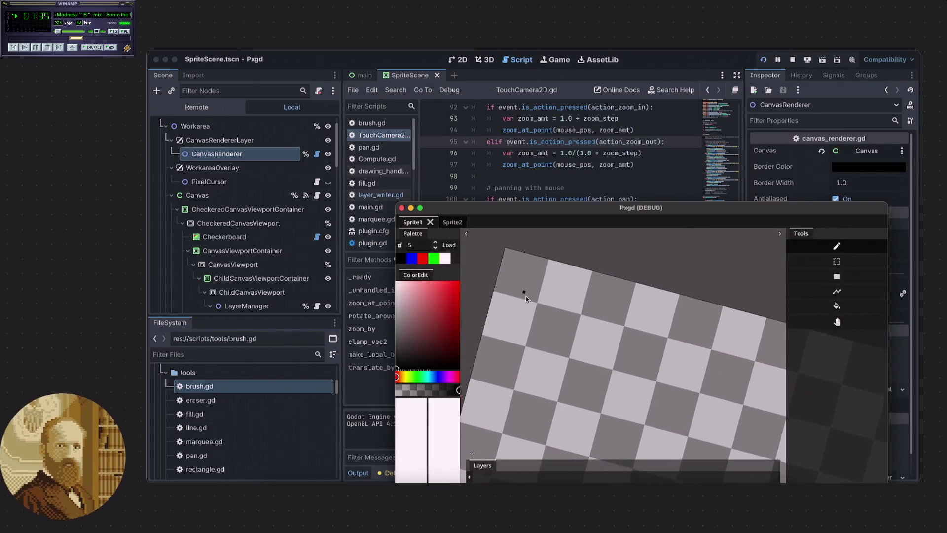
scroll(554, 327, "up", 2)
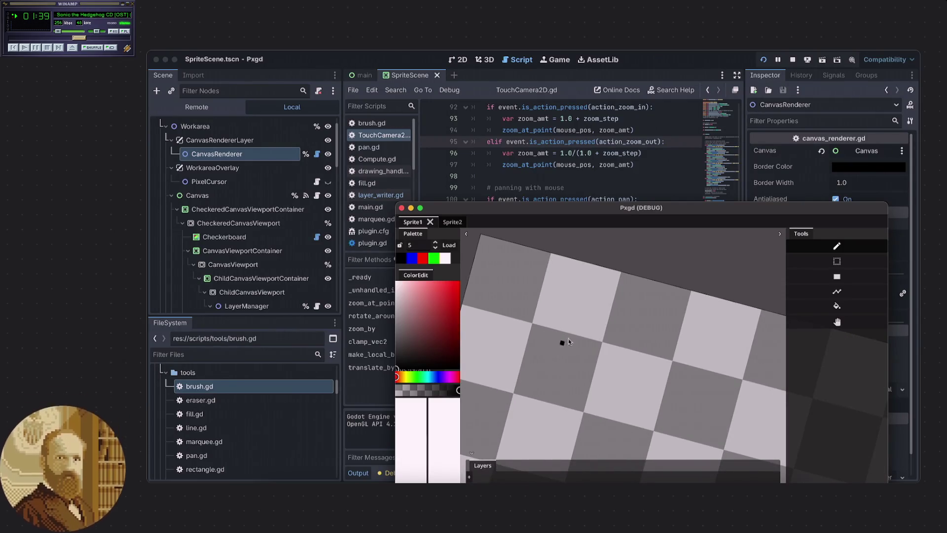
key("r")
scroll(490, 306, "up", 3)
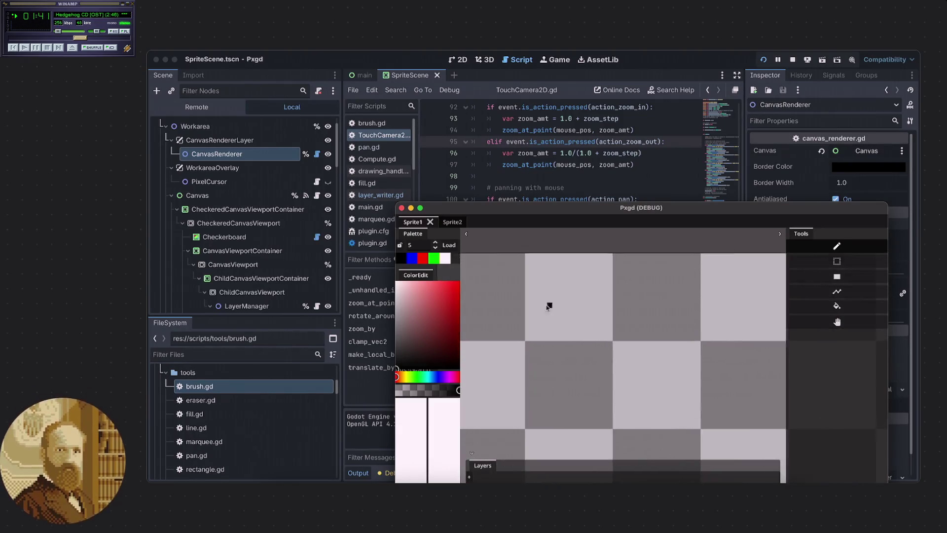
Paint a black test stroke, zoom and scroll around it, then undo it
mouse_move(525, 327)
left_mouse_down()
mouse_move(747, 310)
mouse_move(651, 264)
left_mouse_up()
scroll(663, 299, "down", 1)
scroll(664, 299, "down", 1)
scroll(639, 307, "up", 2)
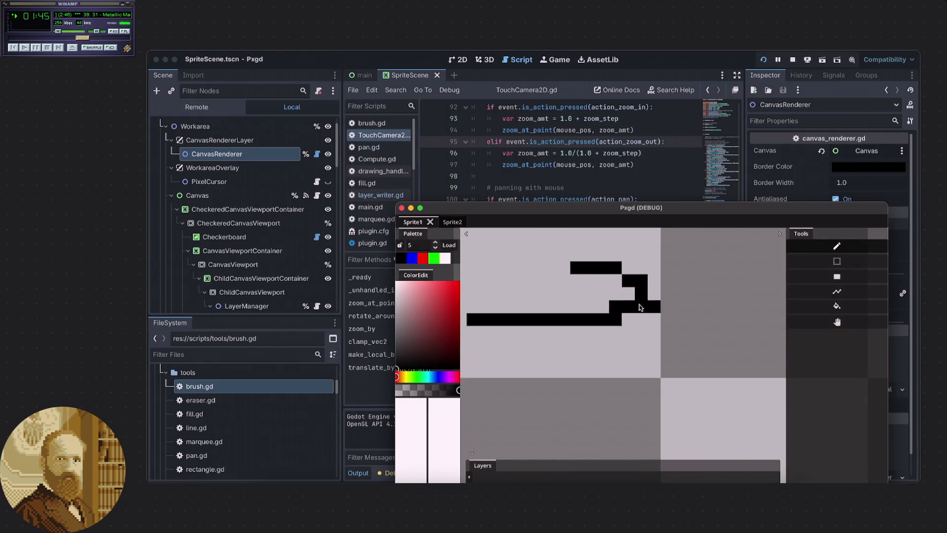
scroll(641, 311, "up", 2)
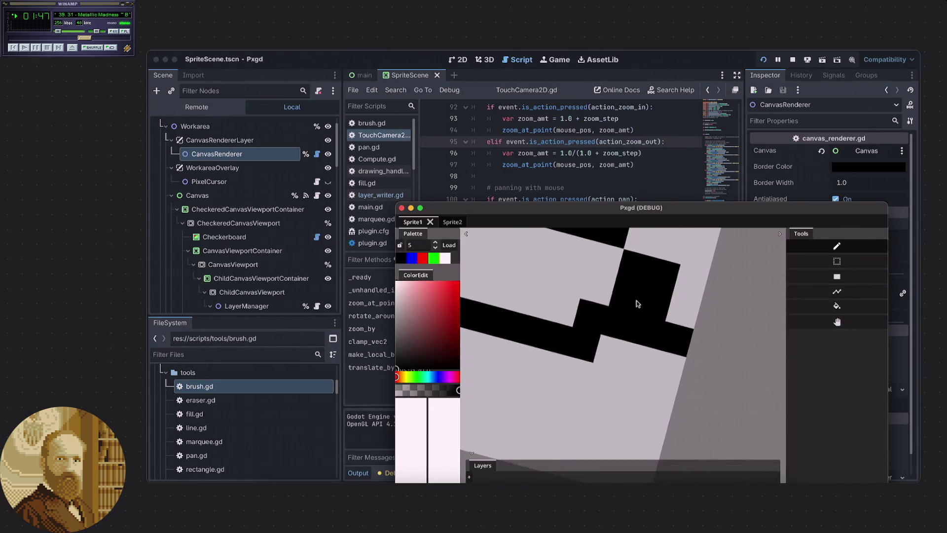
scroll(659, 319, "down", 5)
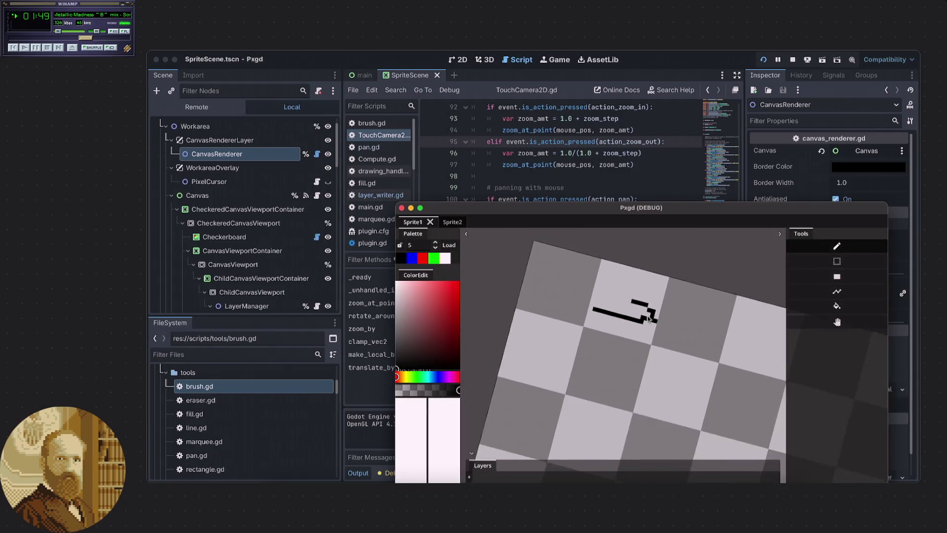
scroll(644, 287, "right", 2)
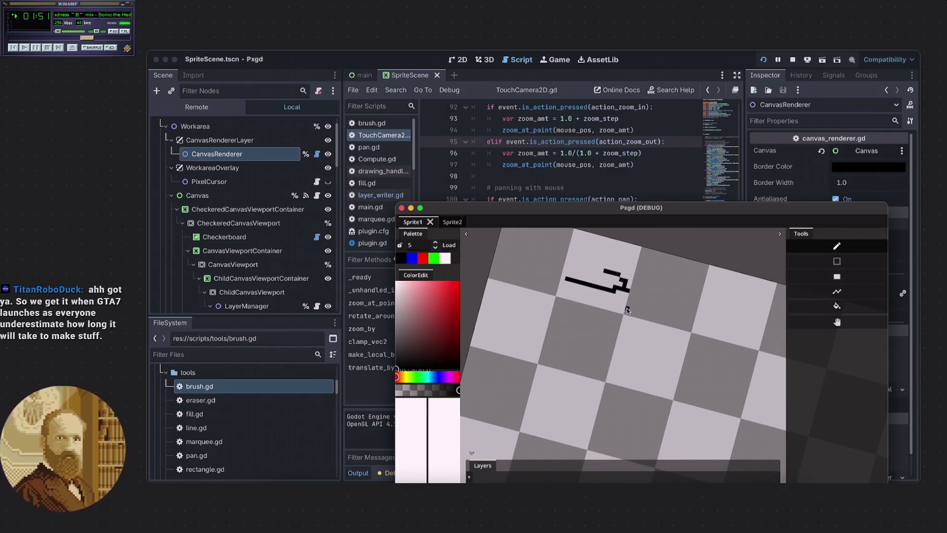
scroll(627, 310, "left", 3)
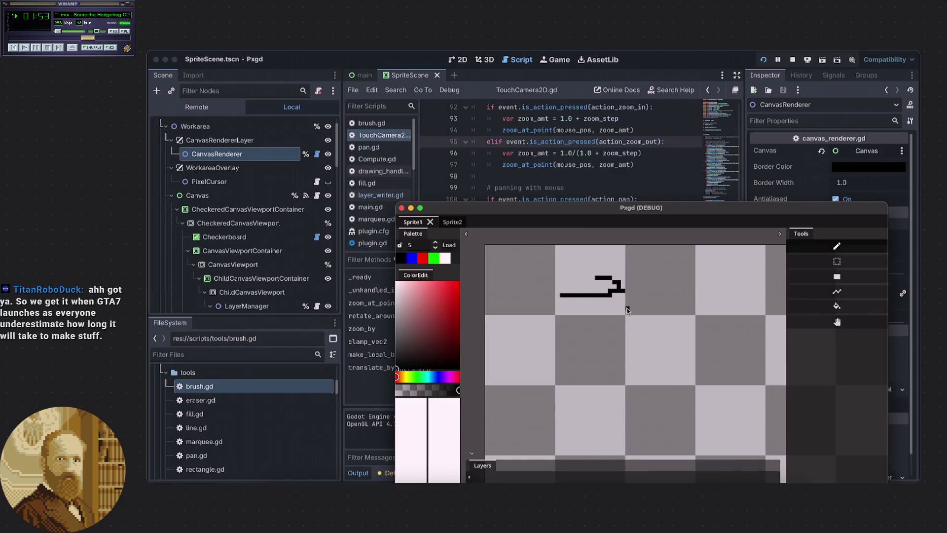
key("ctrl+z")
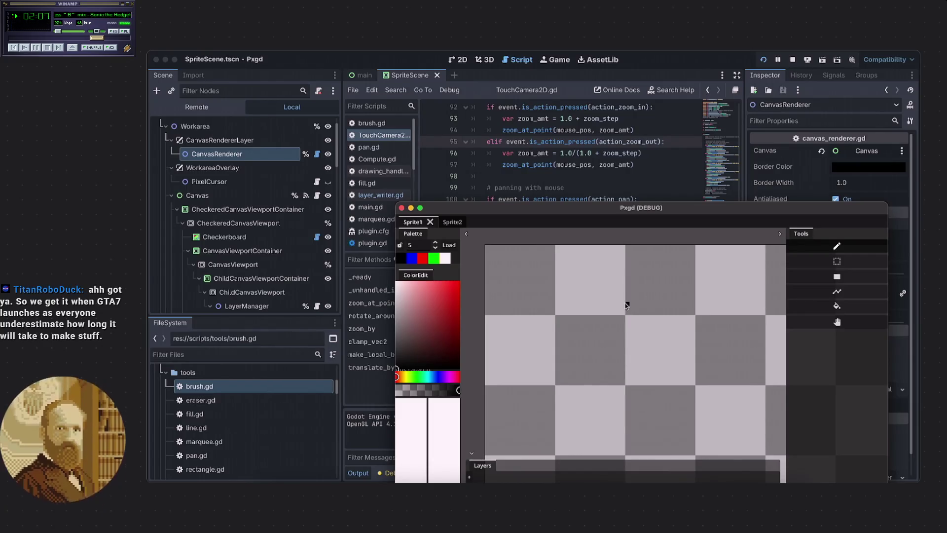
Pan the canvas up-left, narrow the debug window and move it up and left
mouse_move(626, 314)
left_mouse_down()
mouse_move(611, 285)
mouse_move(583, 272)
left_mouse_up()
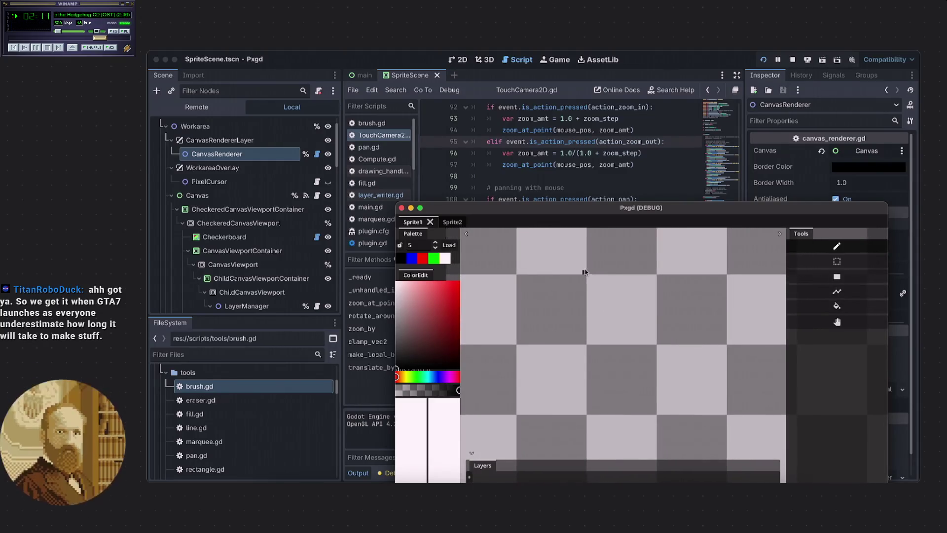
left_click_drag(884, 205, 808, 203)
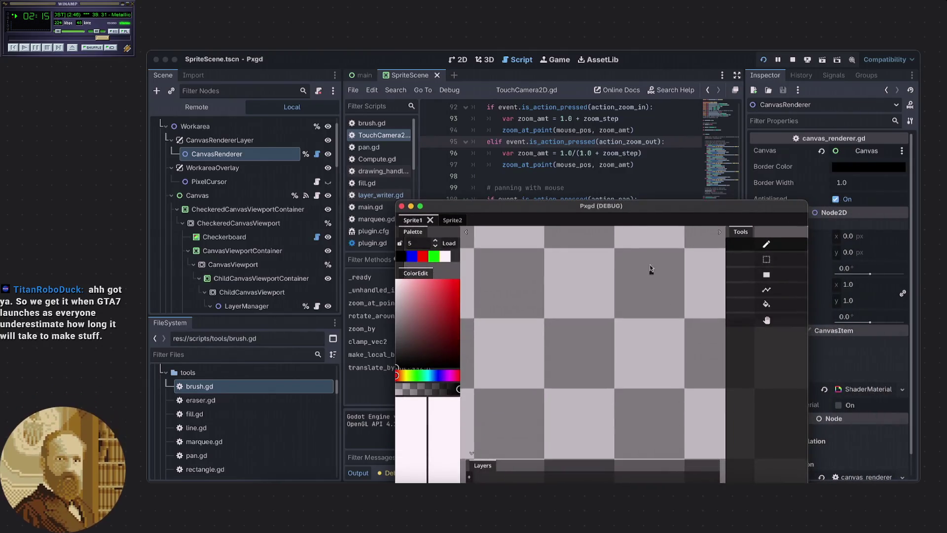
left_click_drag(638, 206, 632, 147)
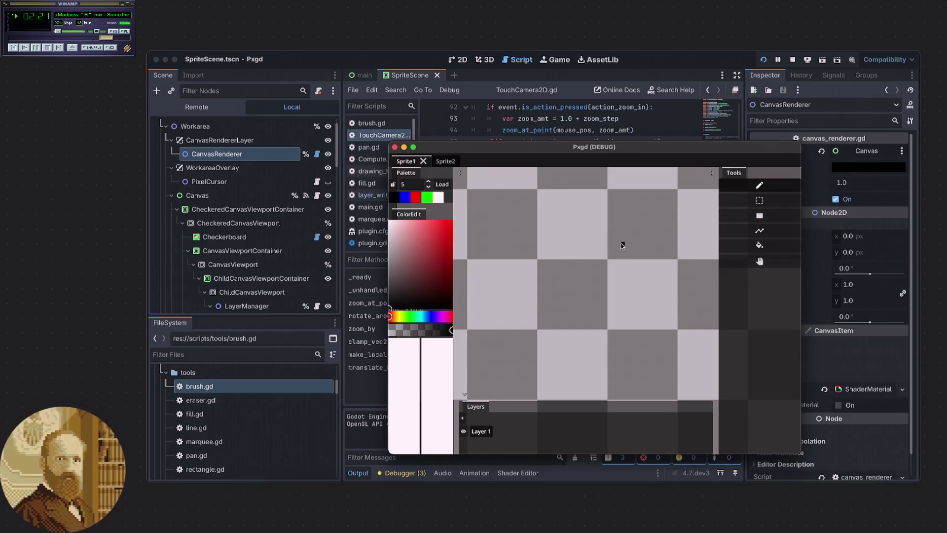
left_click_drag(622, 245, 610, 264)
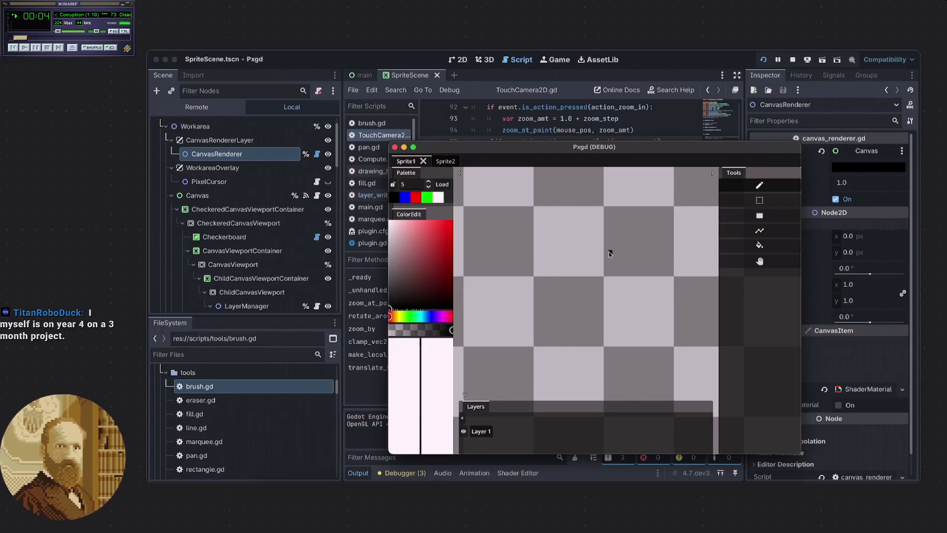
left_click(606, 272)
scroll(605, 277, "up", 2)
left_click_drag(605, 275, 592, 281)
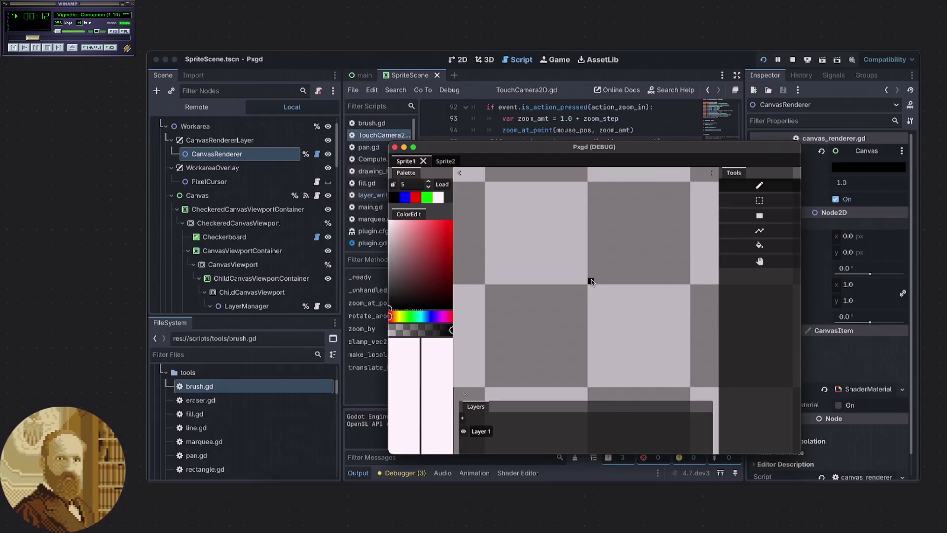
scroll(591, 281, "up", 2)
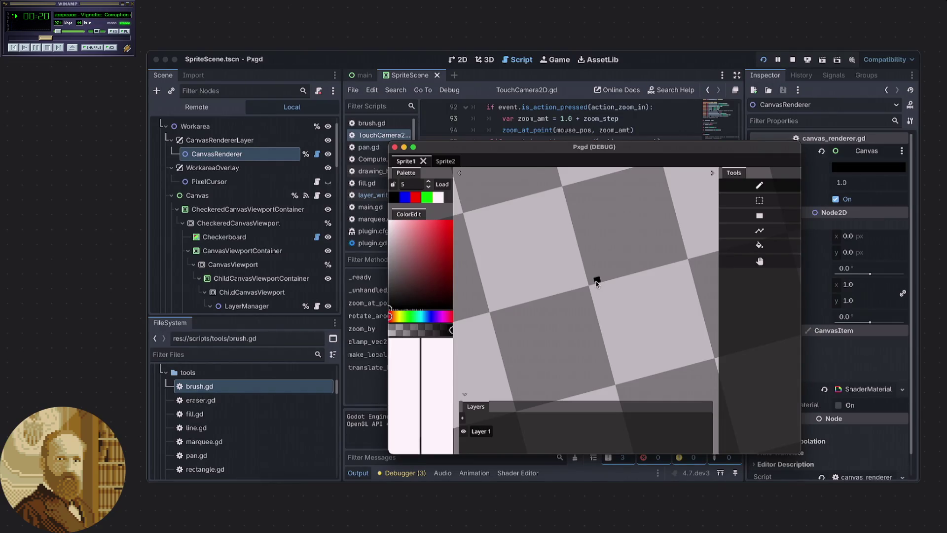
scroll(596, 281, "up", 2)
scroll(595, 286, "down", 2)
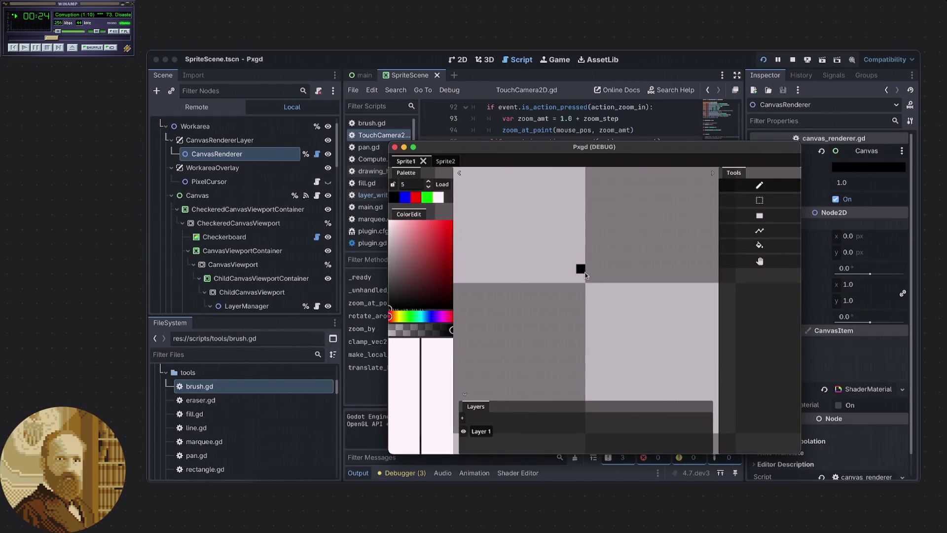
scroll(583, 275, "down", 2)
scroll(588, 274, "down", 3)
left_click_drag(587, 275, 541, 238)
scroll(540, 237, "down", 1)
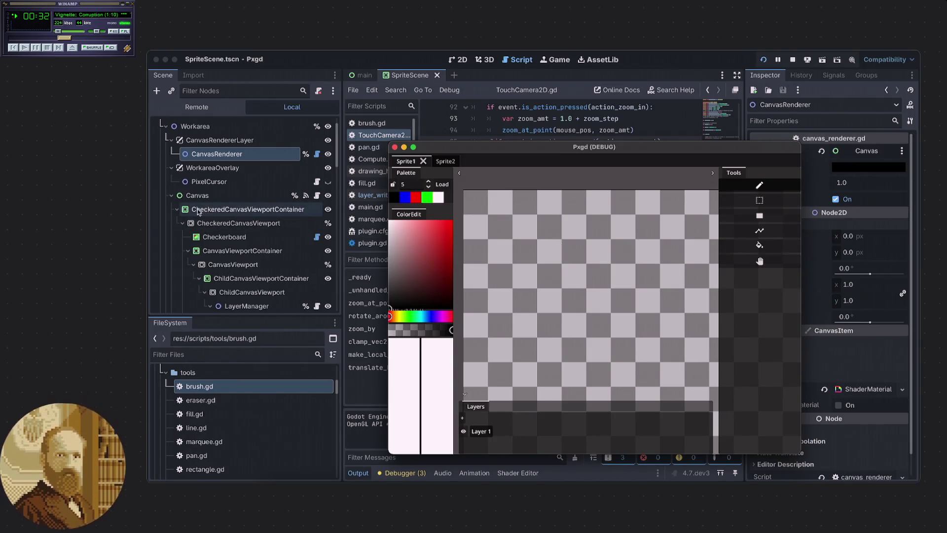
scroll(222, 212, "down", 2)
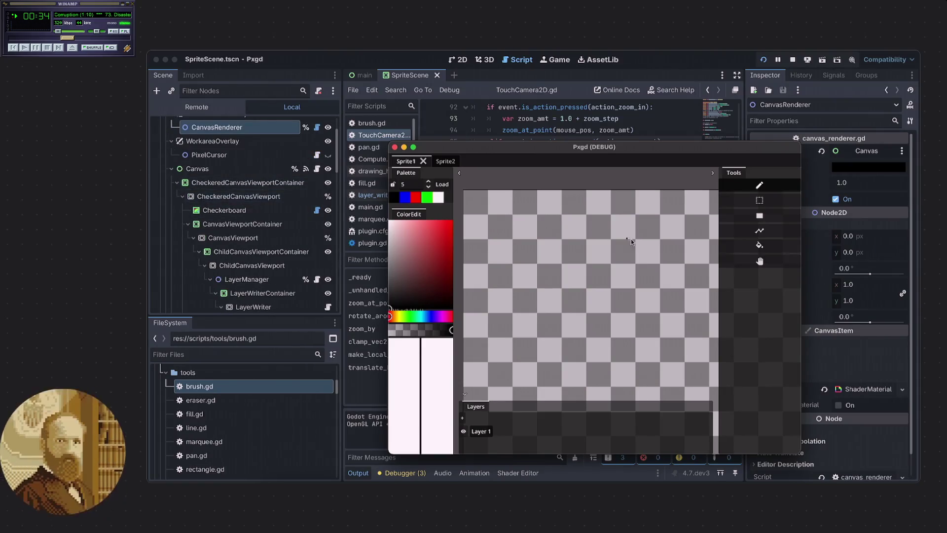
scroll(262, 204, "down", 3)
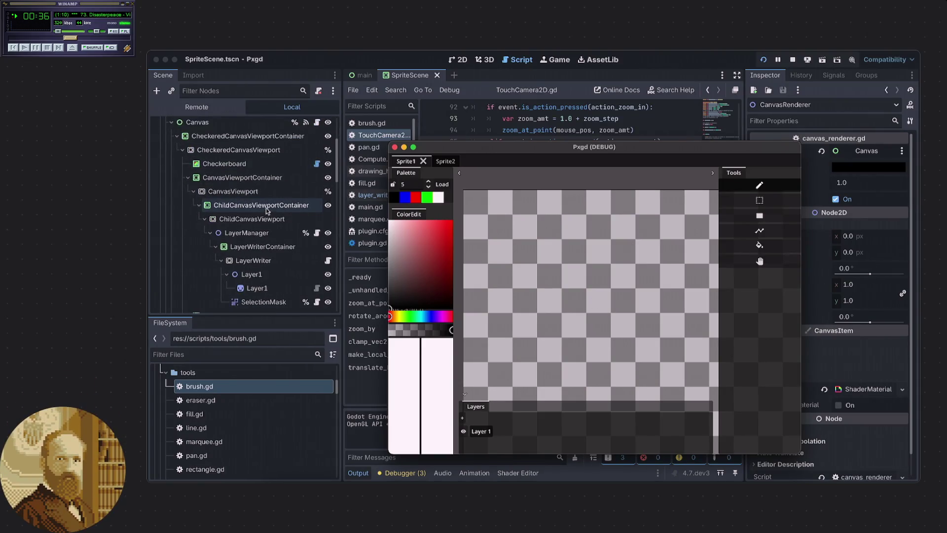
scroll(261, 204, "down", 1)
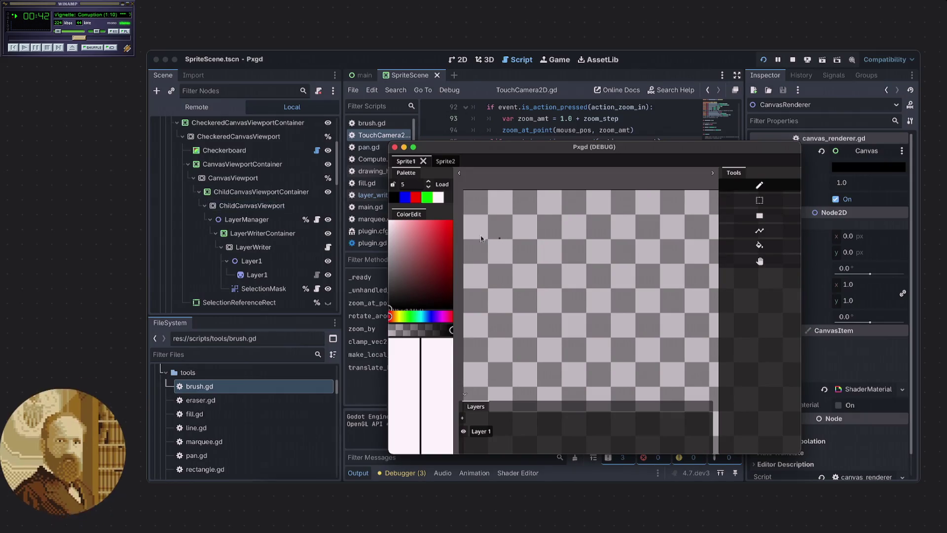
scroll(256, 240, "down", 2)
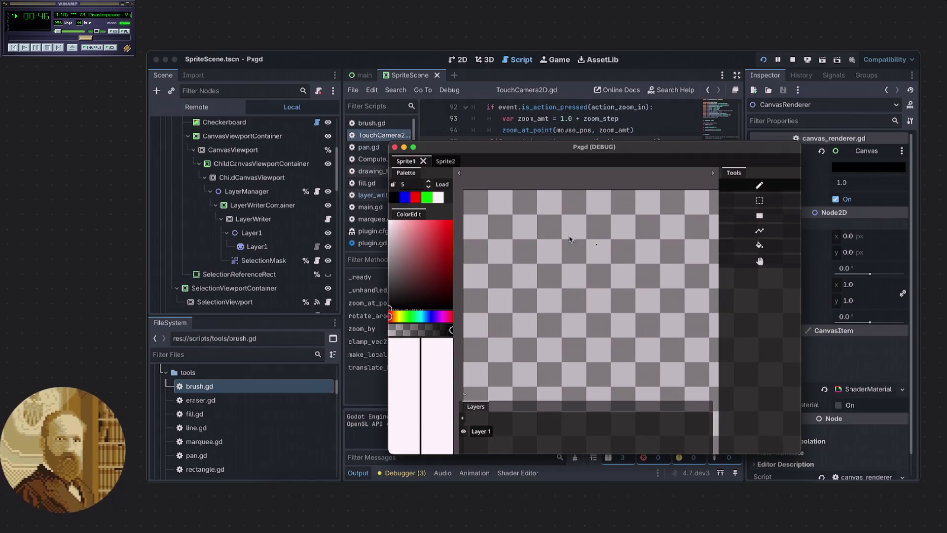
scroll(253, 222, "down", 5)
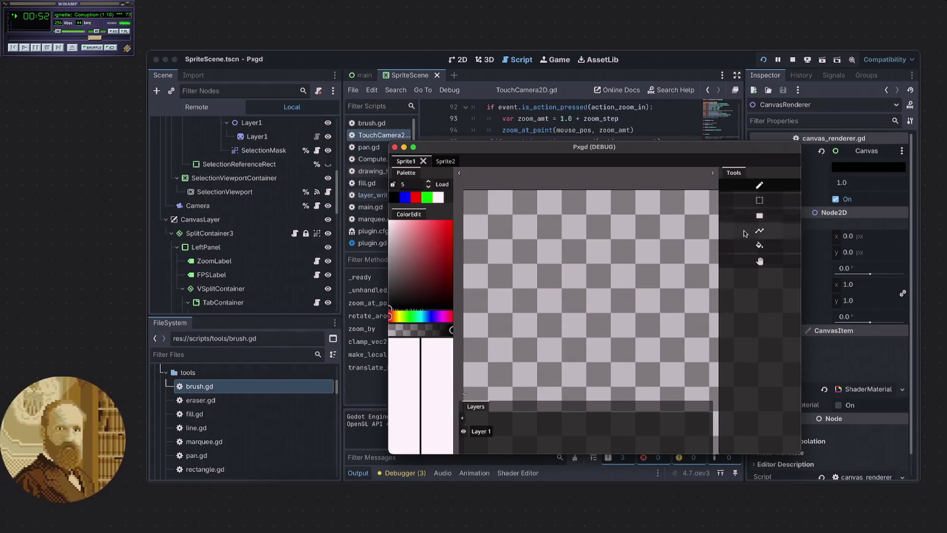
With rectangle selection, drag two overlapping rectangles to form an L-shaped selection
left_click(759, 200)
left_click_drag(635, 218, 524, 311)
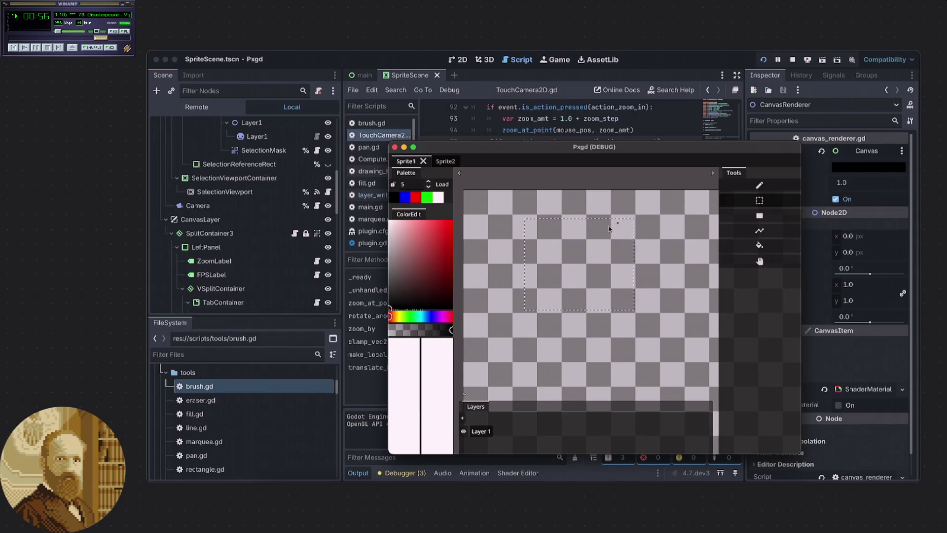
scroll(525, 221, "up", 2)
scroll(561, 236, "up", 1)
scroll(616, 212, "up", 1)
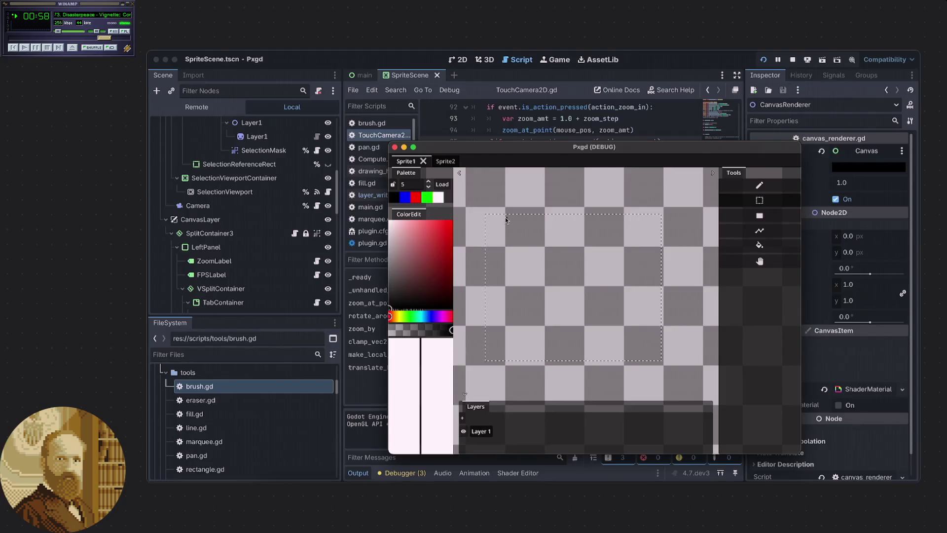
left_click_drag(566, 196, 697, 296)
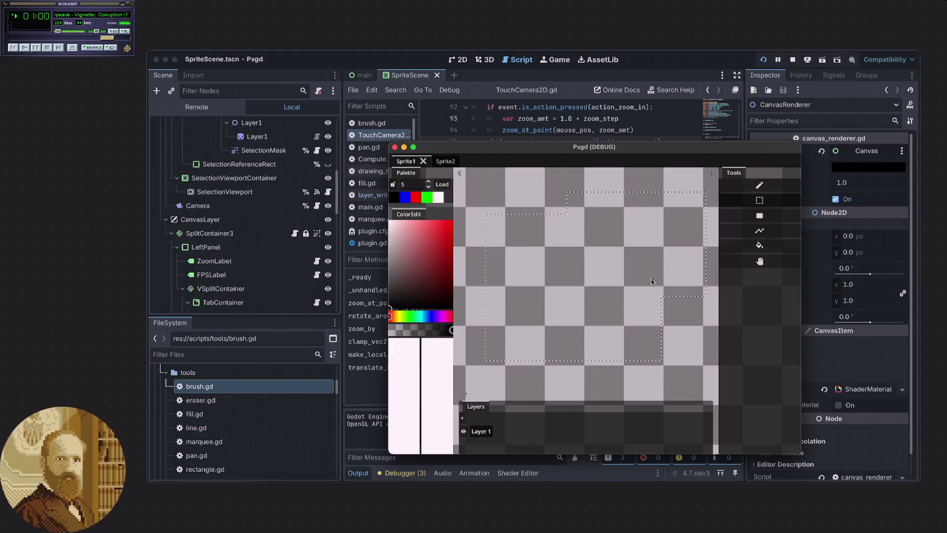
Zoom around the L-shaped selection, then bring the editor back to TouchCamera2D.gd
scroll(644, 302, "down", 2)
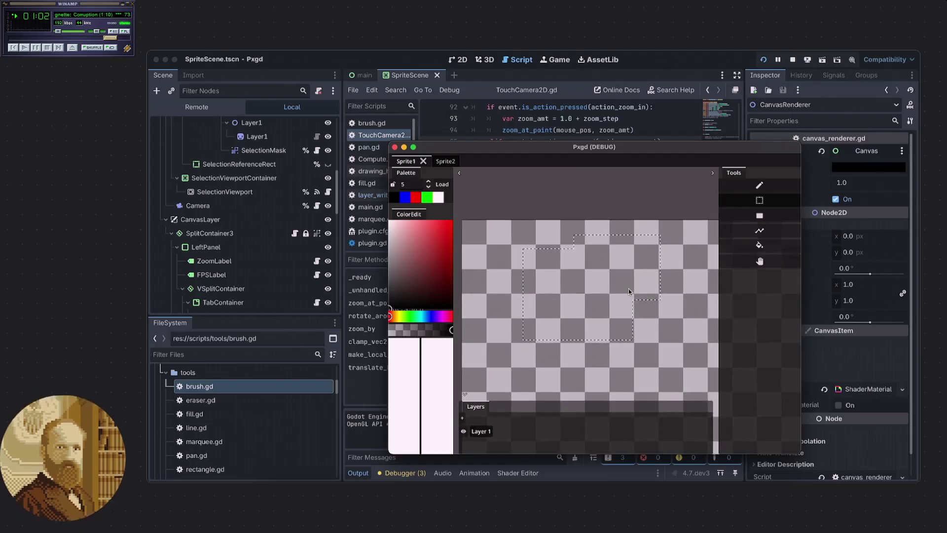
scroll(666, 346, "down", 1)
scroll(611, 308, "up", 2)
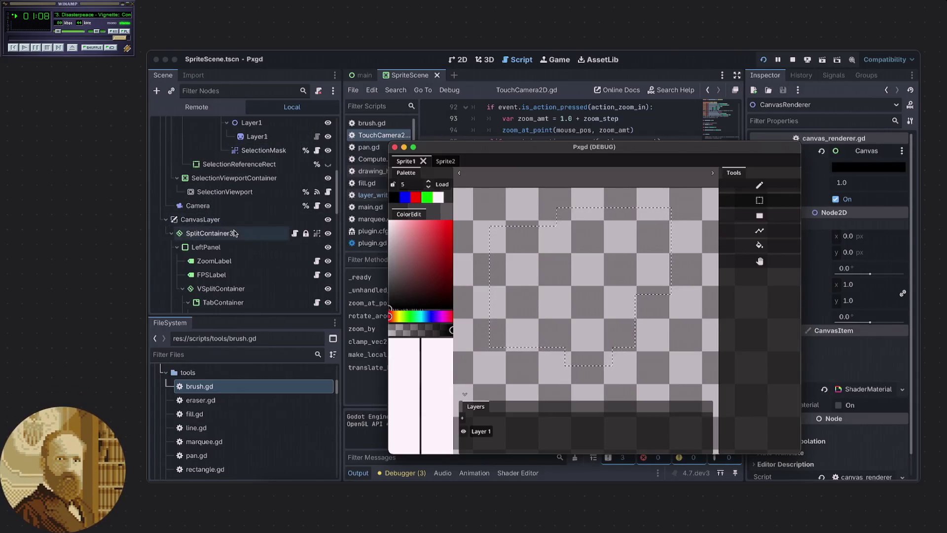
scroll(235, 266, "down", 2)
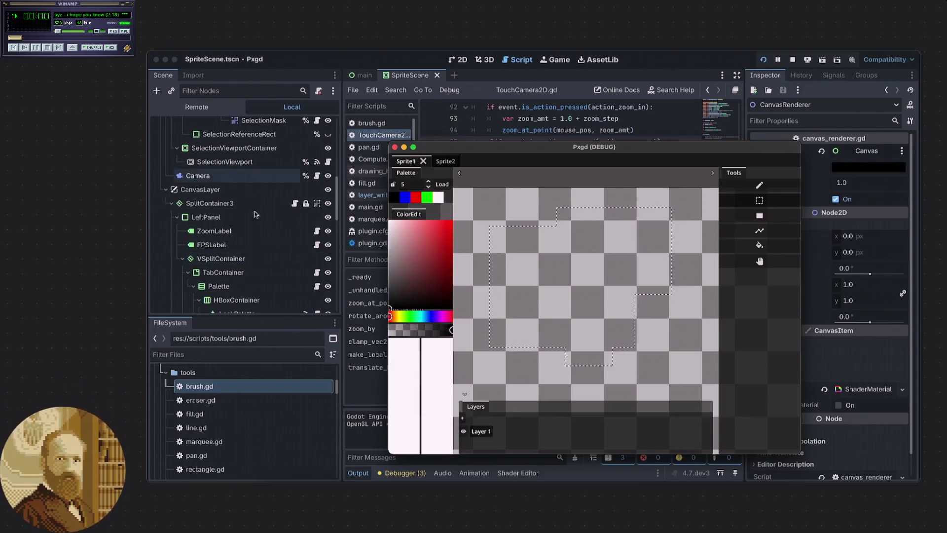
scroll(235, 203, "up", 9)
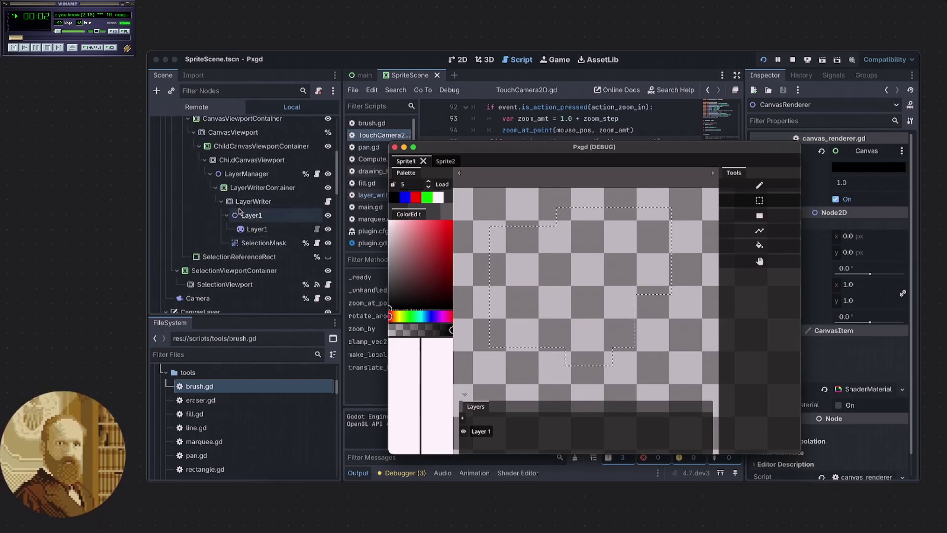
scroll(238, 209, "up", 4)
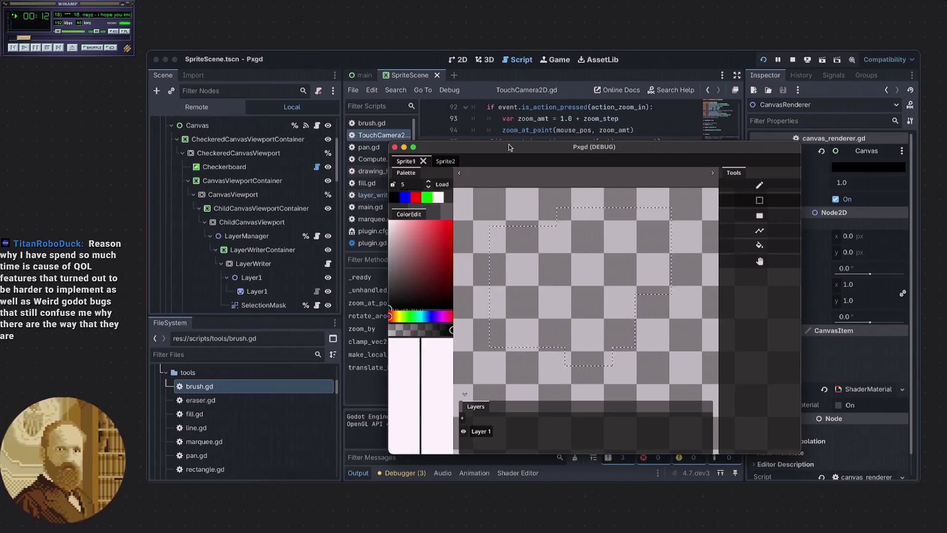
left_click(476, 91)
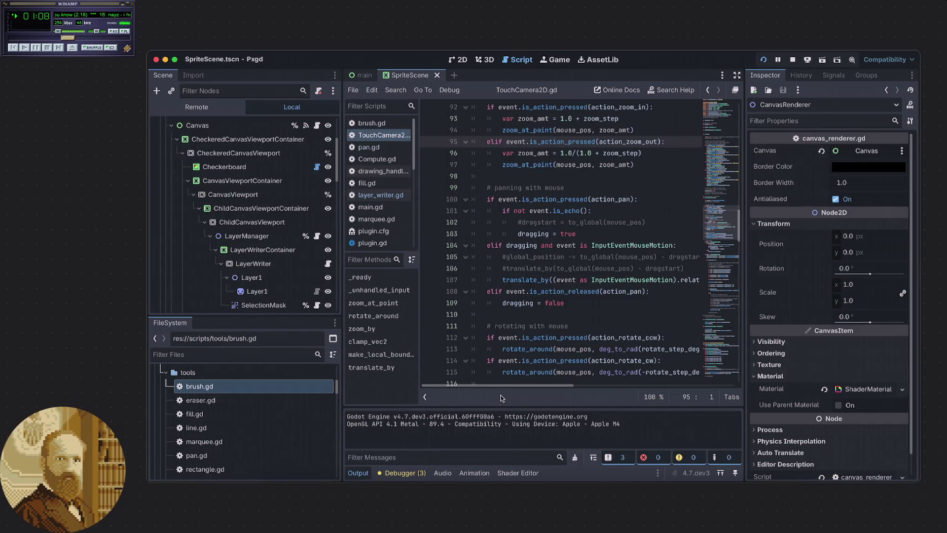
Put the caret after TouchCamera2D.gd's panning code and stop the running Pxgd project
left_click(547, 315)
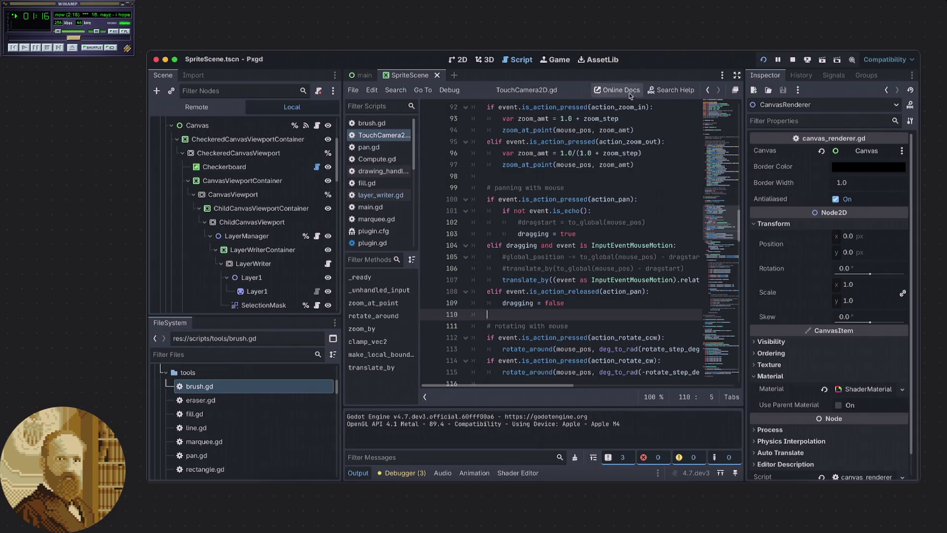
left_click(793, 60)
Relaunch Pxgd, drag its canvas to the window centre, check the file actions menu, then return to the editor
left_click(762, 59)
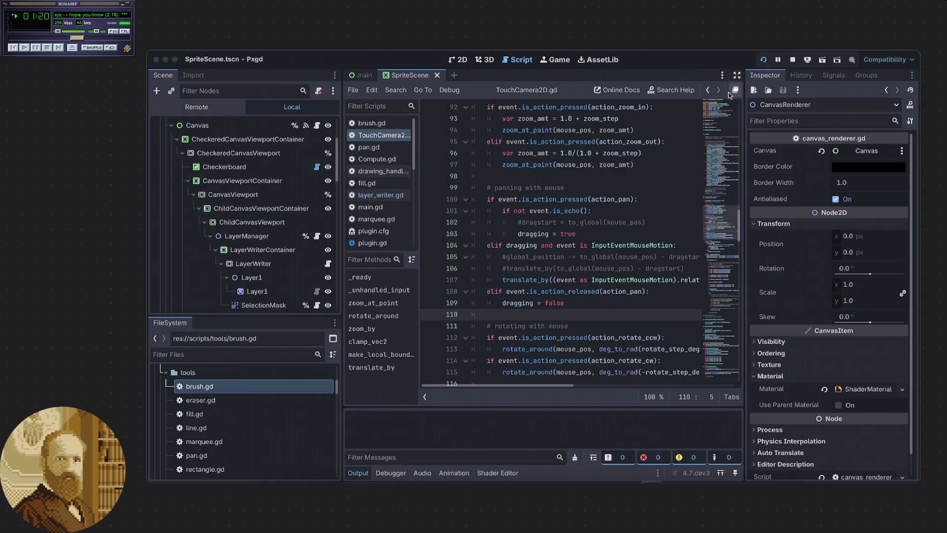
left_click_drag(579, 273, 473, 160)
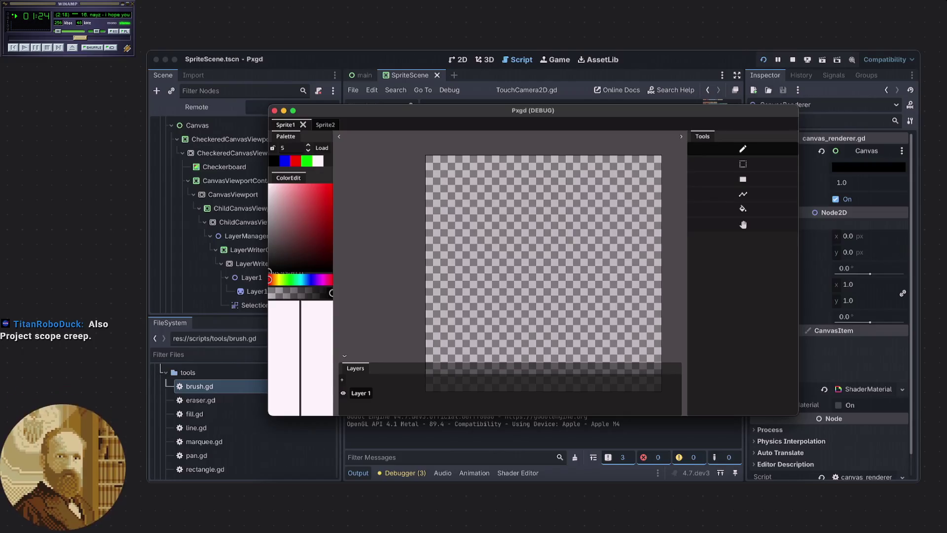
right_click(216, 52)
left_click(217, 78)
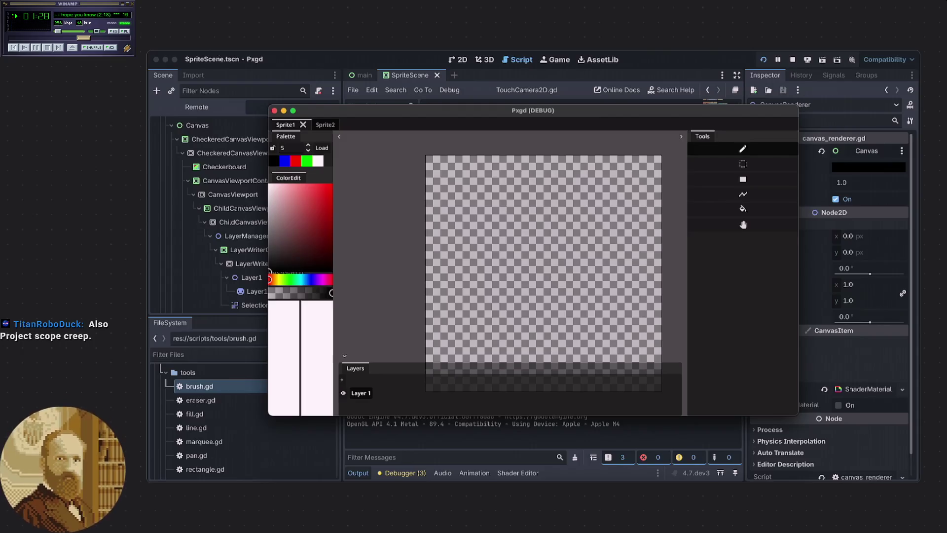
right_click(216, 52)
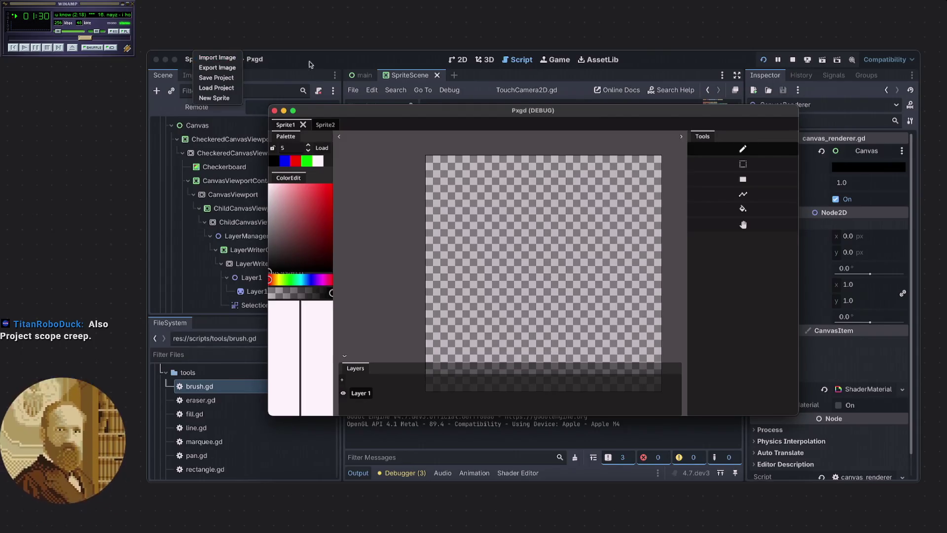
left_click(310, 61)
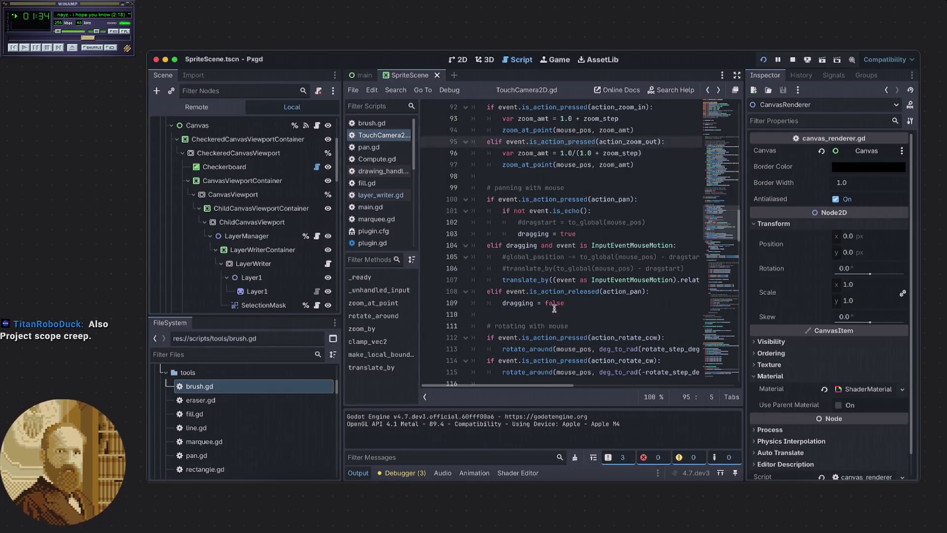
Step back and forward through recent scripts, then open sprite_scene.gd from Sprite1
key("alt+Left")
key("alt+Left")
key("alt+Right")
key("alt+Right")
key("alt+Right")
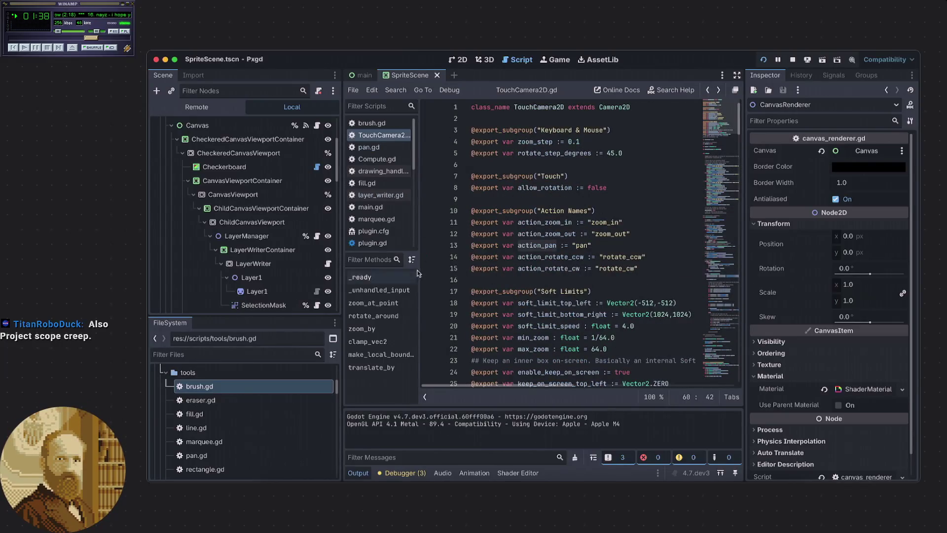
scroll(305, 181, "up", 4)
left_click(317, 125)
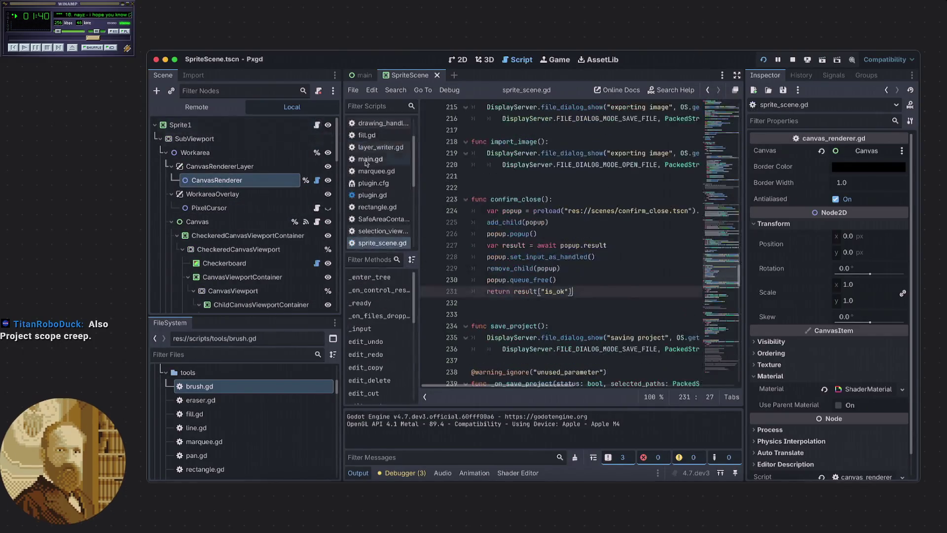
Examine export_image's blit_rect call on line 210 and show the f_linear_to_srgb shader below
scroll(591, 293, "down", 6)
scroll(590, 293, "up", 13)
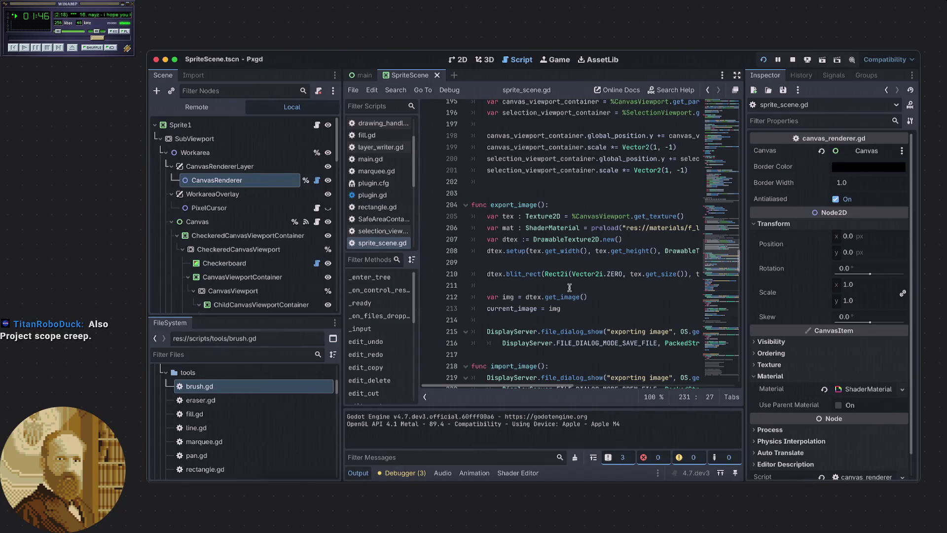
left_click(570, 287)
left_click_drag(493, 281, 599, 275)
left_click(547, 284)
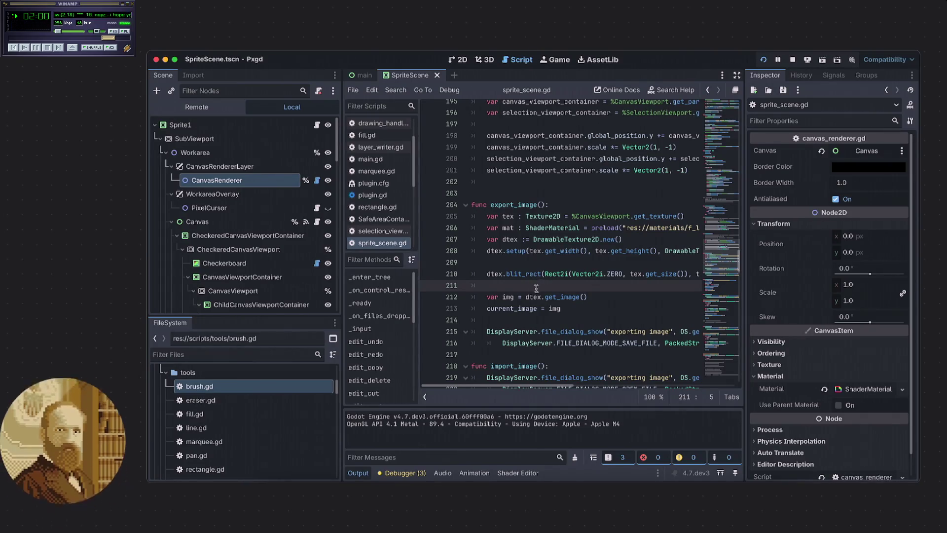
left_click(526, 472)
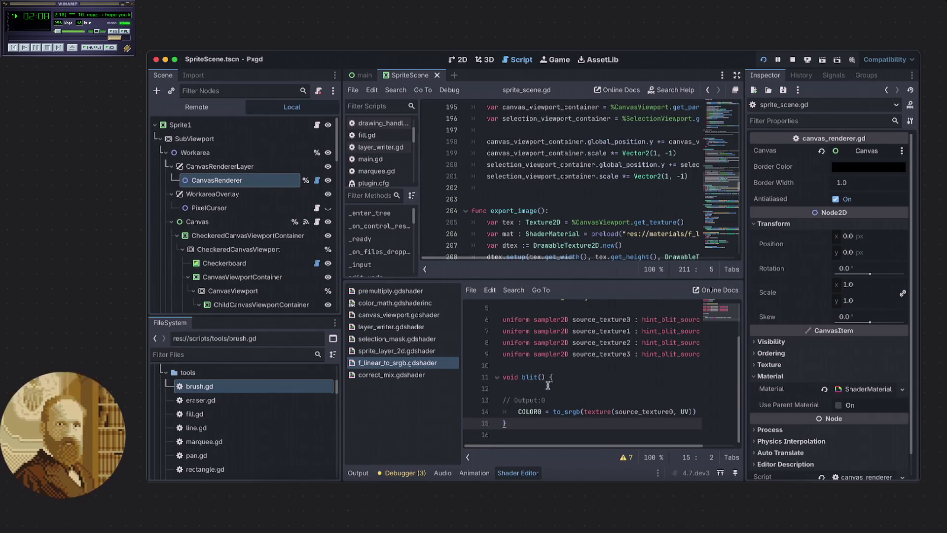
Type ': Image' after var img on line 212 and open the Image class reference
left_click_drag(553, 412, 581, 414)
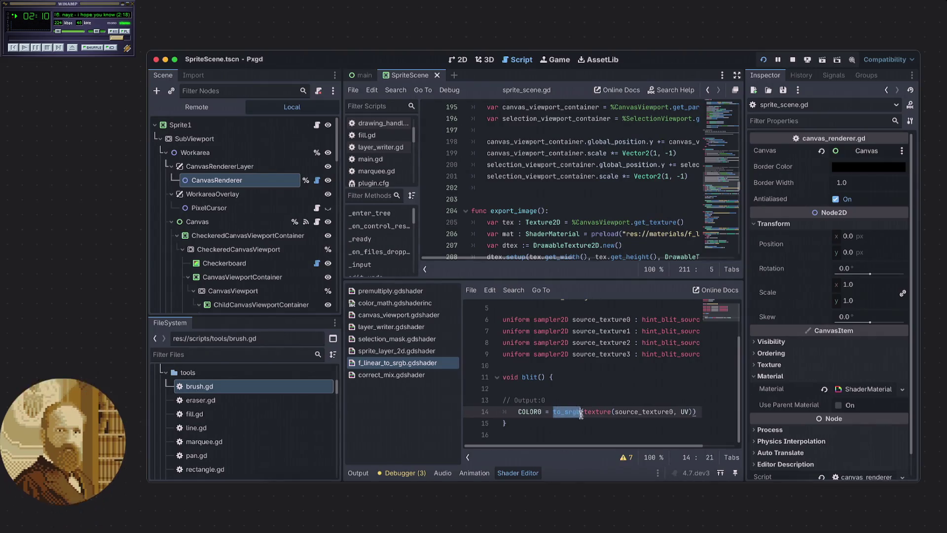
left_click(562, 396)
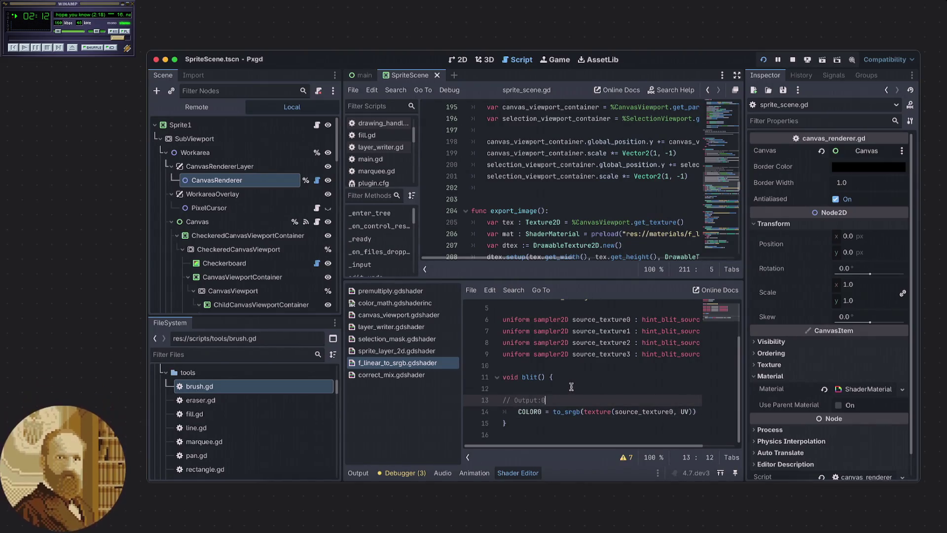
scroll(561, 223, "down", 1)
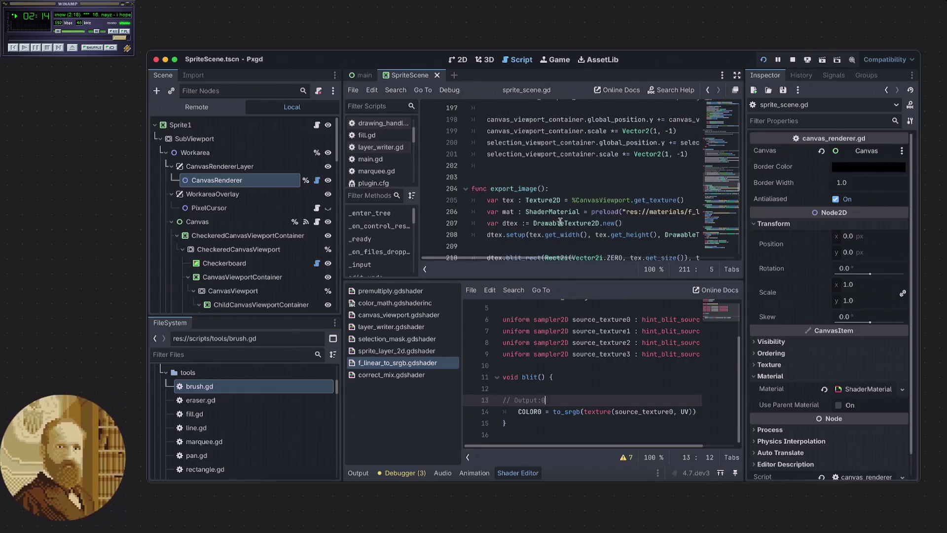
scroll(576, 235, "down", 1)
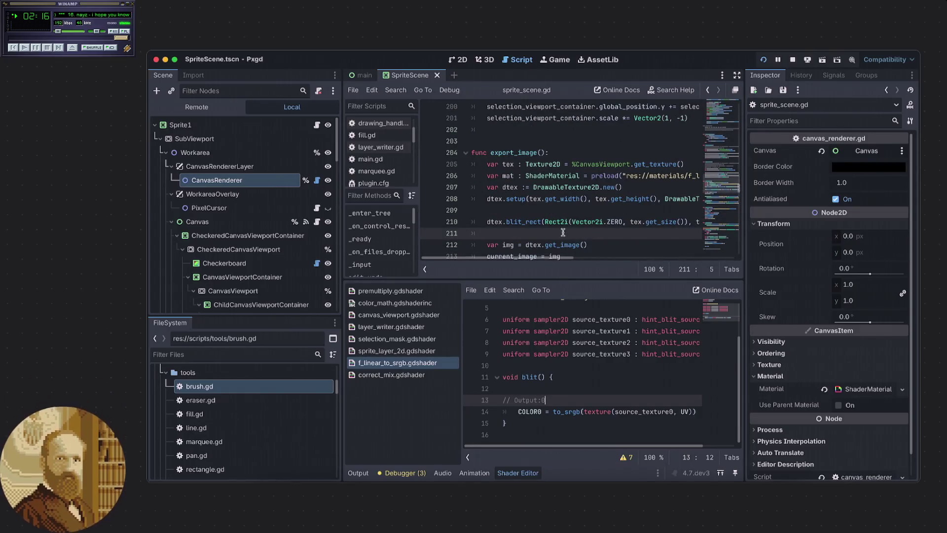
scroll(563, 232, "down", 1)
left_click(562, 238)
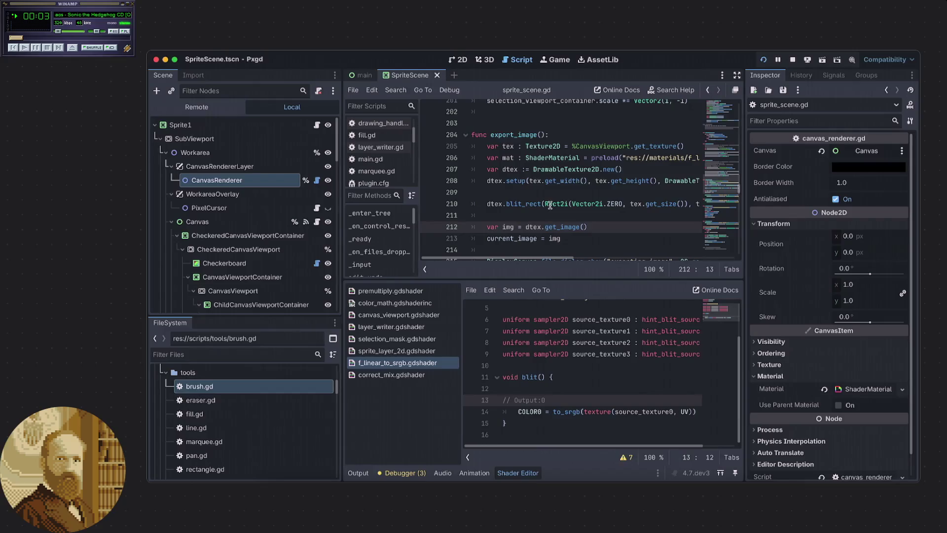
type(": Image")
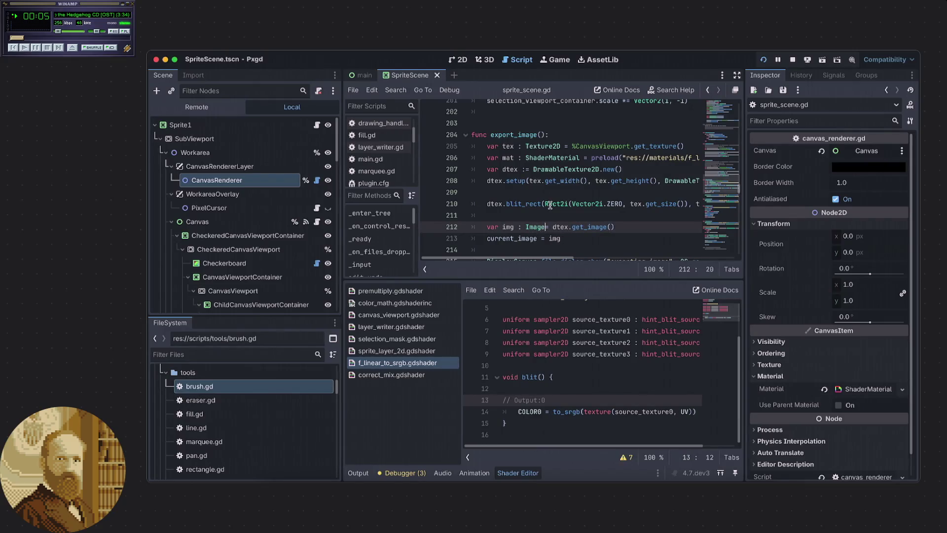
key("Escape")
left_click(535, 227, "ctrl")
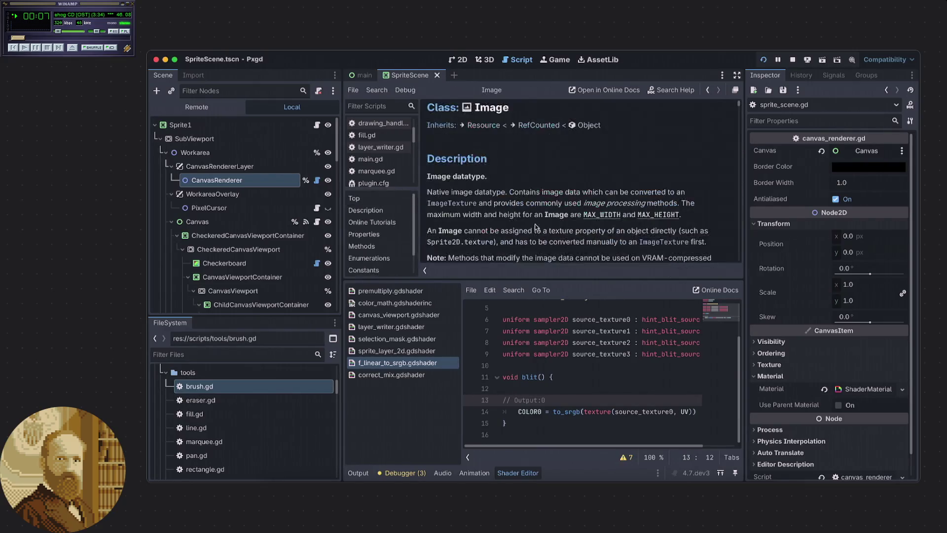
Scroll the Image reference to srgb_to_linear and highlight its 8-bit format note while reading
scroll(513, 205, "down", 4)
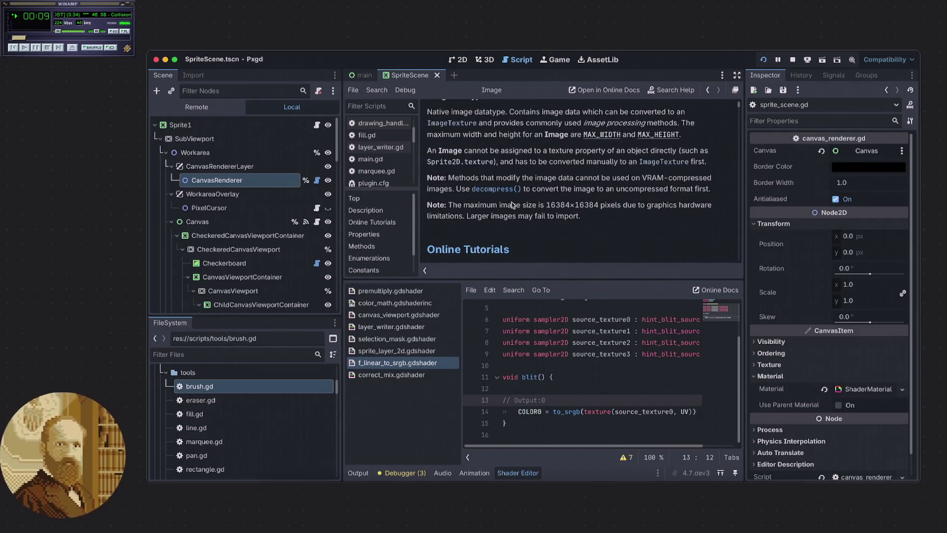
scroll(512, 204, "down", 10)
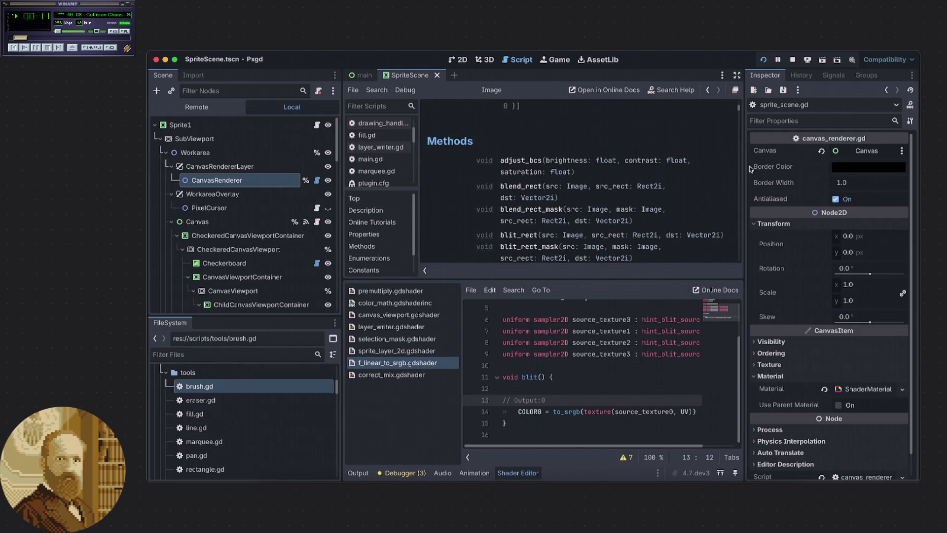
left_click_drag(739, 109, 741, 261)
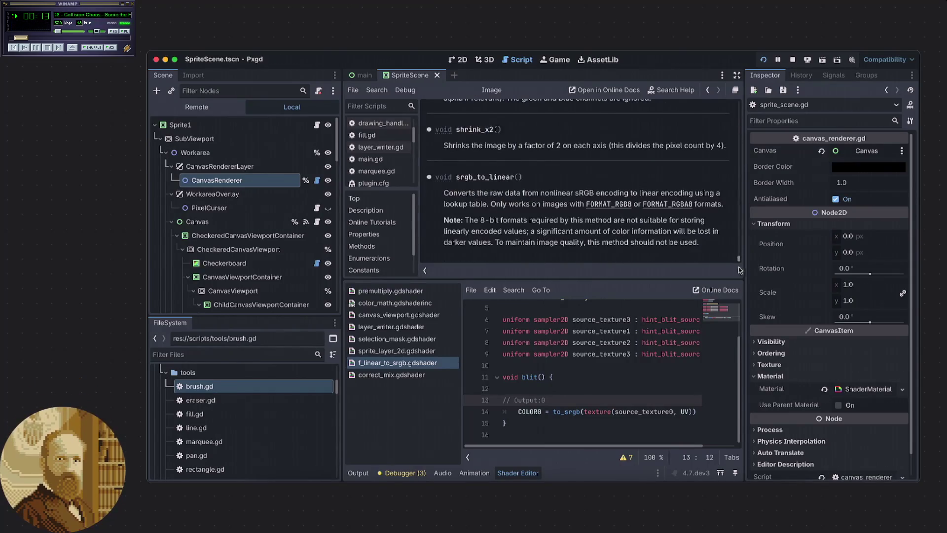
left_click_drag(443, 194, 539, 194)
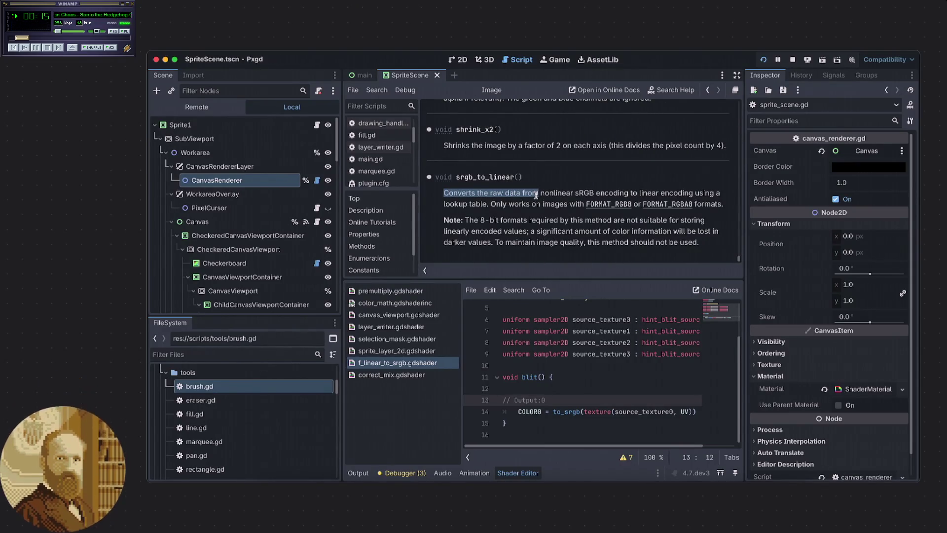
left_click(522, 207)
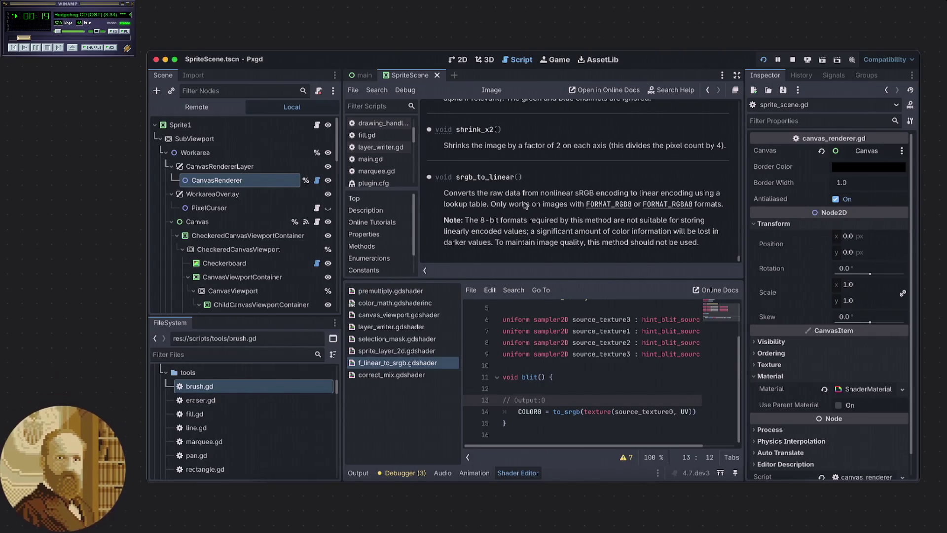
left_click_drag(465, 220, 639, 205)
left_click(521, 225)
double_click(499, 204)
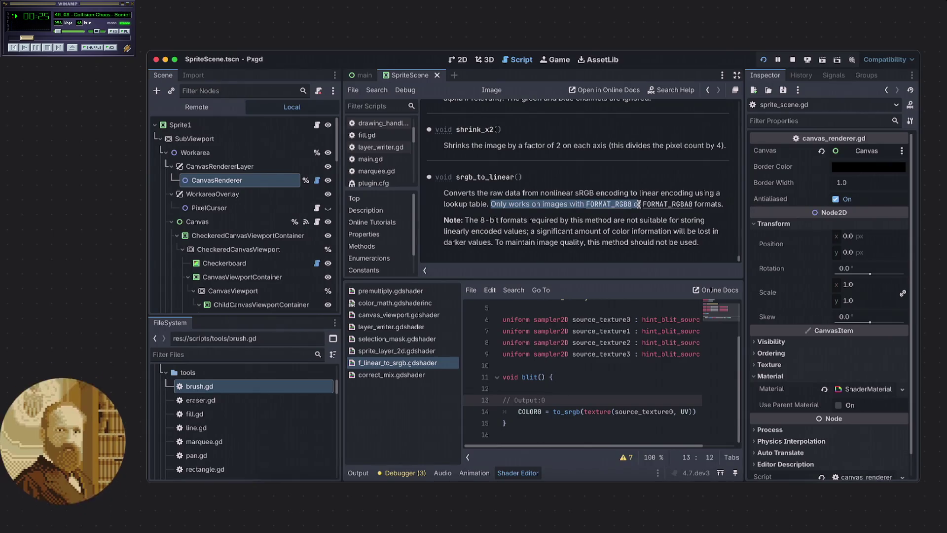
left_click(710, 206)
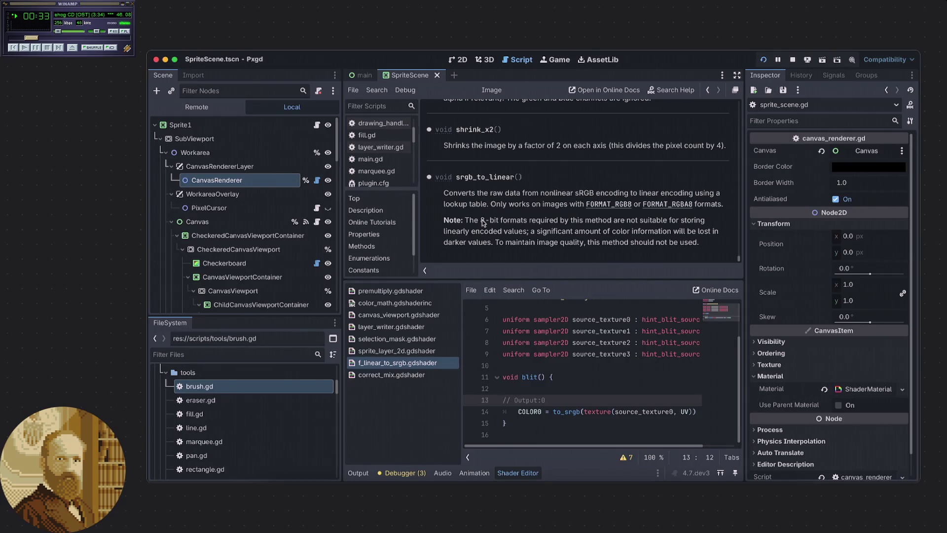
left_click_drag(465, 220, 483, 223)
left_click_drag(467, 221, 504, 223)
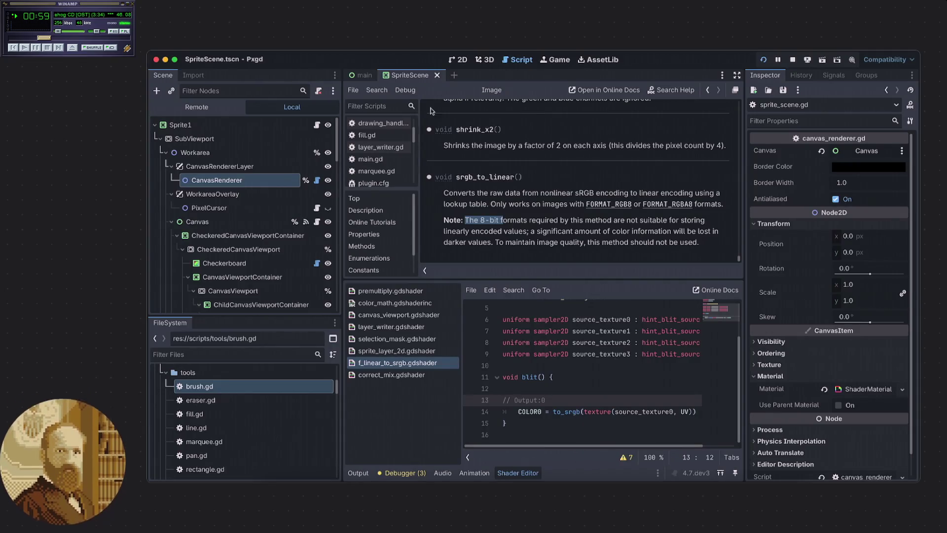
scroll(569, 222, "up", 5)
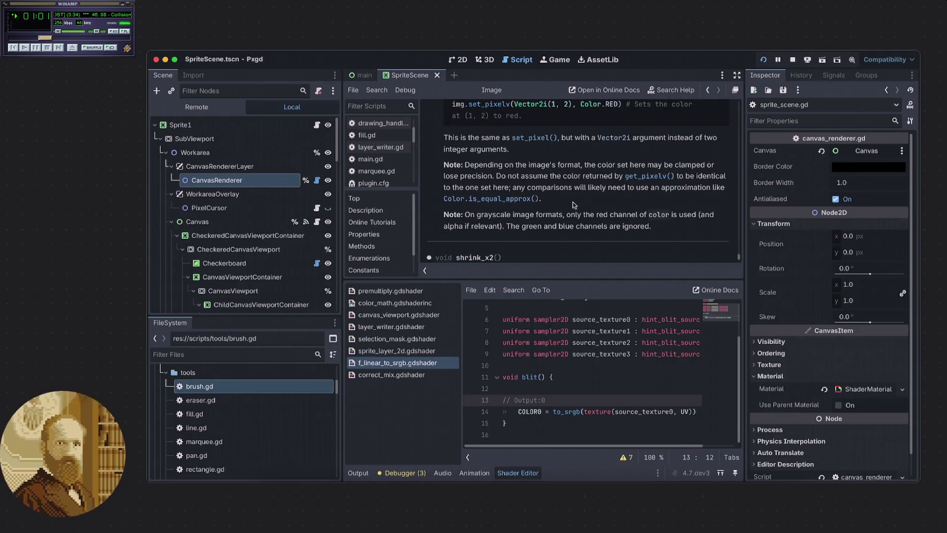
scroll(572, 204, "down", 5)
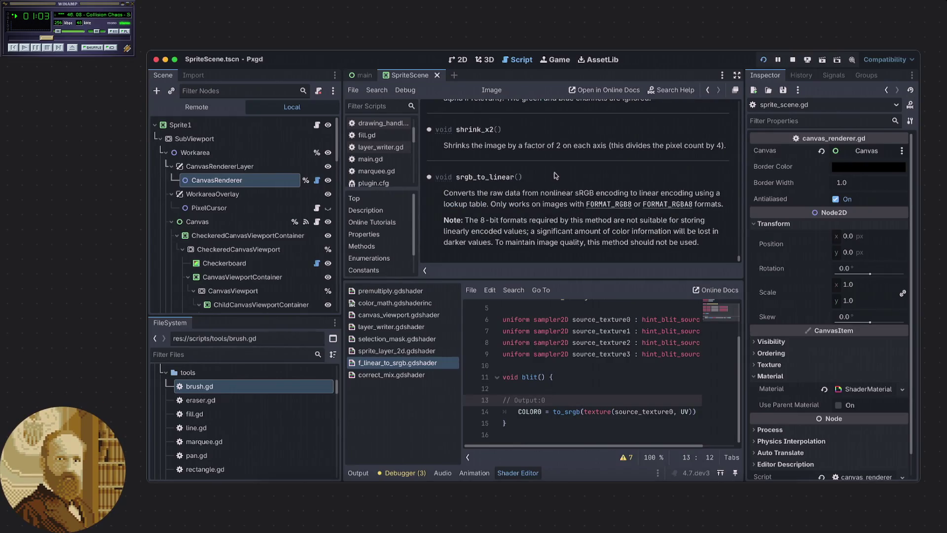
Search the Image reference for 'linear' and jump to the linear_to_srgb description
key("ctrl+f")
type("lie")
key("BackSpace")
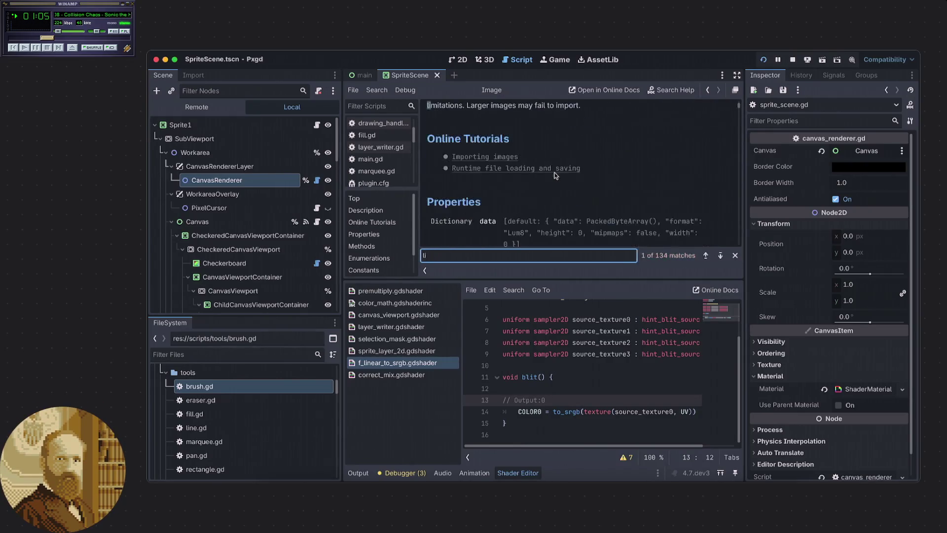
type("near")
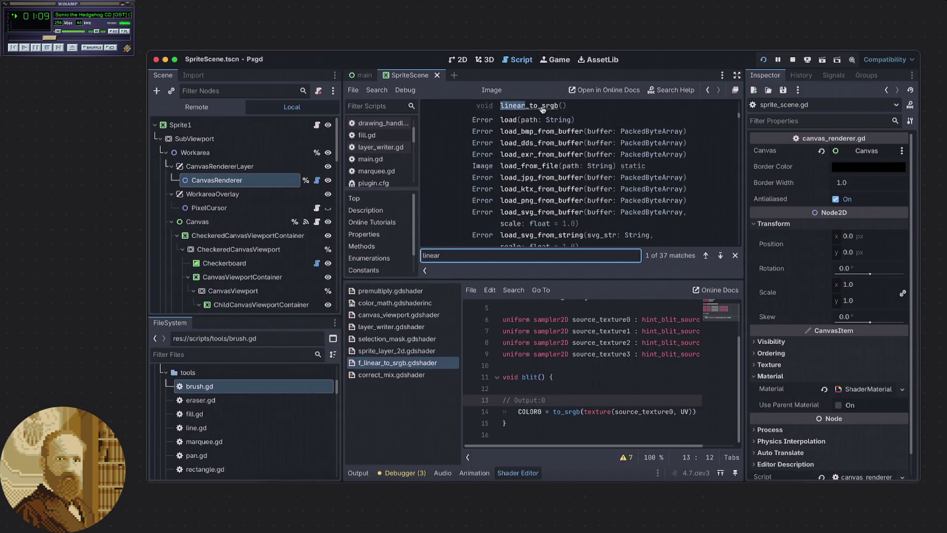
left_click(545, 105)
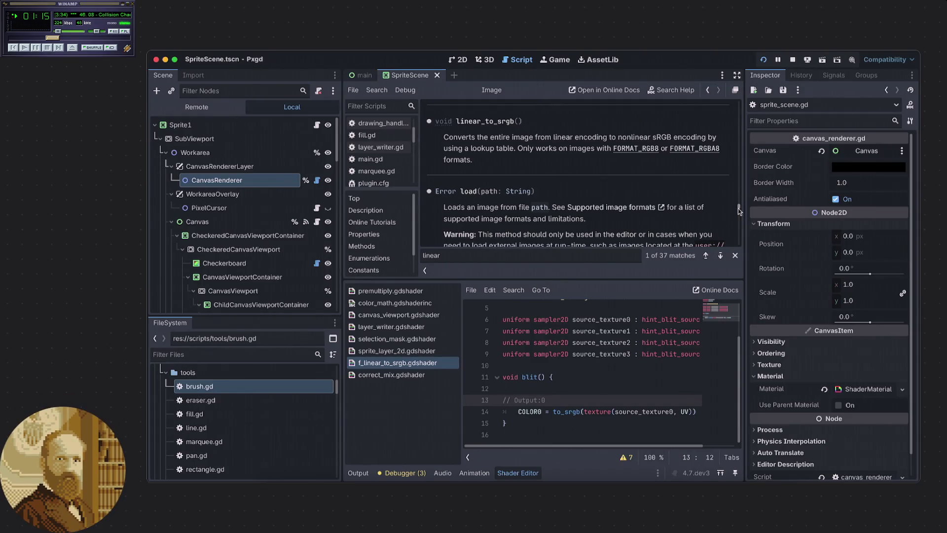
left_click_drag(739, 211, 739, 243)
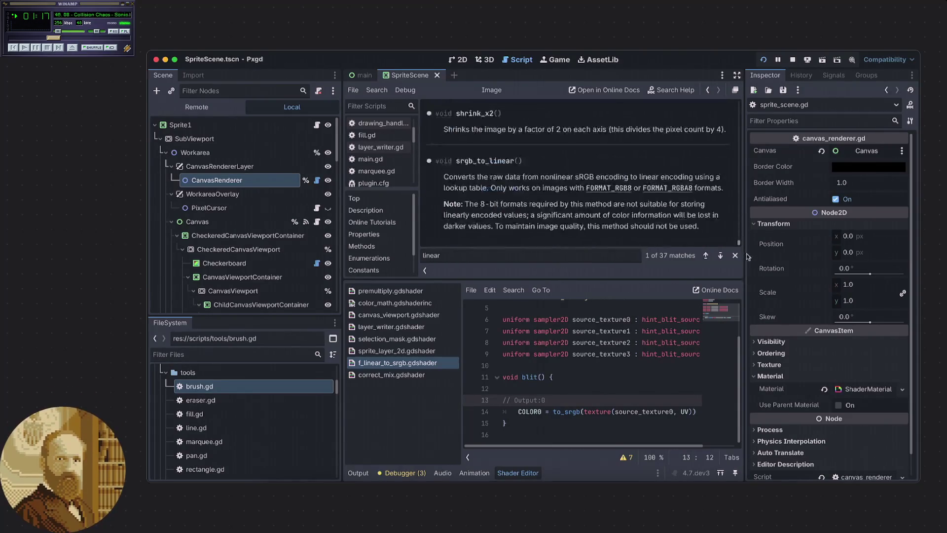
left_click(735, 256)
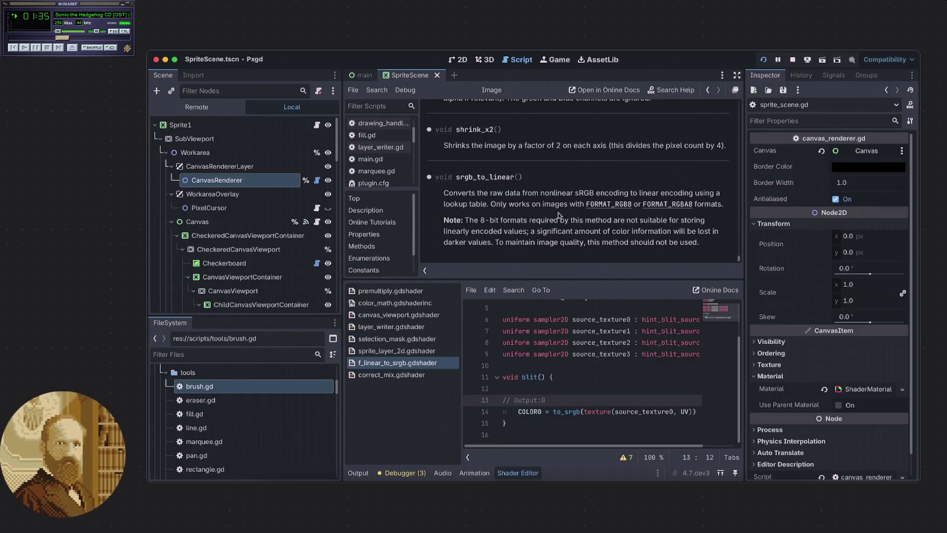
Return to linear_to_srgb with a second search, then select text in f_linear_to_srgb.gdshader
key("ctrl+f")
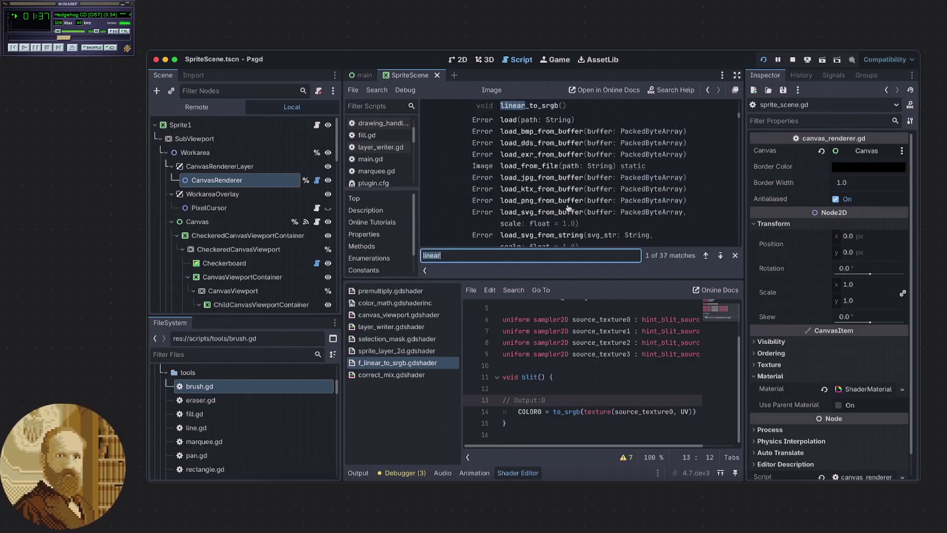
left_click(525, 106)
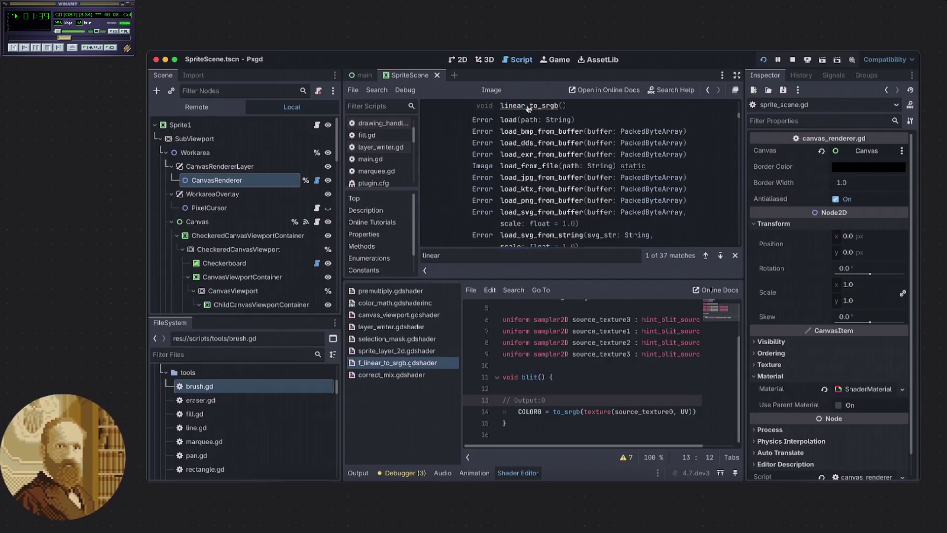
scroll(517, 172, "up", 1)
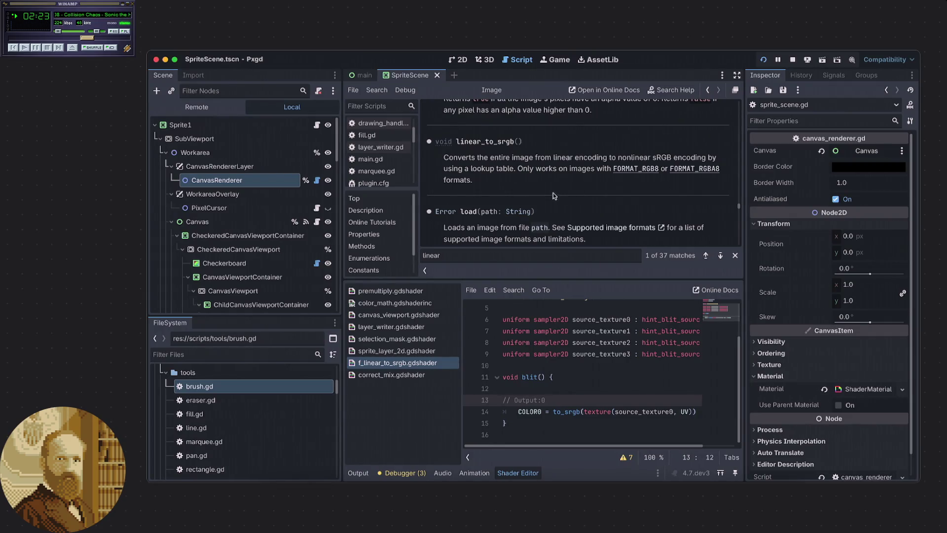
scroll(555, 195, "down", 1)
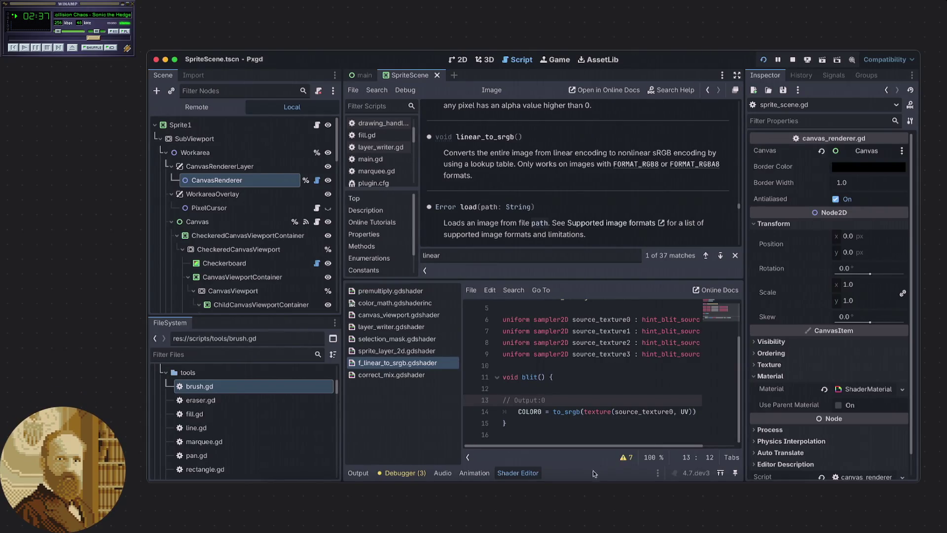
left_click_drag(602, 446, 634, 447)
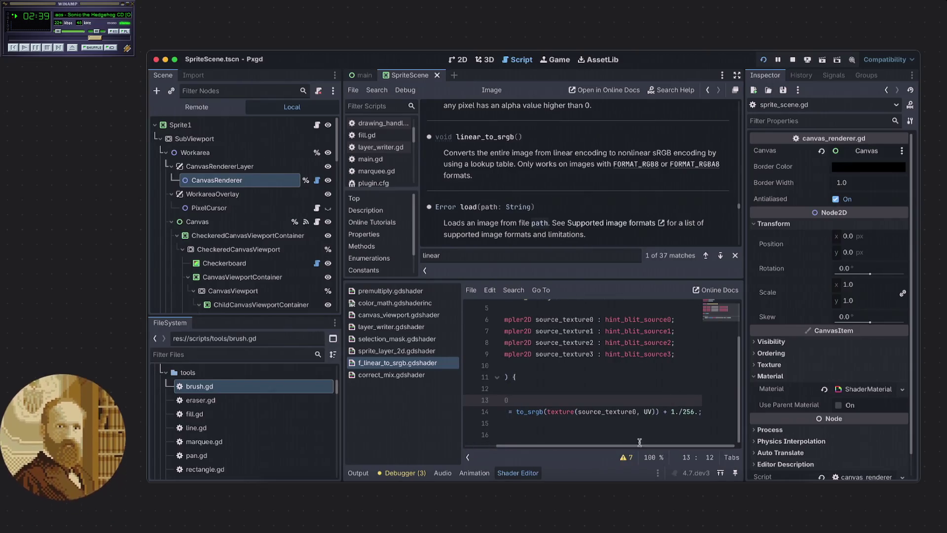
left_click_drag(671, 413, 691, 414)
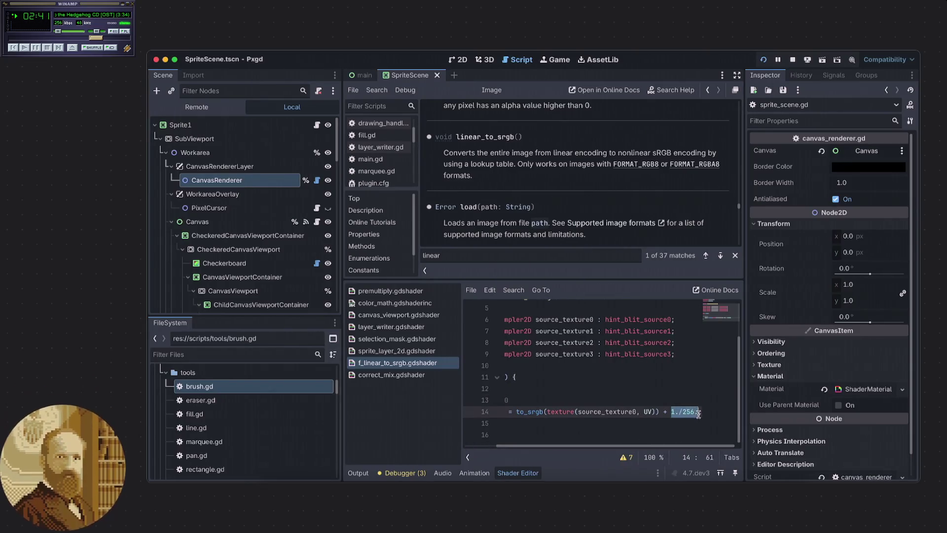
left_click(669, 412)
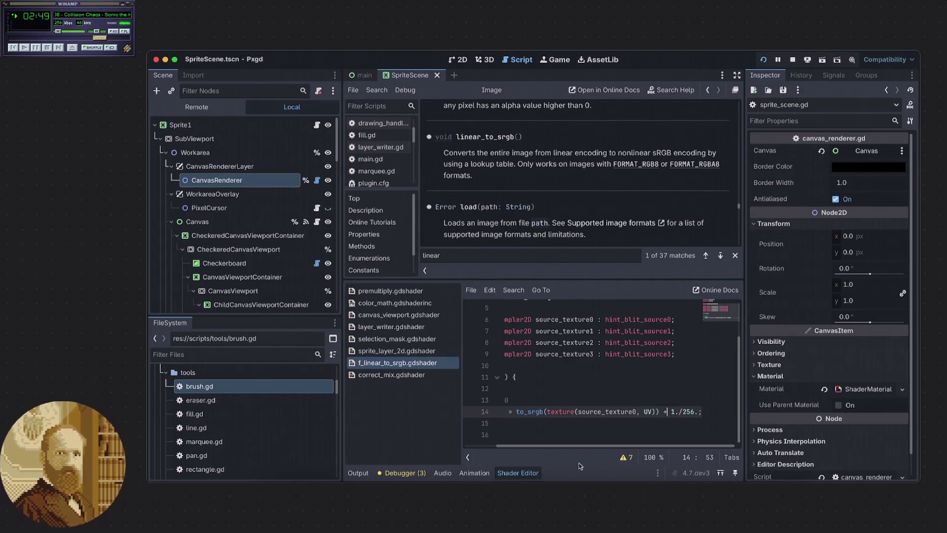
left_click(566, 446)
mouse_move(567, 446)
left_mouse_down()
mouse_move(525, 447)
mouse_move(608, 450)
mouse_move(567, 446)
left_mouse_up()
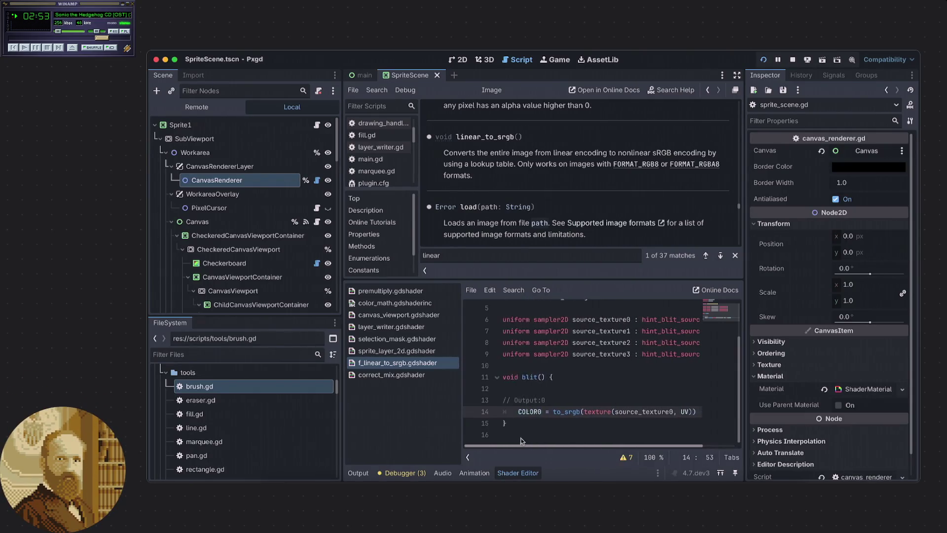
left_click(542, 388)
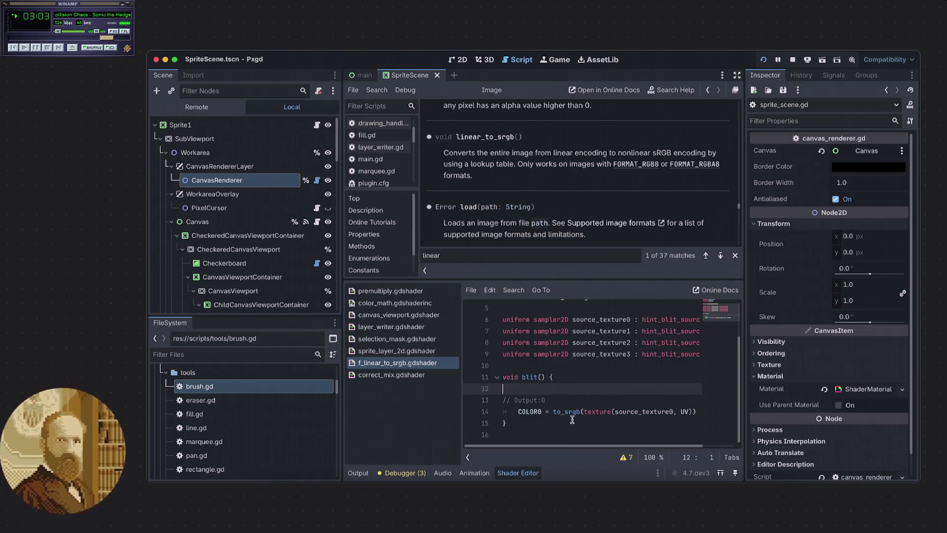
left_click_drag(551, 445, 615, 444)
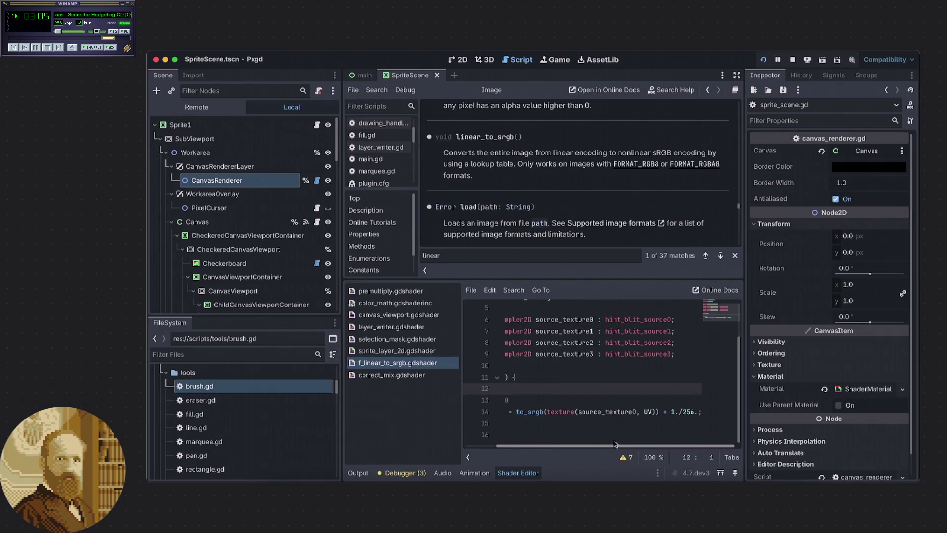
scroll(604, 444, "left", 3)
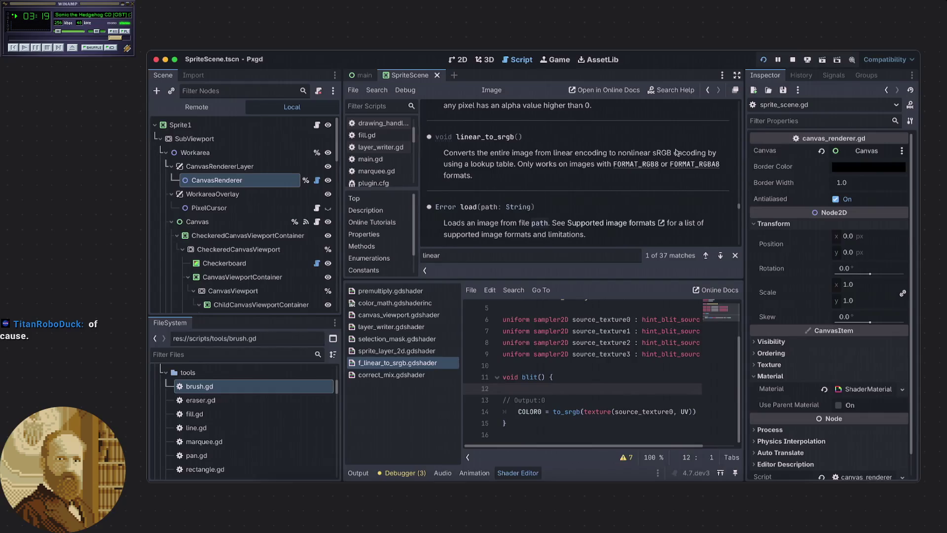
key("F5")
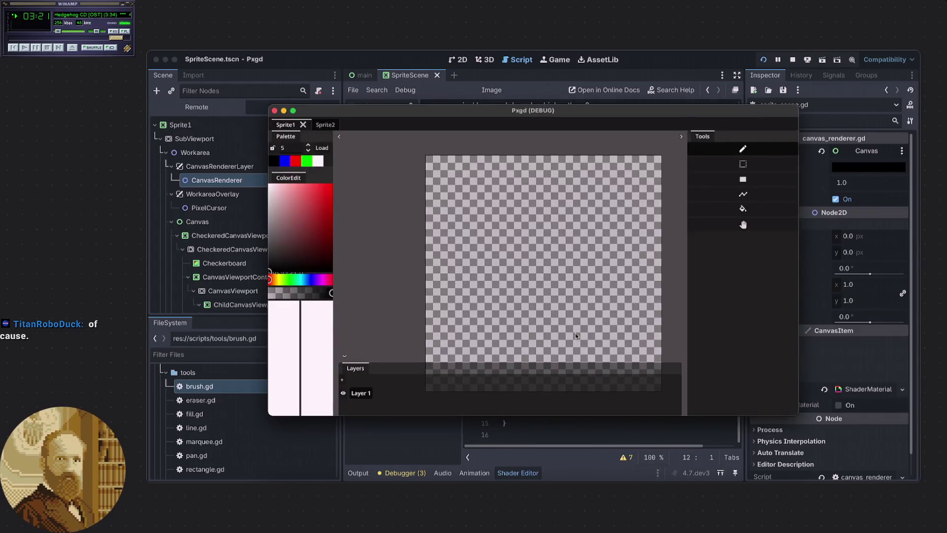
Switch to the pan tool and pan the checkerboard canvas to the right
scroll(516, 277, "up", 3)
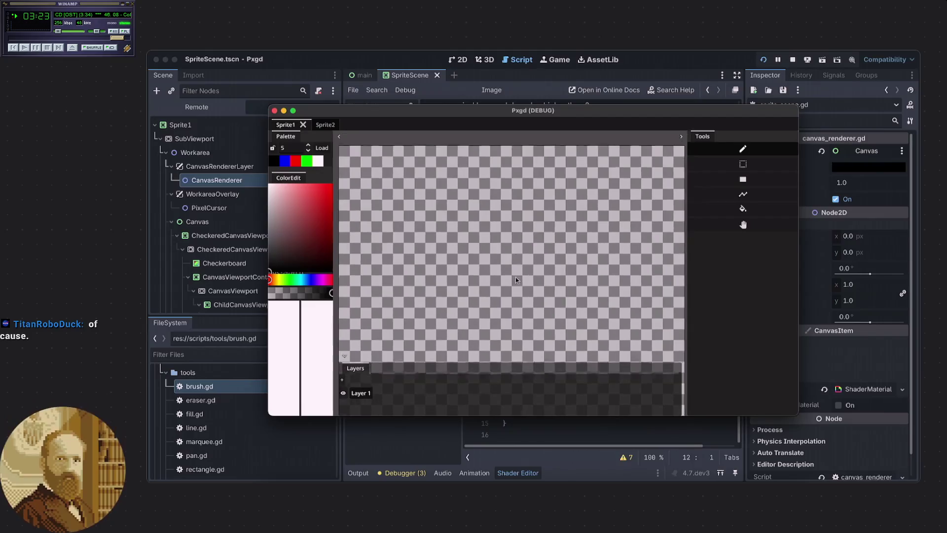
left_click(744, 225)
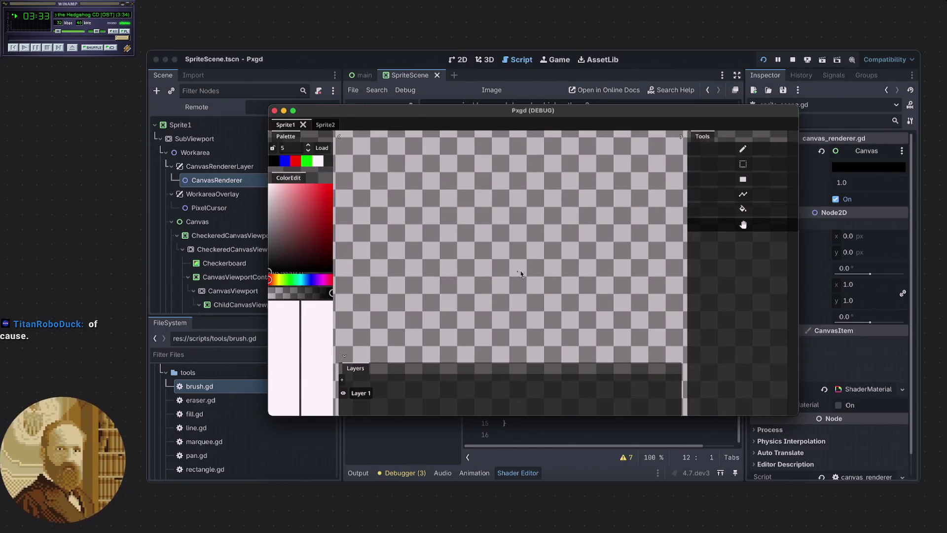
left_click_drag(405, 289, 565, 272)
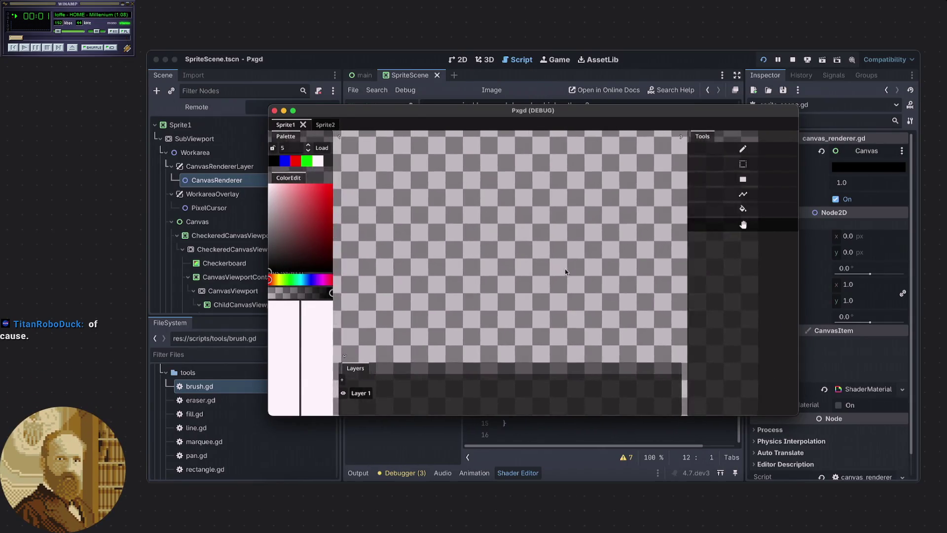
mouse_move(508, 272)
left_mouse_down()
mouse_move(559, 263)
mouse_move(560, 231)
mouse_move(525, 265)
mouse_move(579, 262)
mouse_move(569, 262)
mouse_move(568, 277)
mouse_move(520, 283)
left_mouse_up()
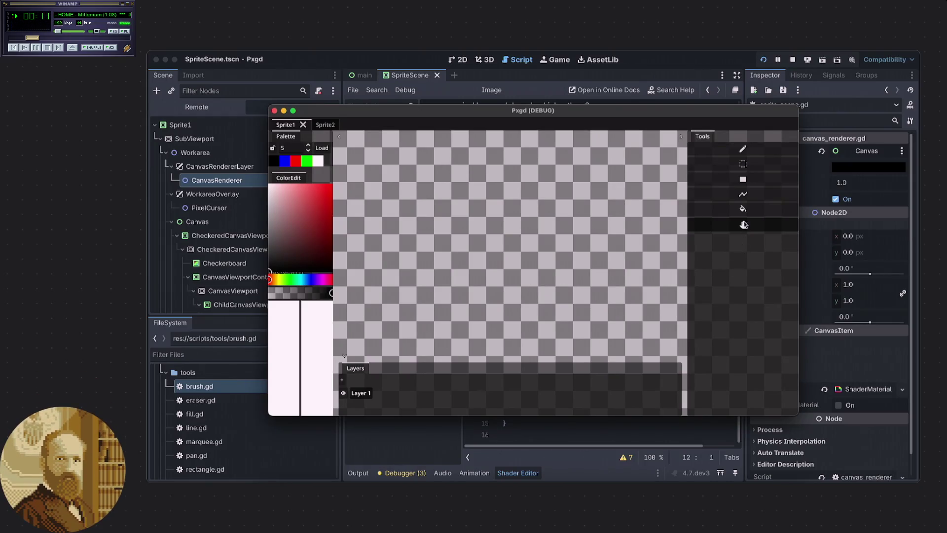
Draw a freehand brush stroke, pan once more, and quit the debug app with Super+Q
left_click(742, 149)
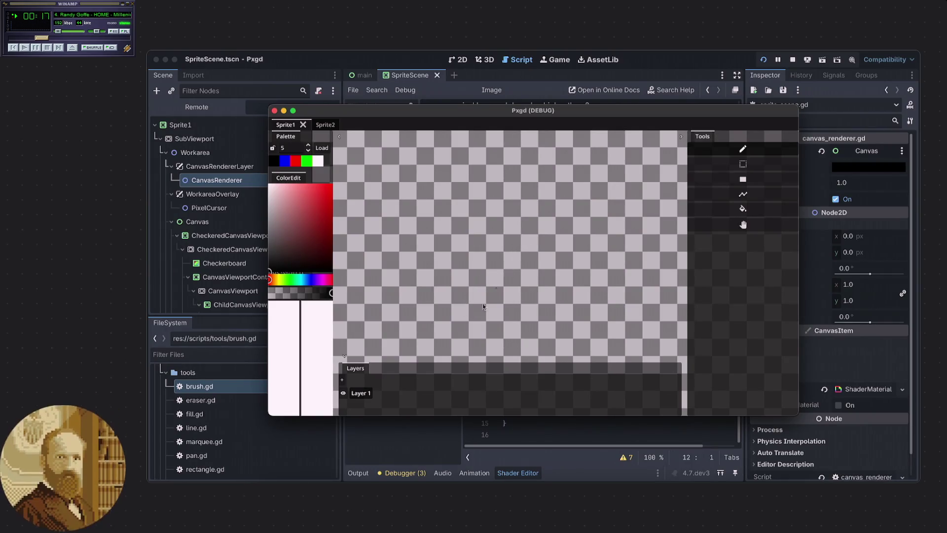
mouse_move(470, 268)
left_mouse_down()
mouse_move(553, 290)
mouse_move(564, 277)
left_mouse_up()
mouse_move(524, 239)
left_mouse_down()
mouse_move(539, 242)
mouse_move(524, 224)
mouse_move(568, 264)
mouse_move(556, 277)
mouse_move(503, 280)
mouse_move(452, 257)
mouse_move(464, 295)
mouse_move(531, 288)
mouse_move(531, 314)
left_mouse_up()
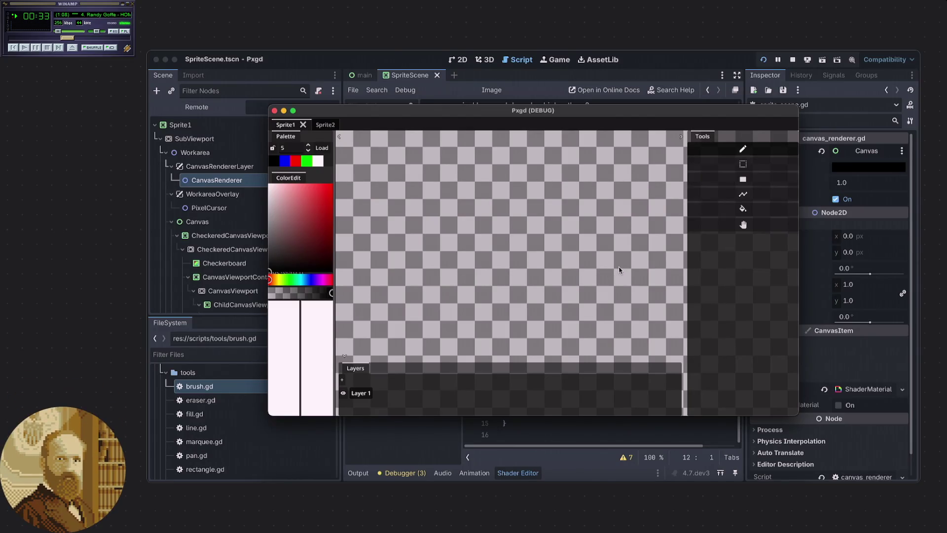
key("super+q")
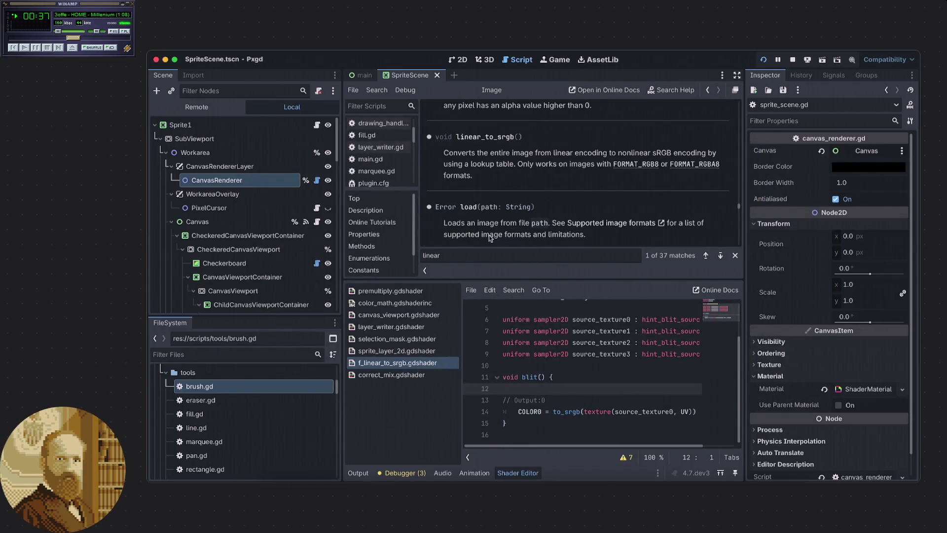
Open drawing_handler.gd and review its touch input code around line 63
left_click(381, 124)
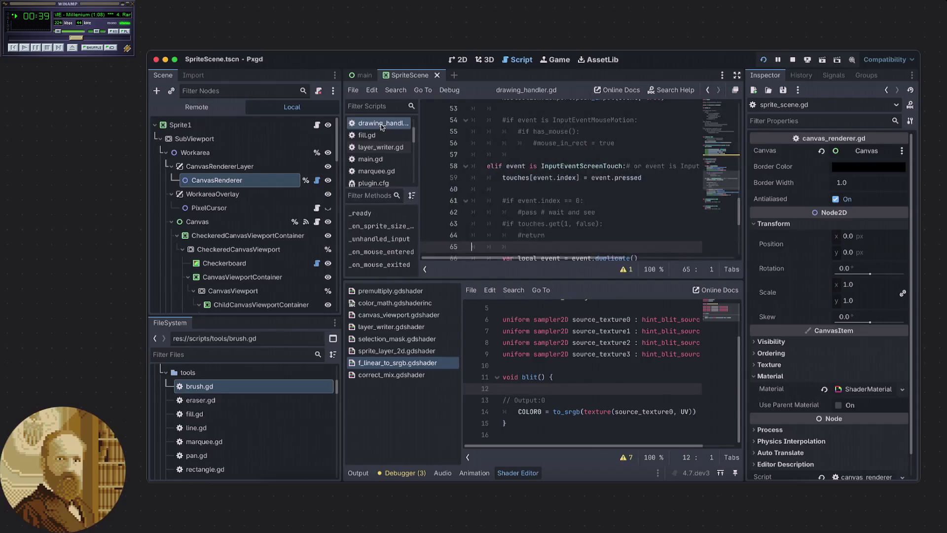
left_click(606, 224)
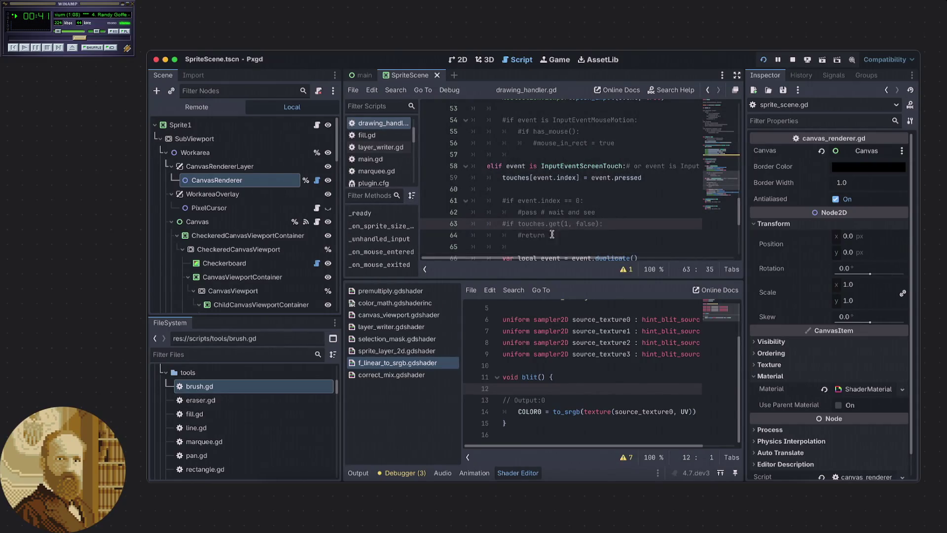
scroll(274, 244, "down", 8)
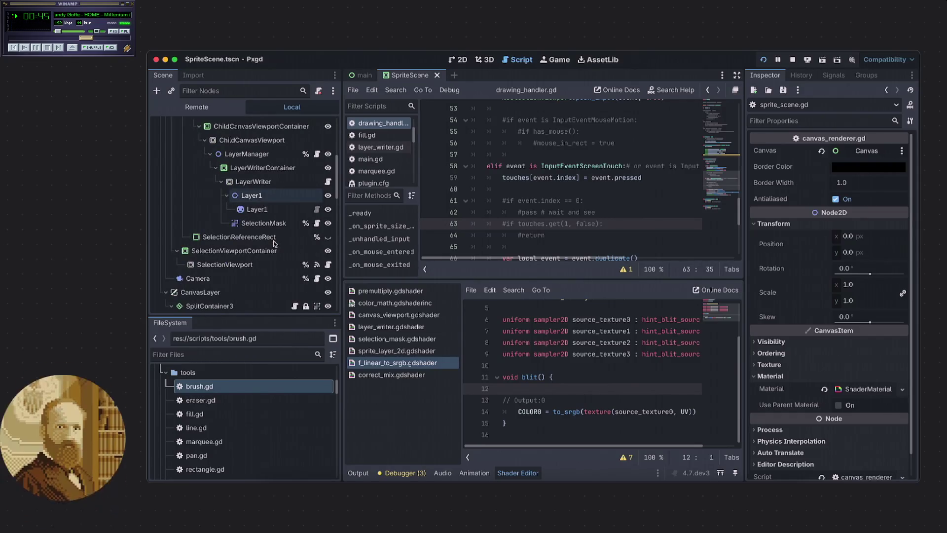
scroll(283, 243, "up", 1)
scroll(282, 242, "up", 5)
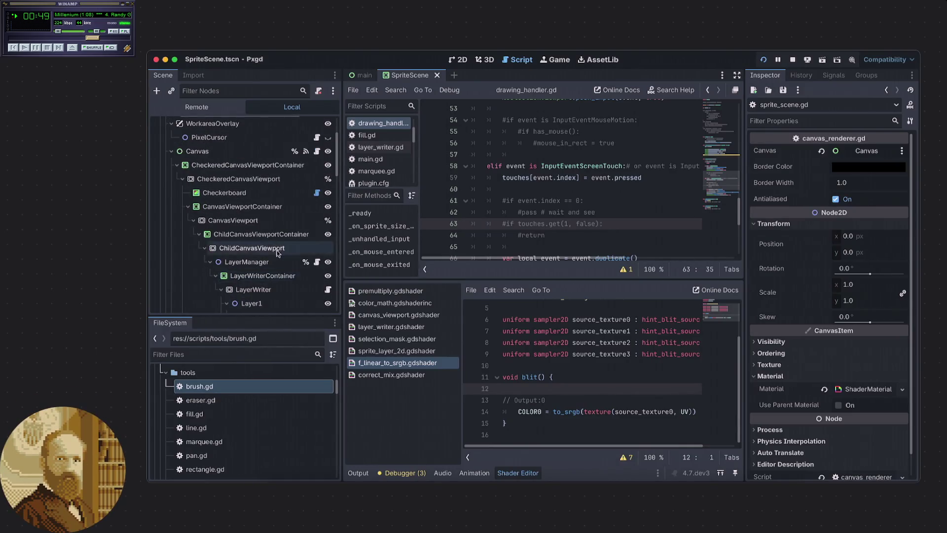
scroll(277, 252, "down", 1)
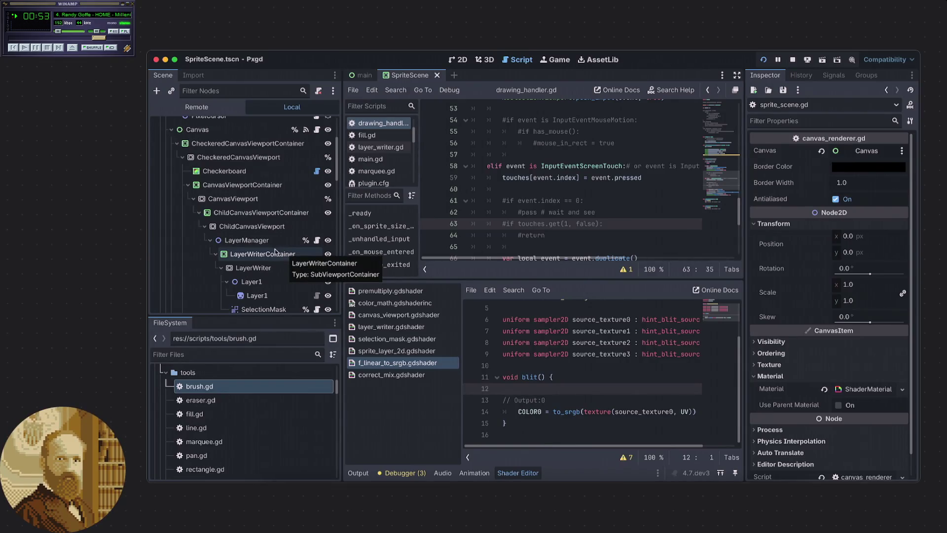
scroll(274, 251, "down", 1)
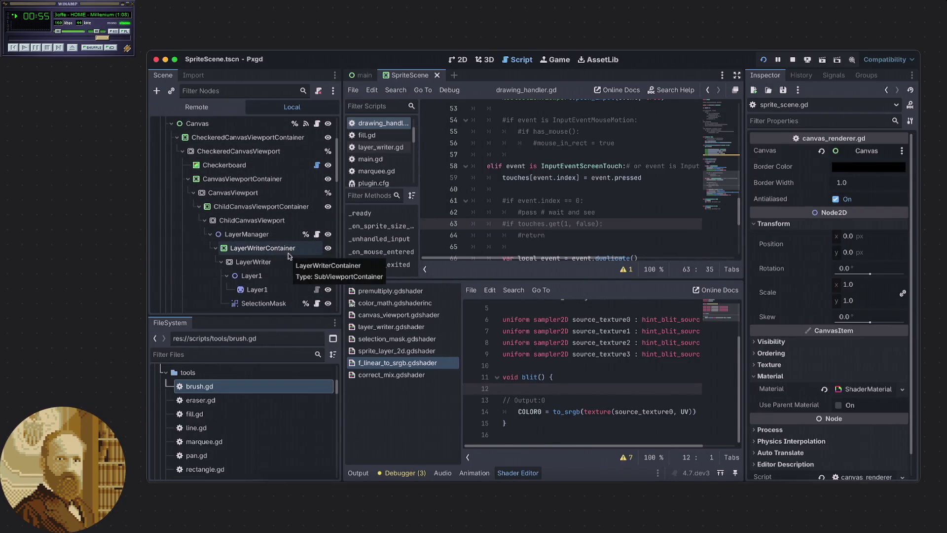
scroll(280, 258, "up", 3)
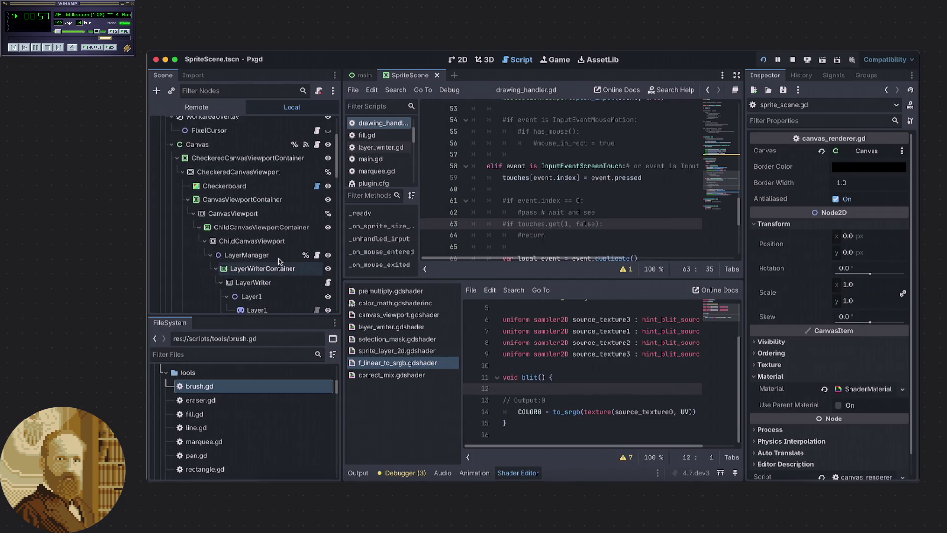
Select the Canvas node to list its properties in the Inspector
left_click(399, 197)
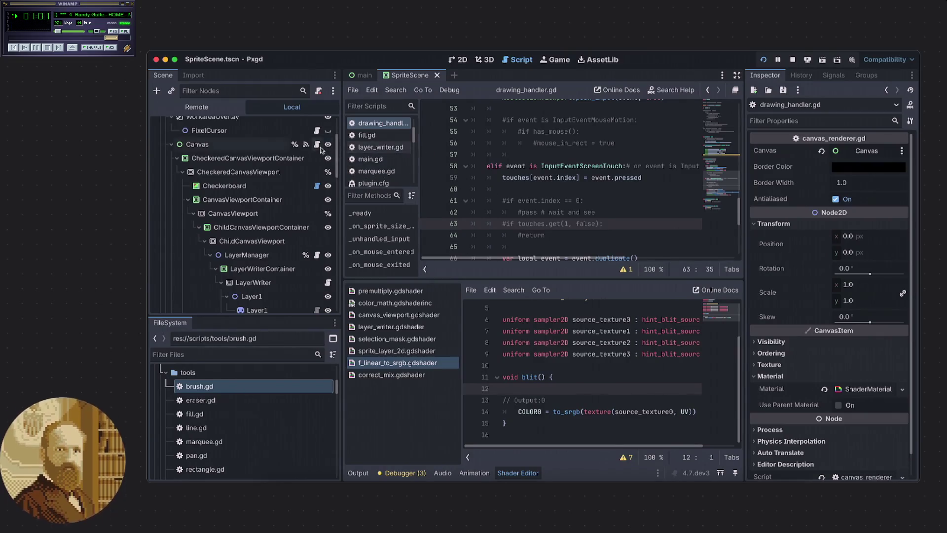
scroll(318, 153, "up", 2)
left_click(308, 171)
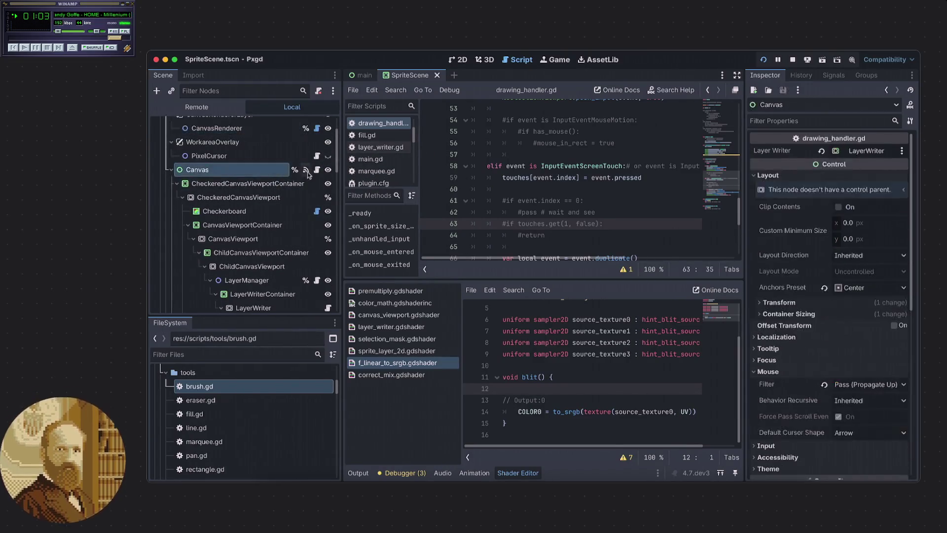
Enlarge the script editor over the shader editor and review the camera position code near line 42
scroll(600, 214, "down", 5)
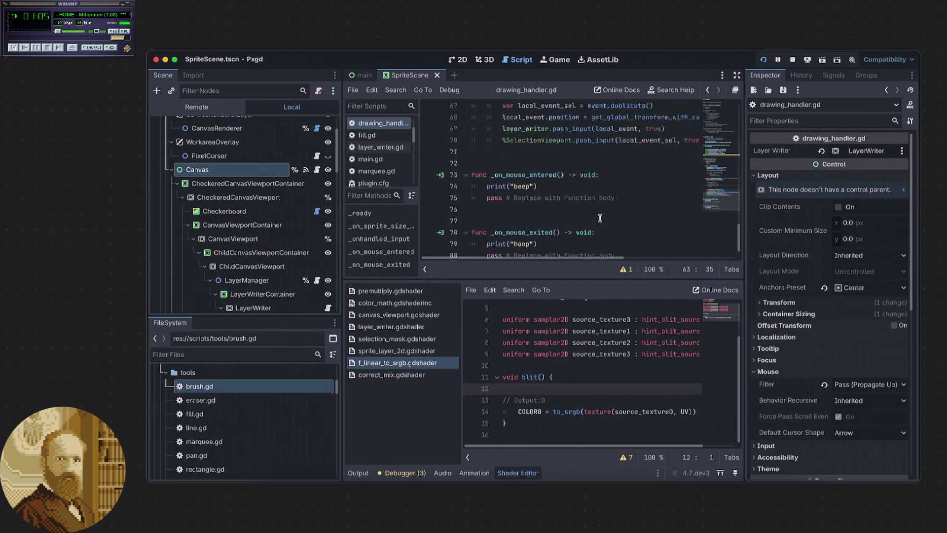
scroll(600, 217, "up", 6)
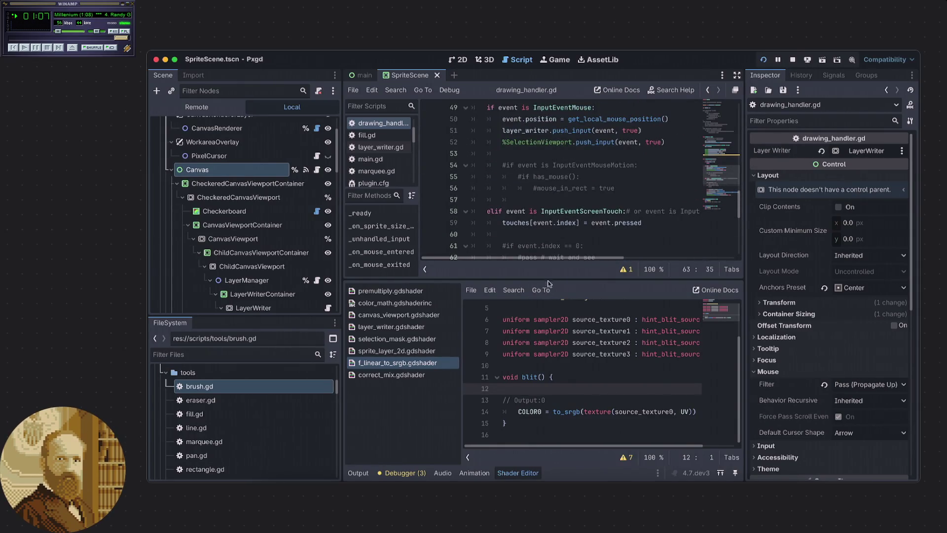
left_click_drag(549, 284, 553, 339)
scroll(557, 272, "up", 2)
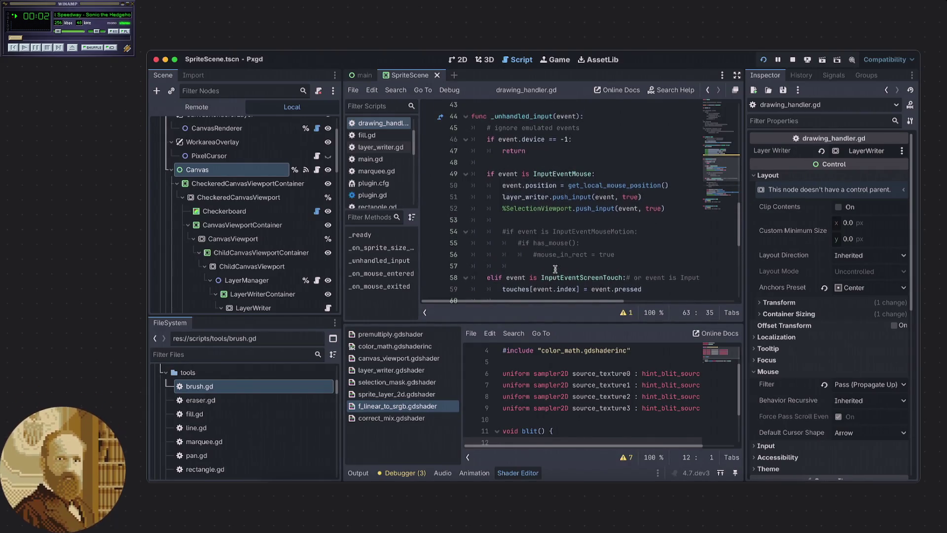
scroll(555, 270, "up", 1)
scroll(544, 242, "up", 3)
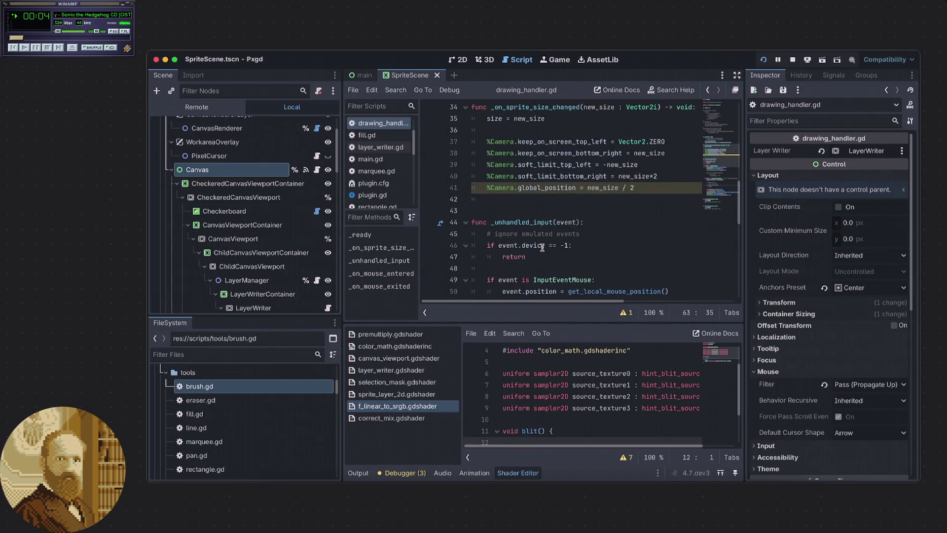
scroll(542, 247, "up", 2)
left_click(534, 249)
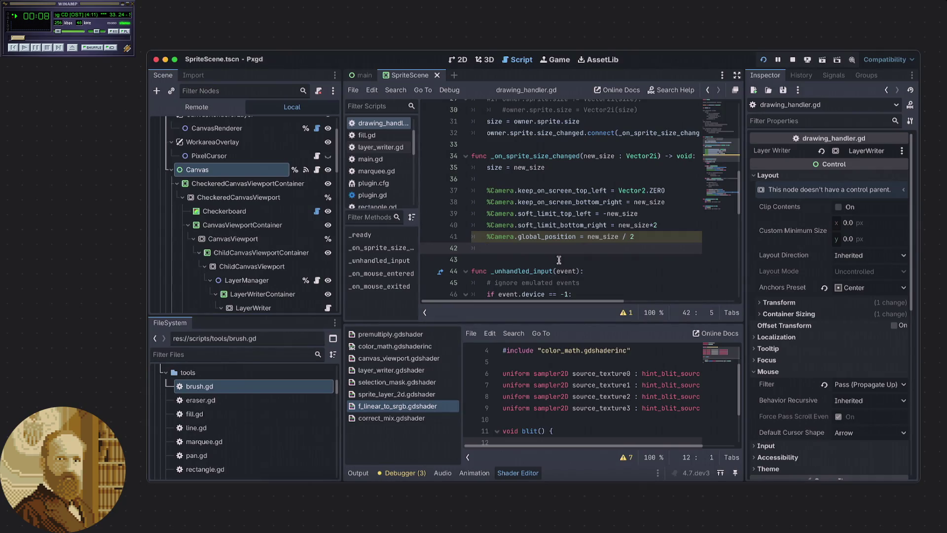
scroll(559, 260, "down", 5)
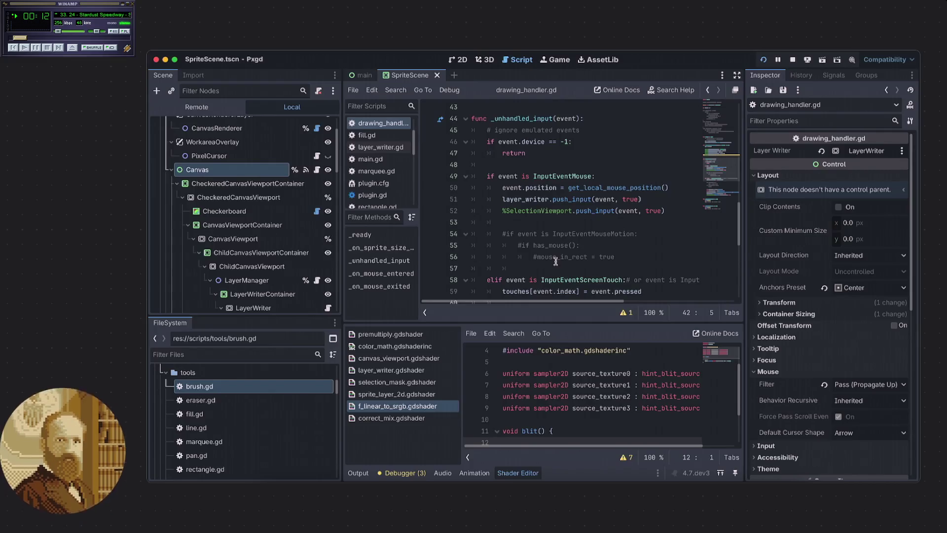
scroll(555, 261, "up", 6)
scroll(552, 260, "down", 4)
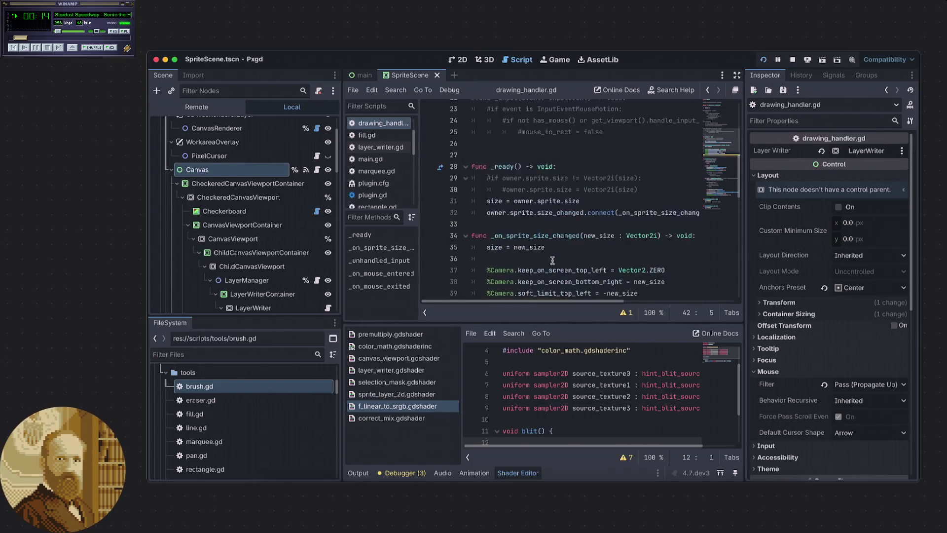
scroll(551, 260, "up", 4)
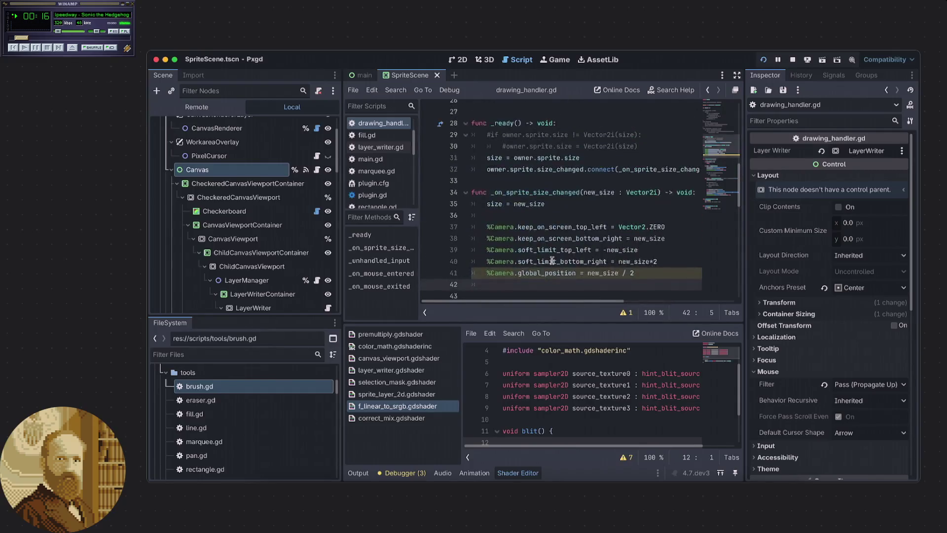
scroll(552, 261, "down", 6)
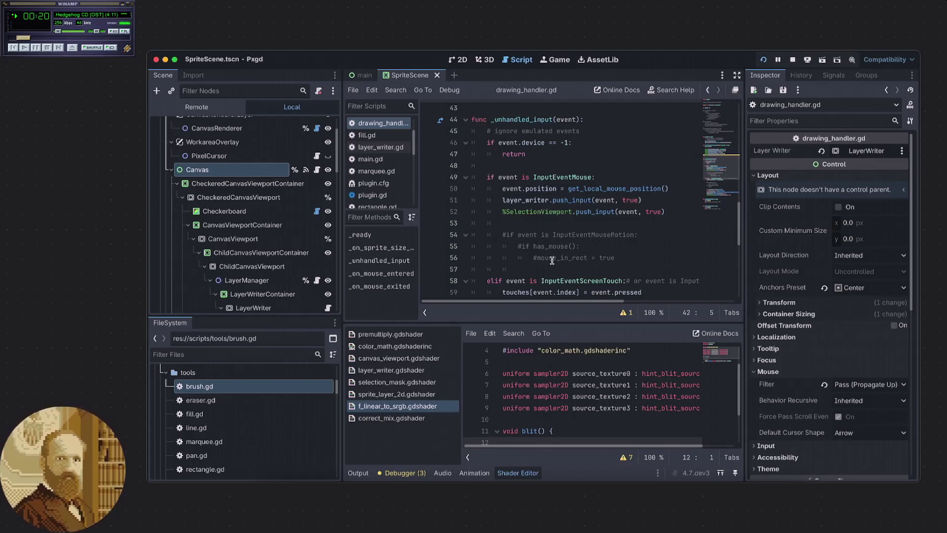
scroll(515, 165, "down", 2)
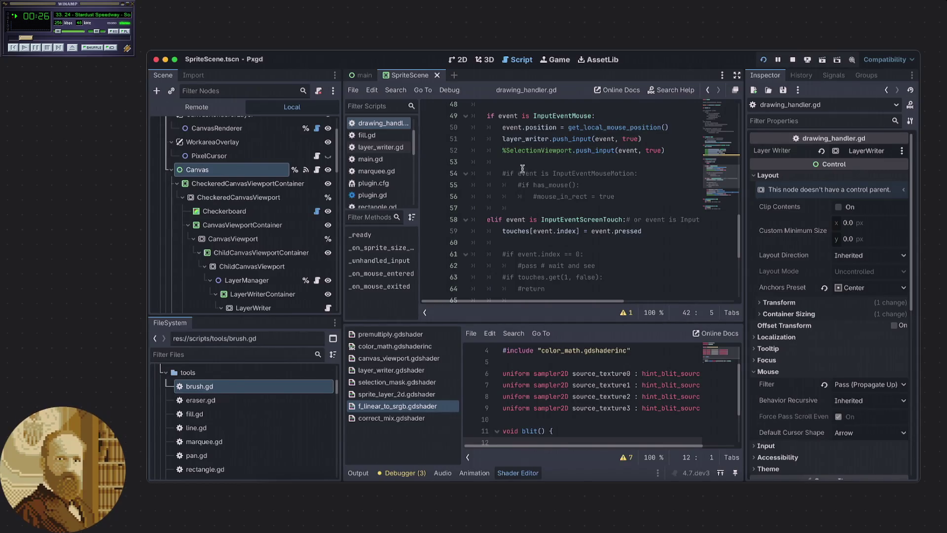
Trace layer_writer from its input call on line 51 to its declaration on line 5
left_click(544, 140)
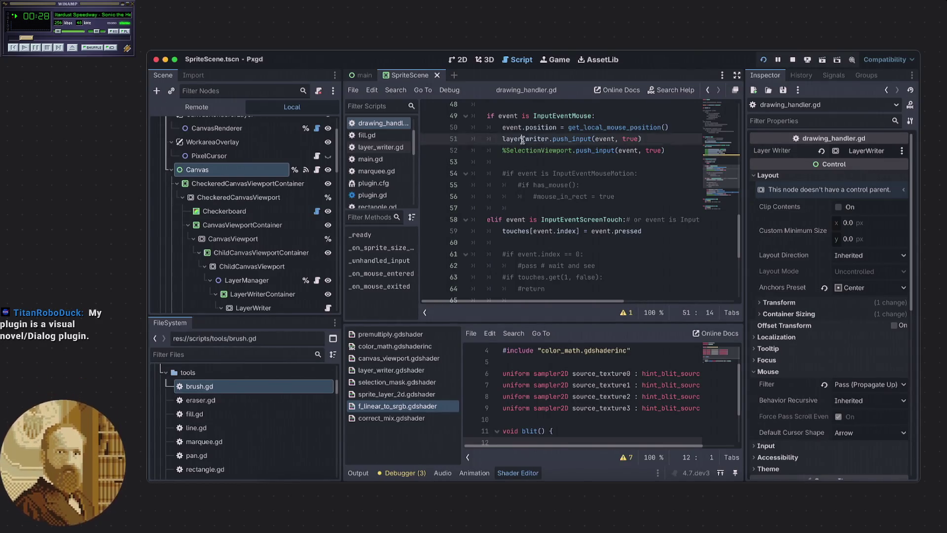
scroll(542, 148, "up", 15)
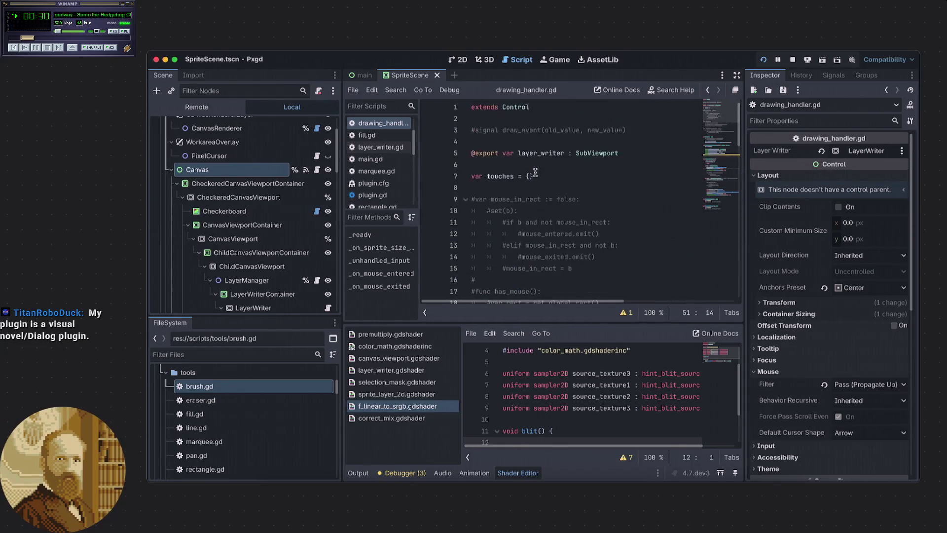
scroll(540, 170, "down", 7)
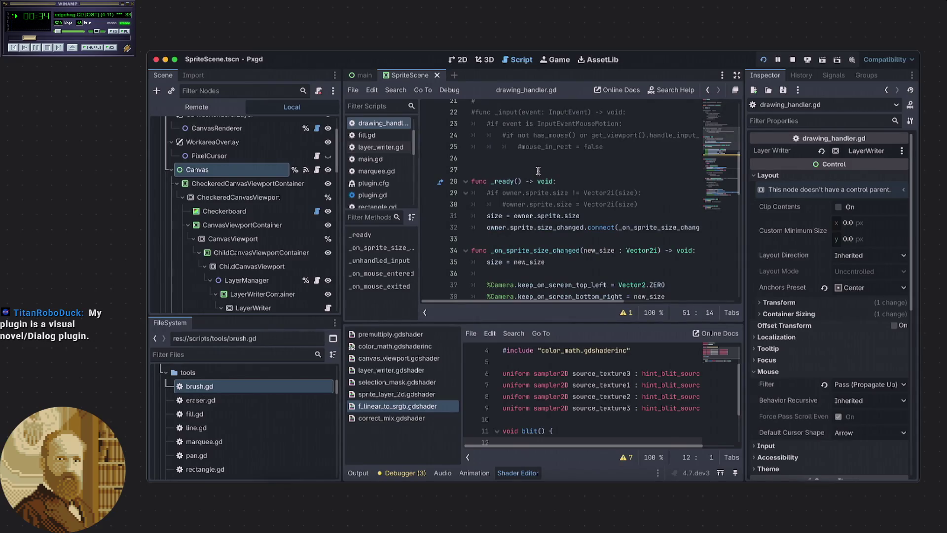
scroll(538, 170, "up", 7)
double_click(541, 152)
scroll(542, 168, "down", 12)
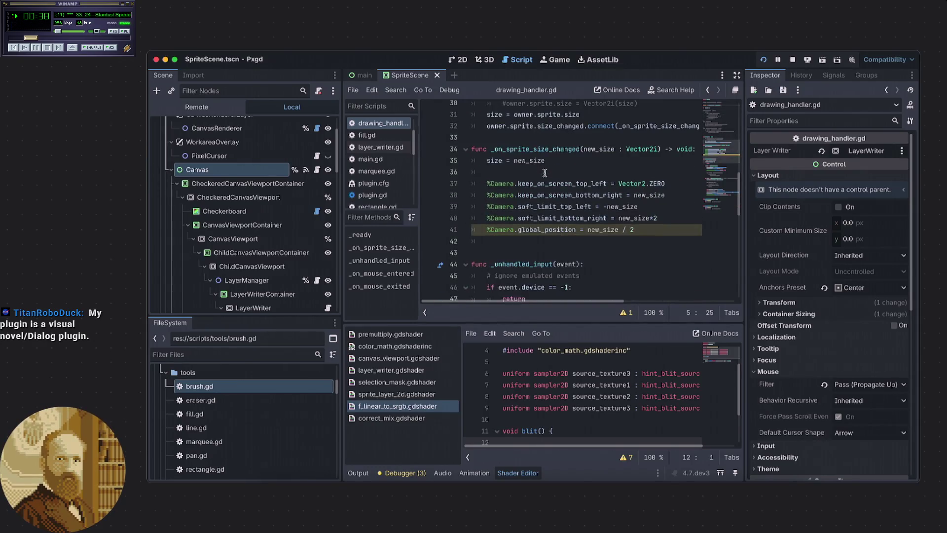
scroll(545, 172, "down", 1)
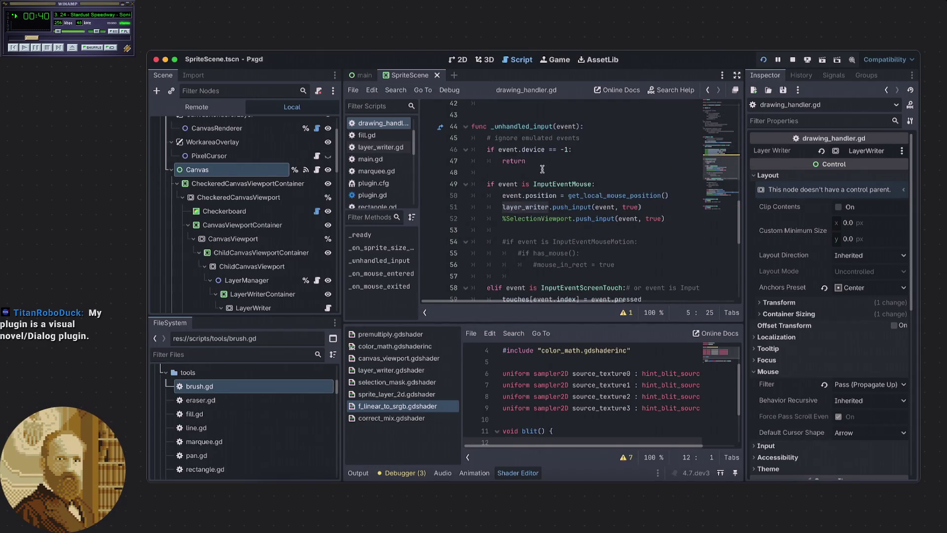
scroll(542, 169, "up", 14)
Set the Canvas node's Layer Writer export to the LayerWriter SubViewport node
left_click(533, 170)
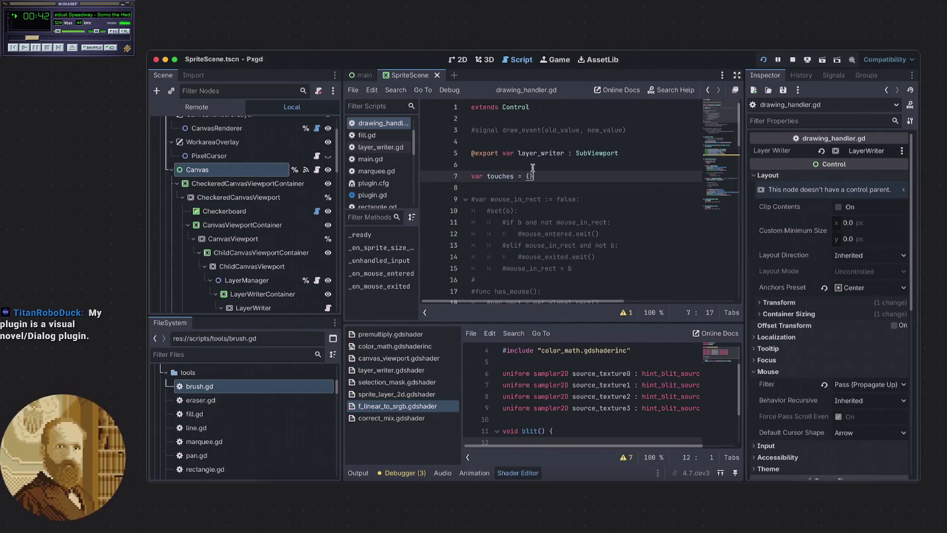
left_click(532, 167)
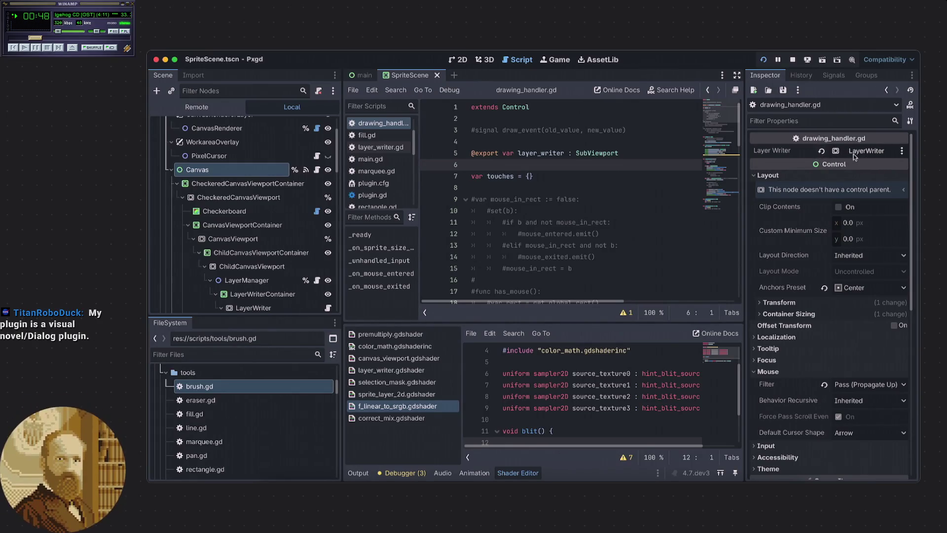
left_click(866, 152)
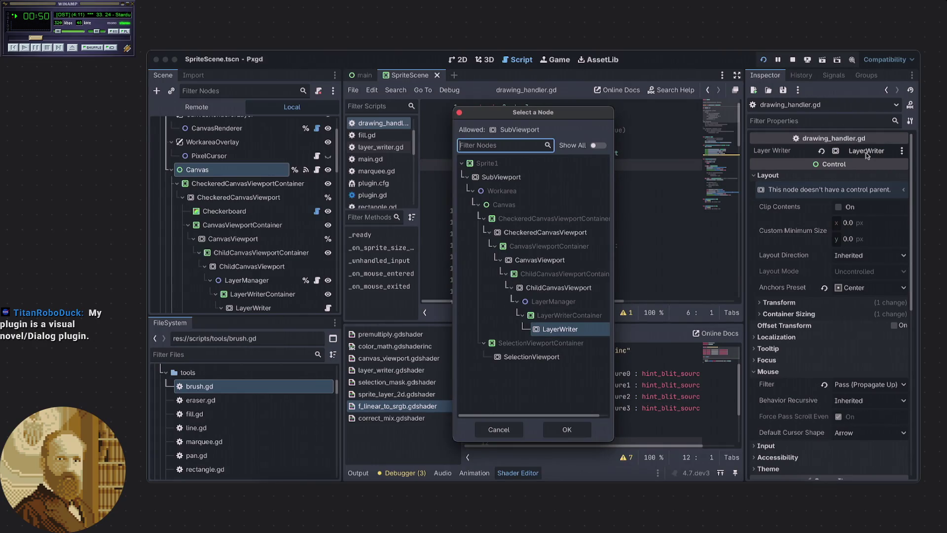
left_click(565, 428)
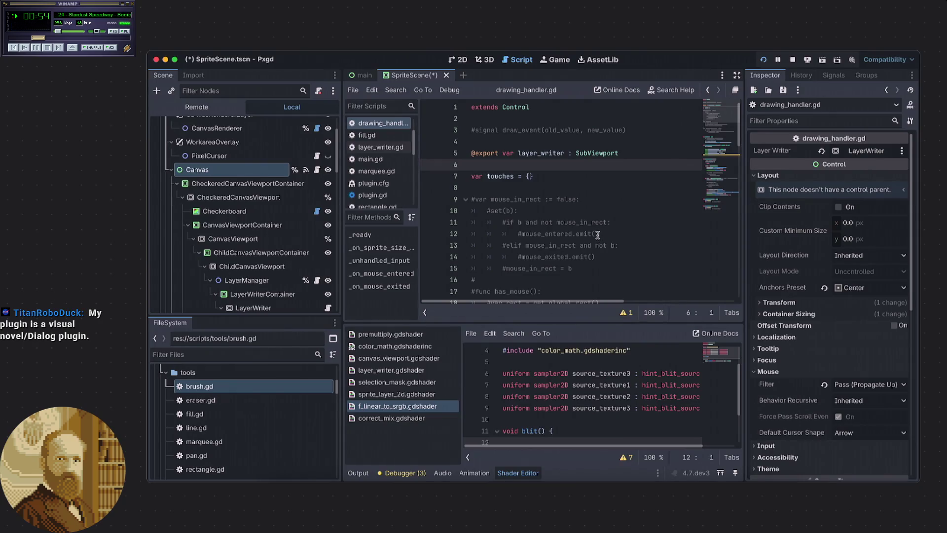